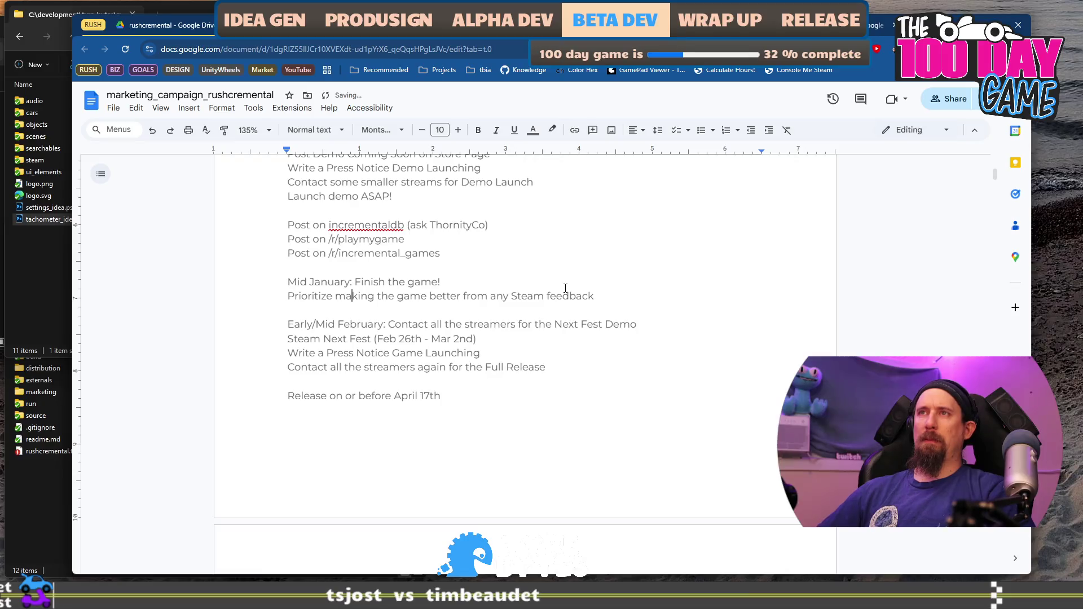
# Change the Mid January line from 'Finish the game!' to 'Finish the game, begin wrapup/polish!'.
pyautogui.press('Down')
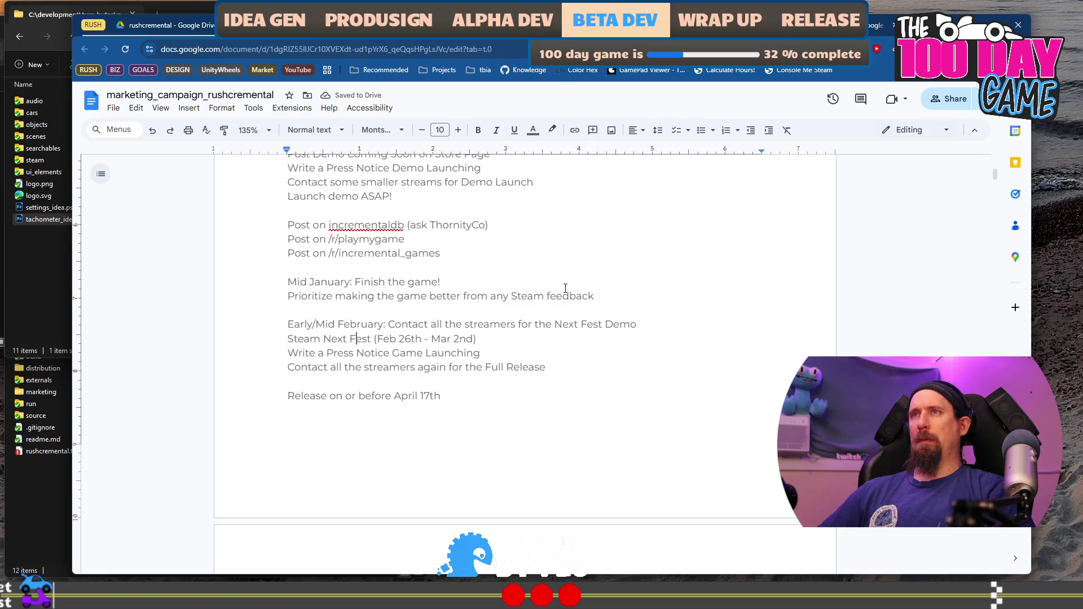
pyautogui.press('Up')
pyautogui.press('Up')
pyautogui.press('End')
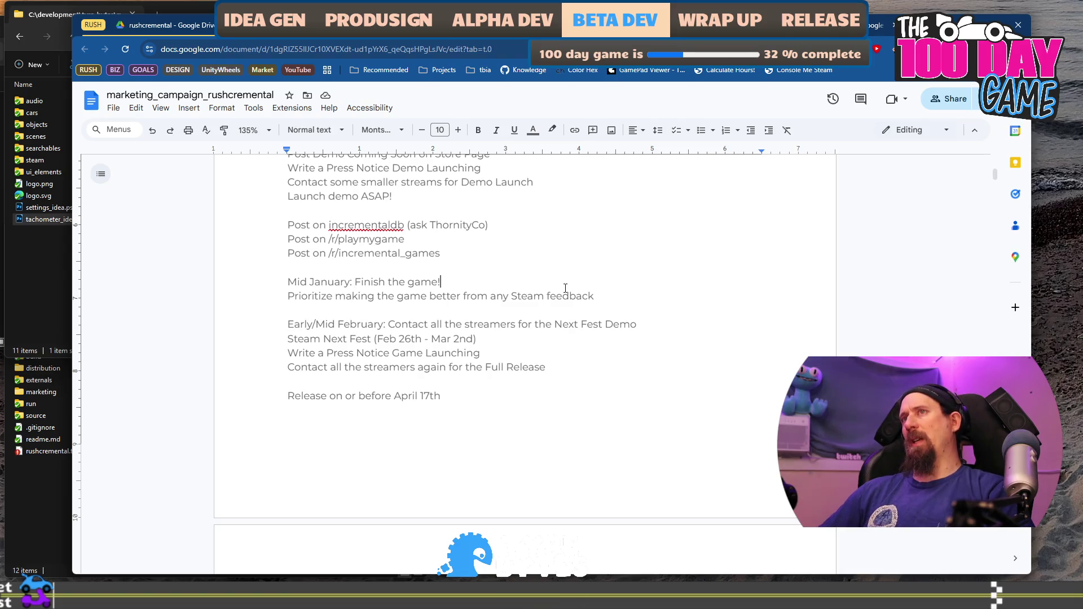
pyautogui.press('BackSpace')
pyautogui.write(', being')
pyautogui.press('BackSpace')
pyautogui.press('BackSpace')
pyautogui.press('BackSpace')
pyautogui.write('gin wrapup/polish')
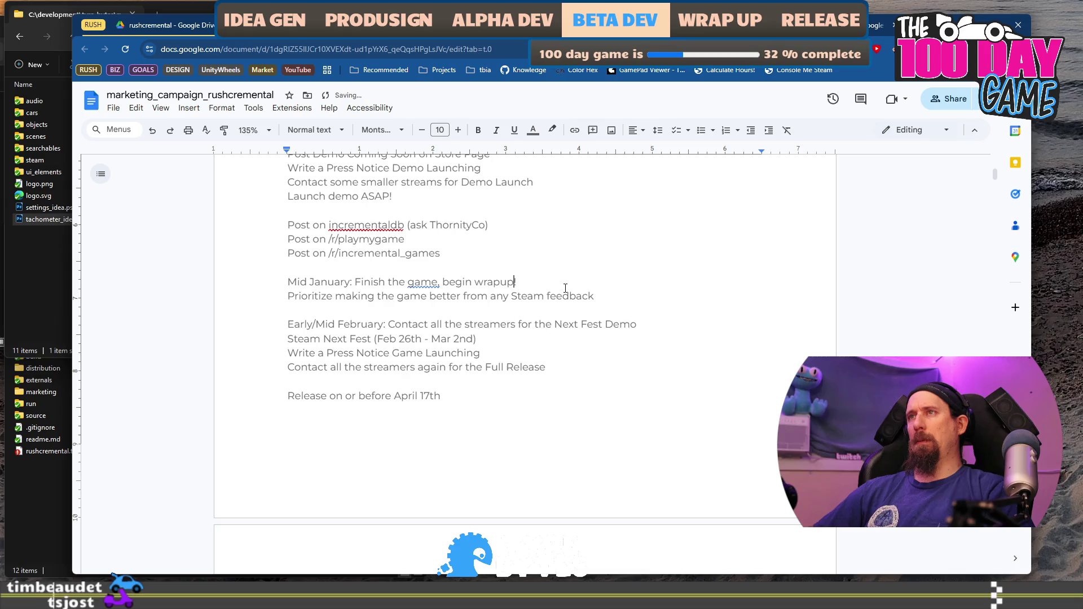
pyautogui.press('Down')
pyautogui.press('Down')
pyautogui.press('Down')
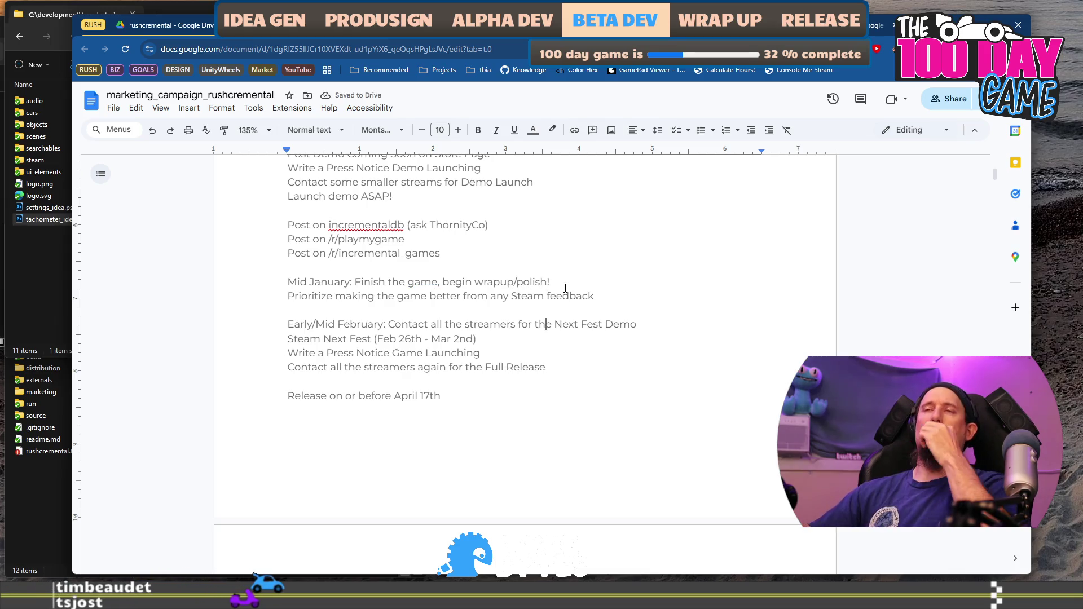
pyautogui.moveTo(287, 339); pyautogui.dragTo(497, 339)
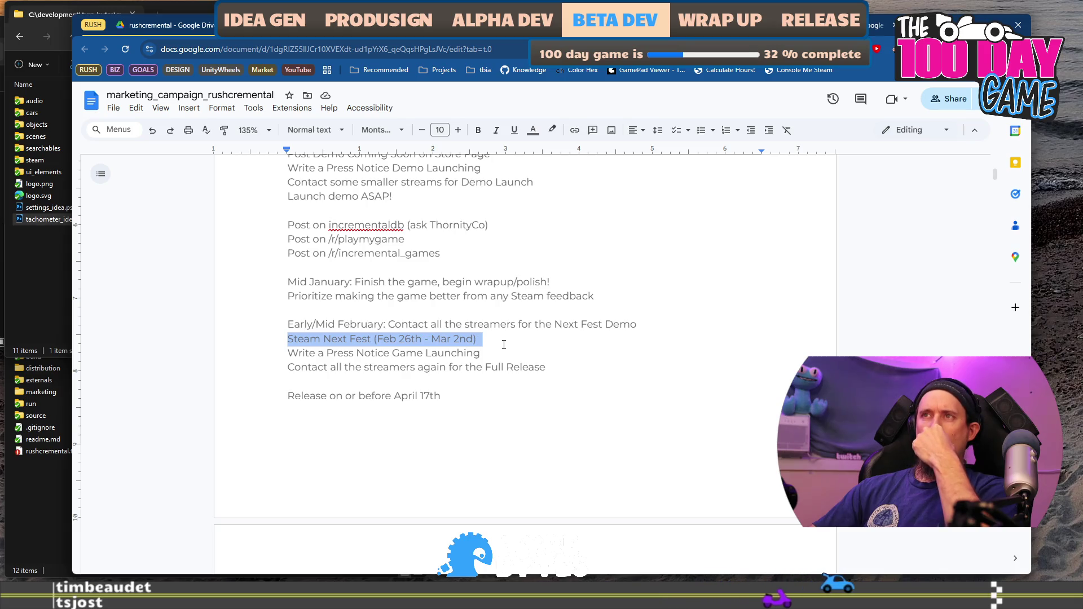
pyautogui.press('Down')
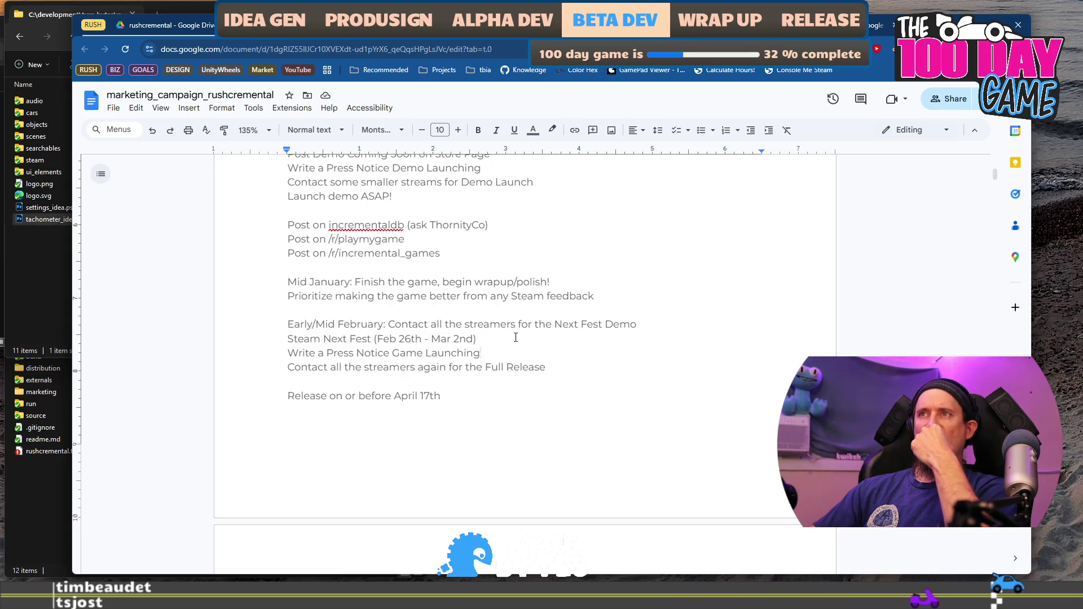
pyautogui.scroll(1, 515, 337)
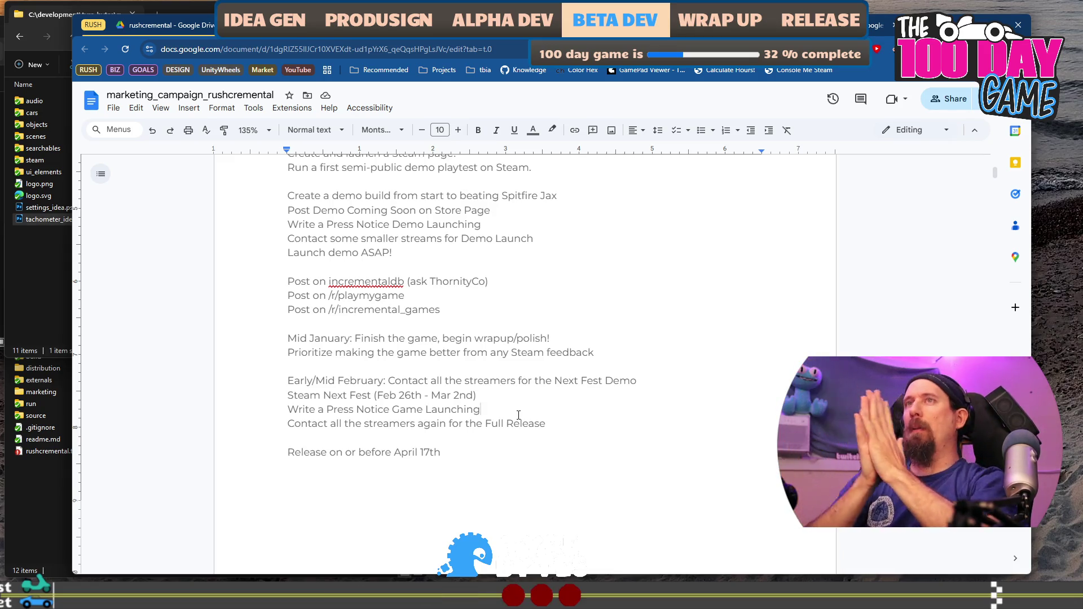
pyautogui.scroll(3, 519, 416)
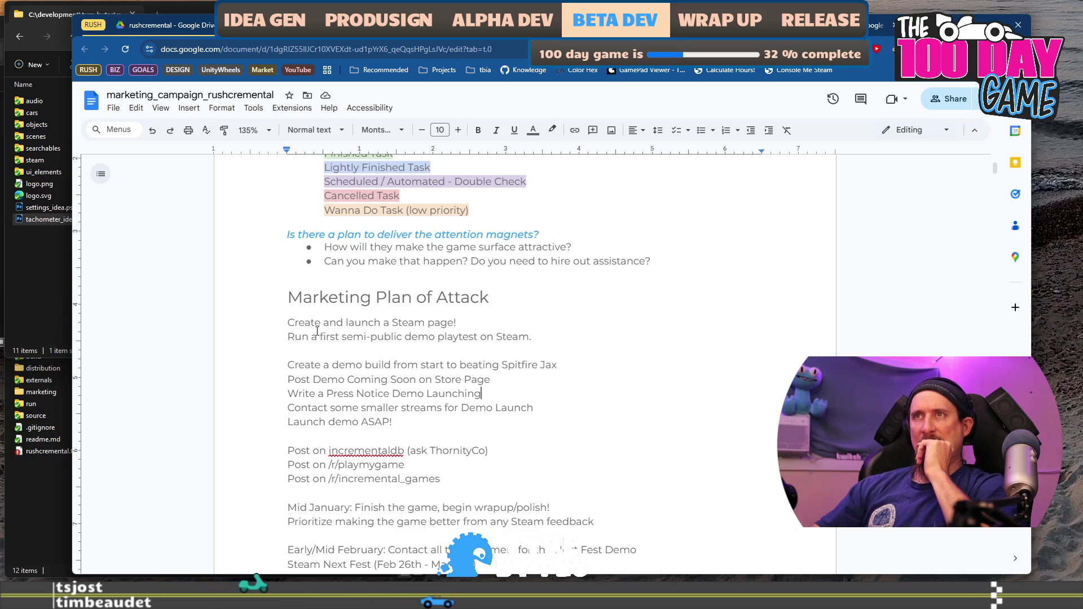
pyautogui.moveTo(289, 364)
pyautogui.mouseDown()
pyautogui.moveTo(559, 365)
pyautogui.moveTo(567, 393)
pyautogui.mouseUp()
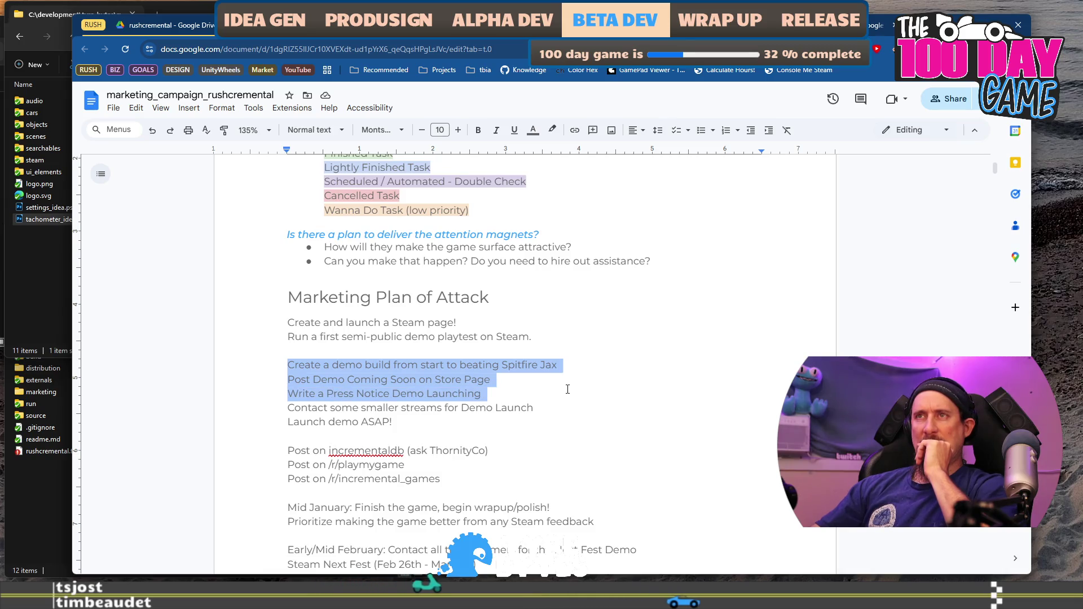
pyautogui.click(571, 318)
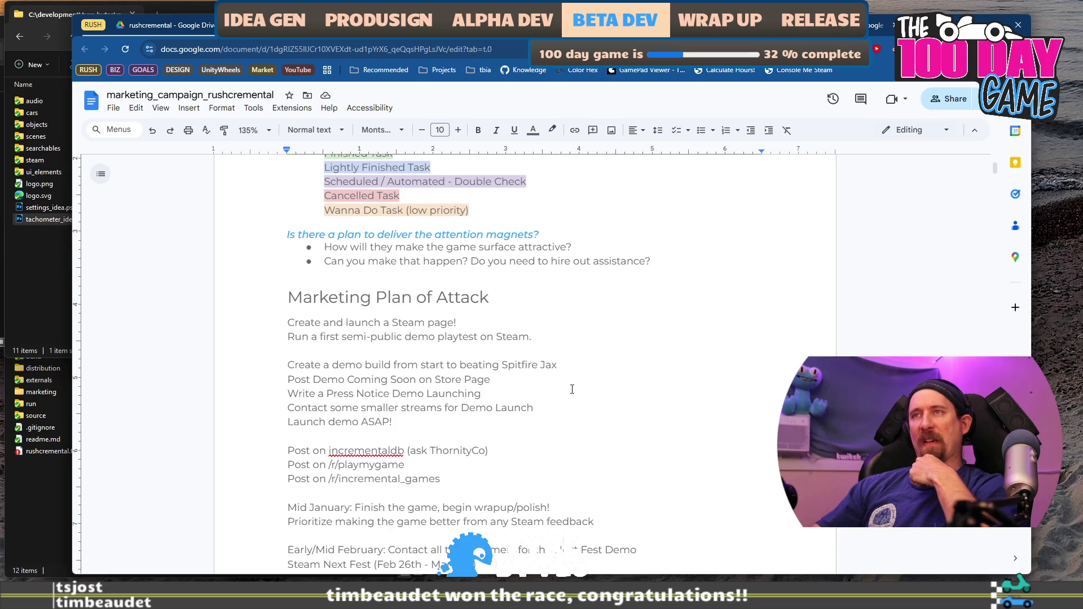
pyautogui.moveTo(331, 323); pyautogui.dragTo(432, 338)
pyautogui.moveTo(289, 350)
pyautogui.mouseDown()
pyautogui.moveTo(460, 394)
pyautogui.moveTo(476, 407)
pyautogui.mouseUp()
pyautogui.scroll(-3, 406, 267)
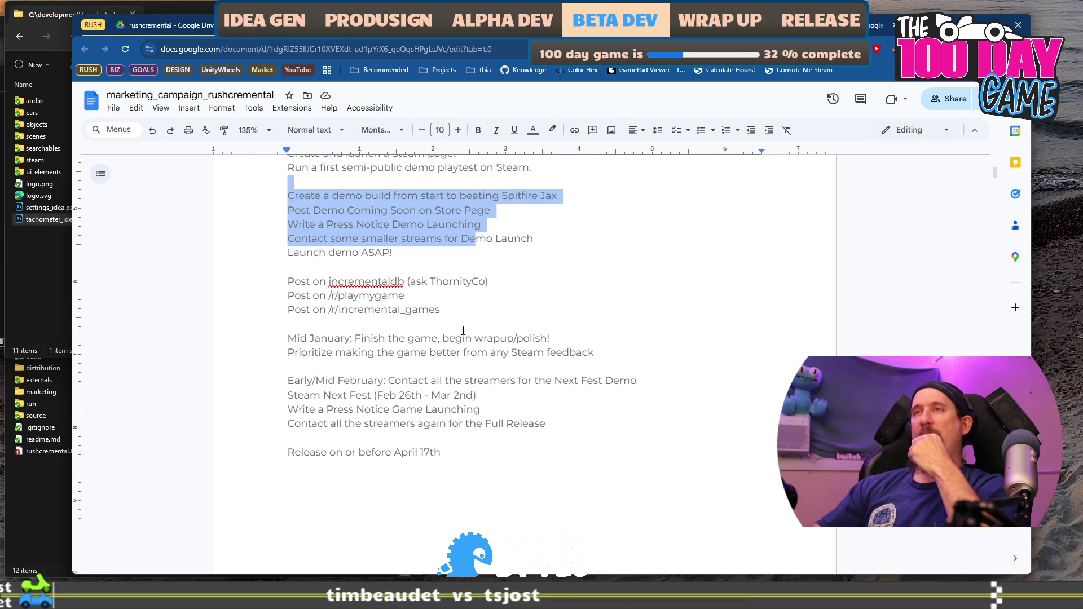
pyautogui.scroll(3, 462, 337)
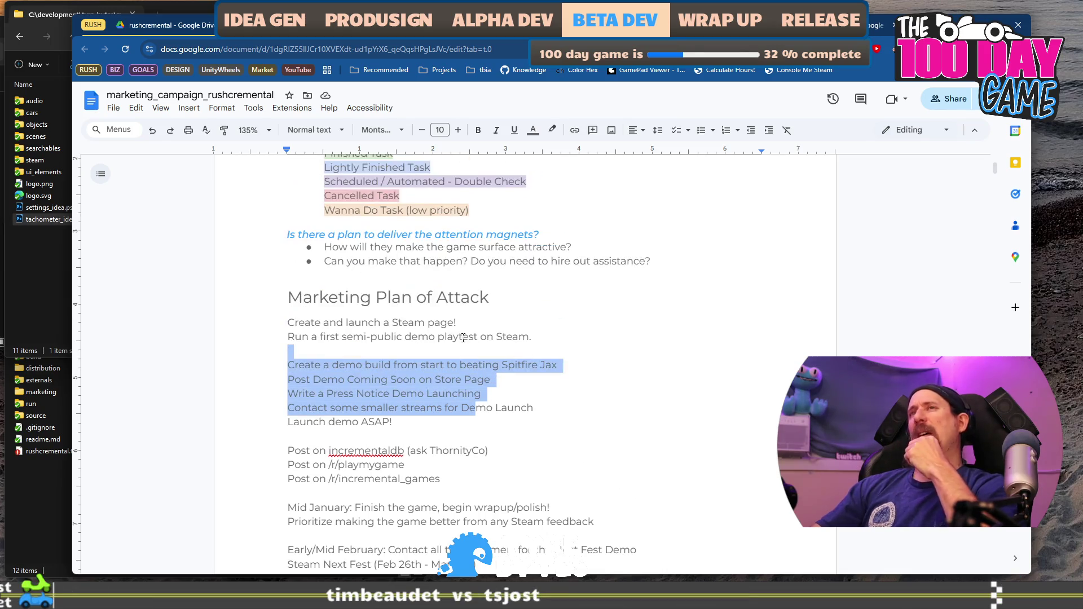
pyautogui.click(551, 334)
pyautogui.press('Up')
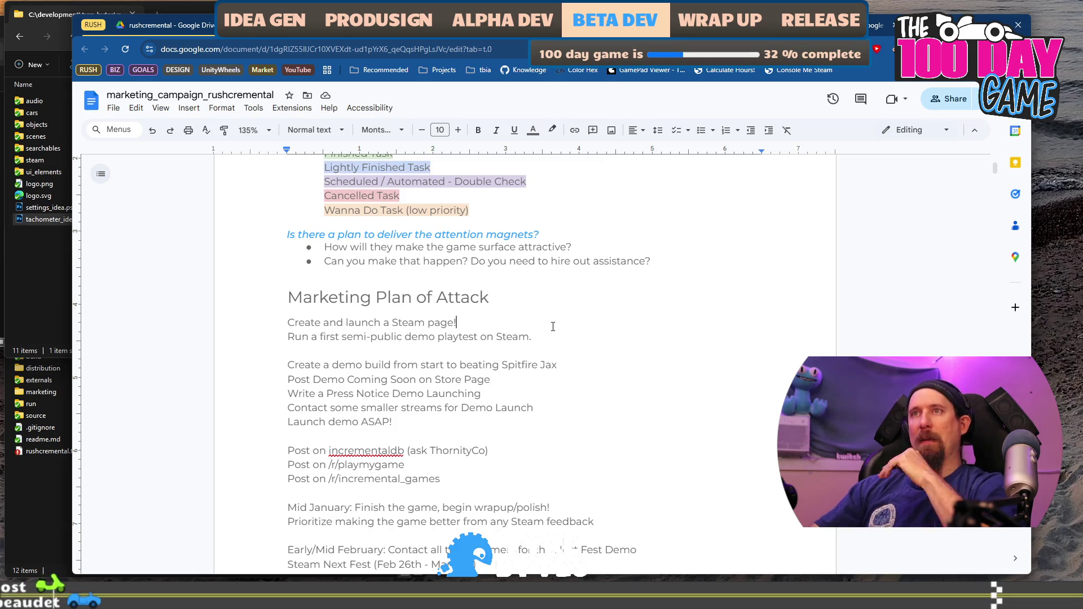
# Copy the 'Write a Press Notice Demo Launching' line.
pyautogui.press('Down')
pyautogui.press('Down')
pyautogui.press('Down')
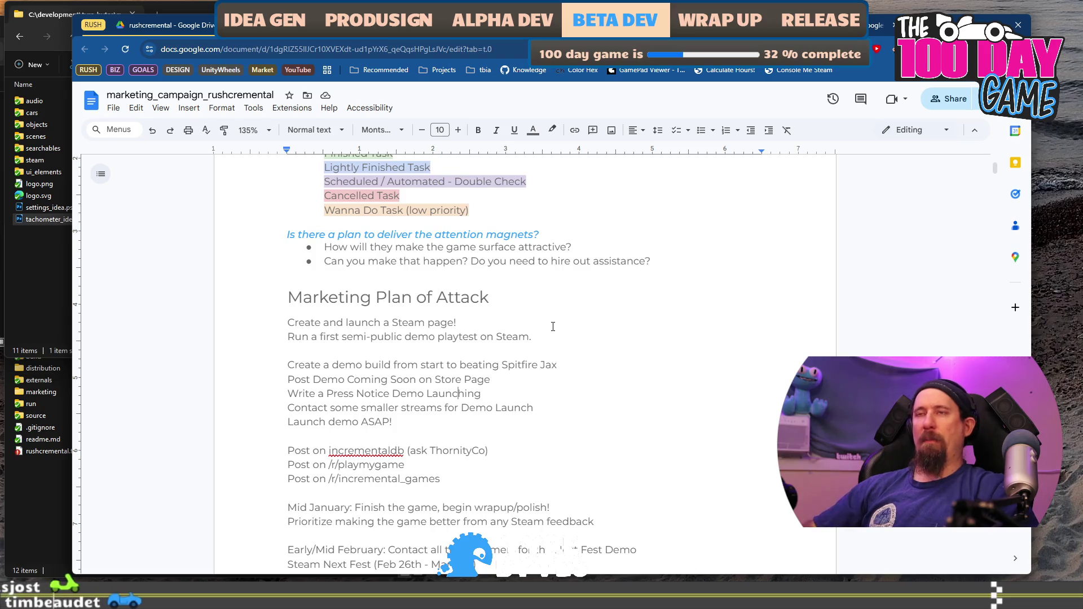
pyautogui.press('End')
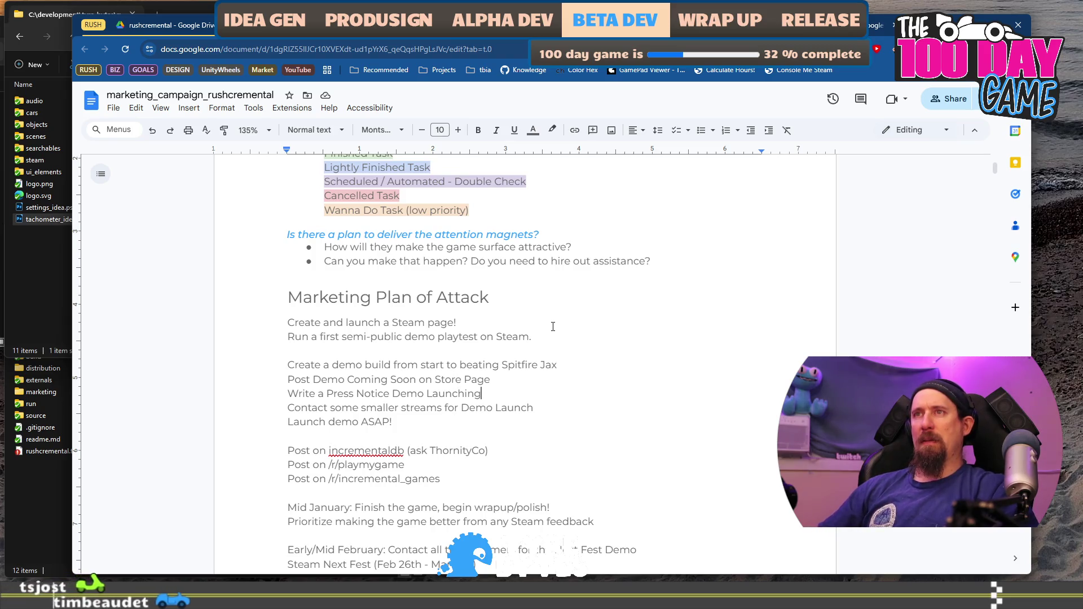
pyautogui.hotkey('shift', 'Home')
pyautogui.hotkey('ctrl', 'c')
pyautogui.press('Up')
pyautogui.press('Up')
pyautogui.press('Up')
pyautogui.press('Up')
pyautogui.press('Up')
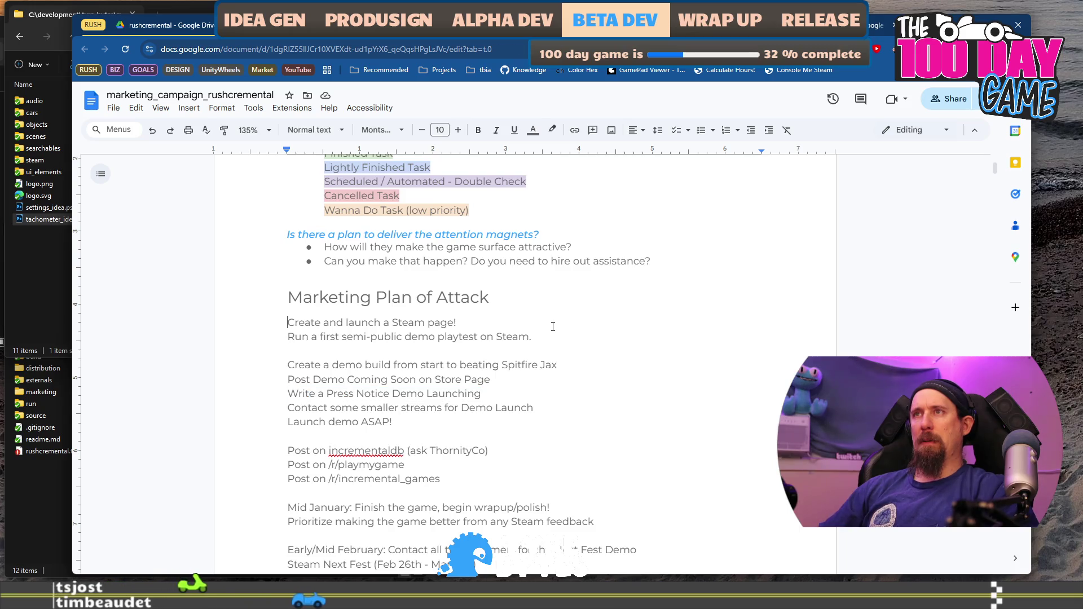
# Paste it under 'Create and launch a Steam page!' and change 'Demo Launching' to 'Announcing Rushcremental'.
pyautogui.press('End')
pyautogui.press('Return')
pyautogui.hotkey('ctrl', 'v')
pyautogui.hotkey('ctrl', 'Left')
pyautogui.hotkey('ctrl', 'Left')
pyautogui.hotkey('ctrl', 'Left')
pyautogui.hotkey('ctrl', 'Right')
pyautogui.hotkey('ctrl', 'shift', 'Right')
pyautogui.hotkey('ctrl', 'shift', 'Right')
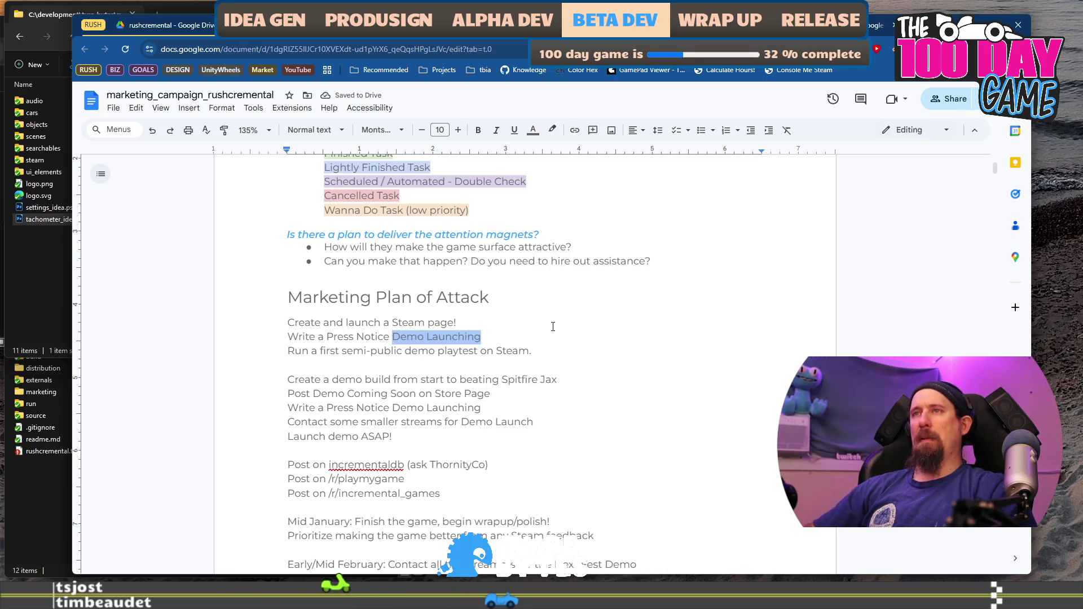
pyautogui.write('"Announcing')
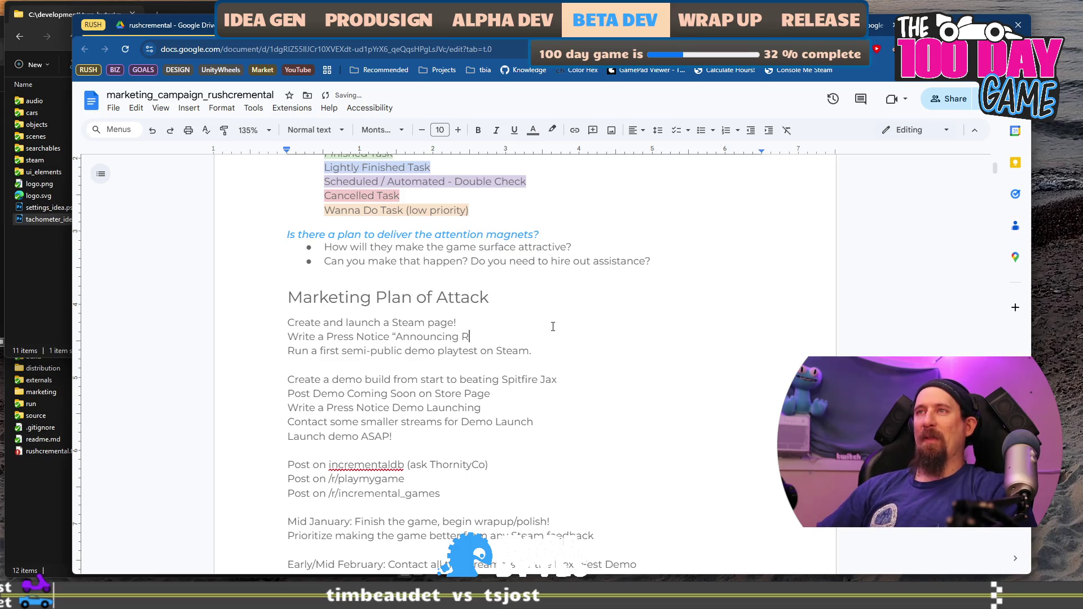
pyautogui.write('cremental”')
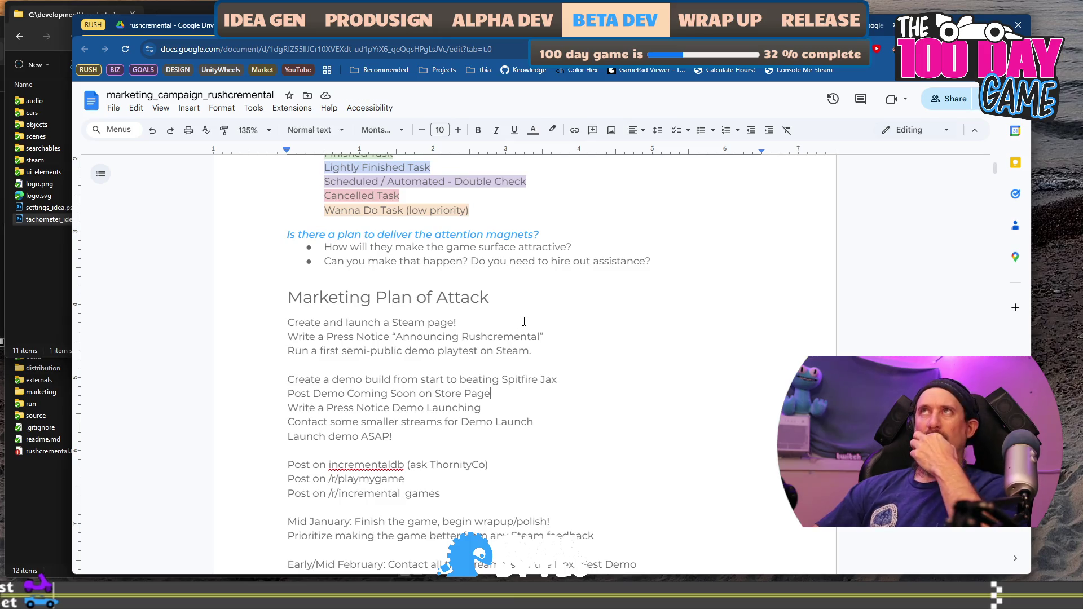
pyautogui.click(591, 337)
pyautogui.press('Down')
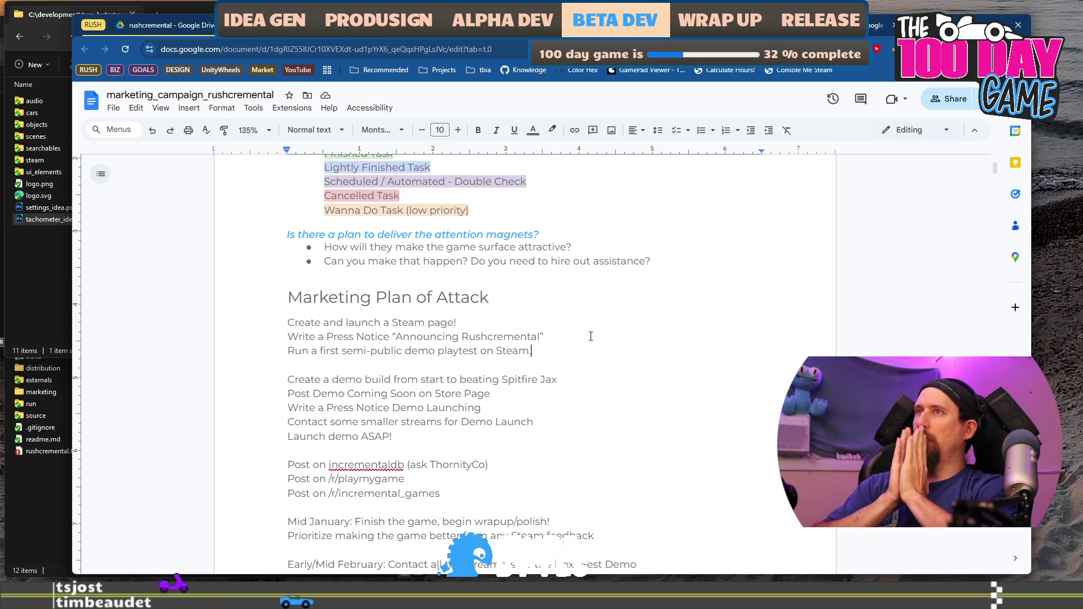
pyautogui.scroll(-3, 591, 336)
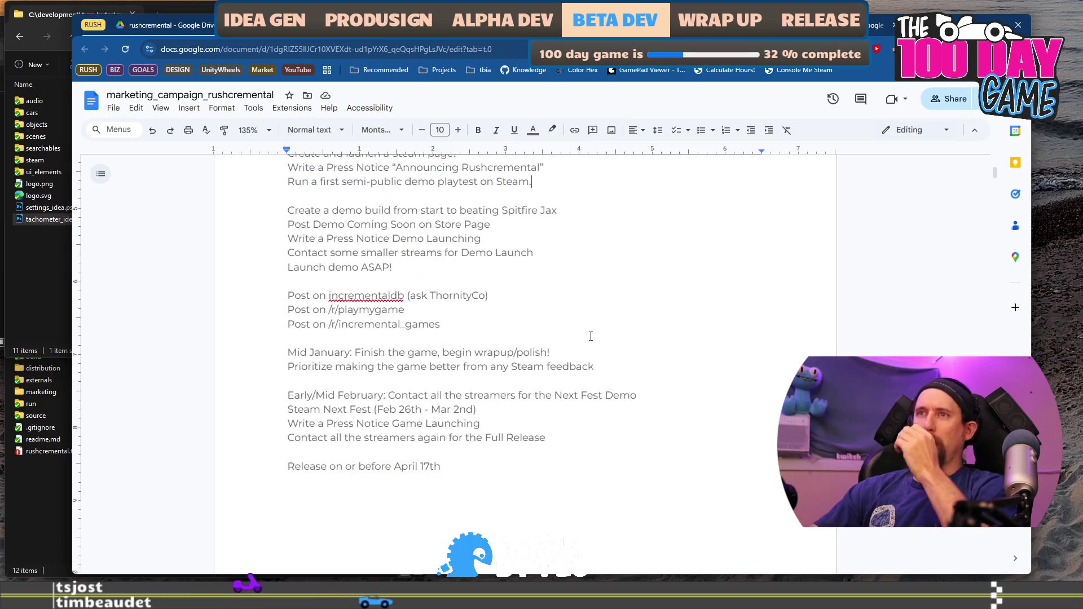
pyautogui.scroll(-4, 590, 337)
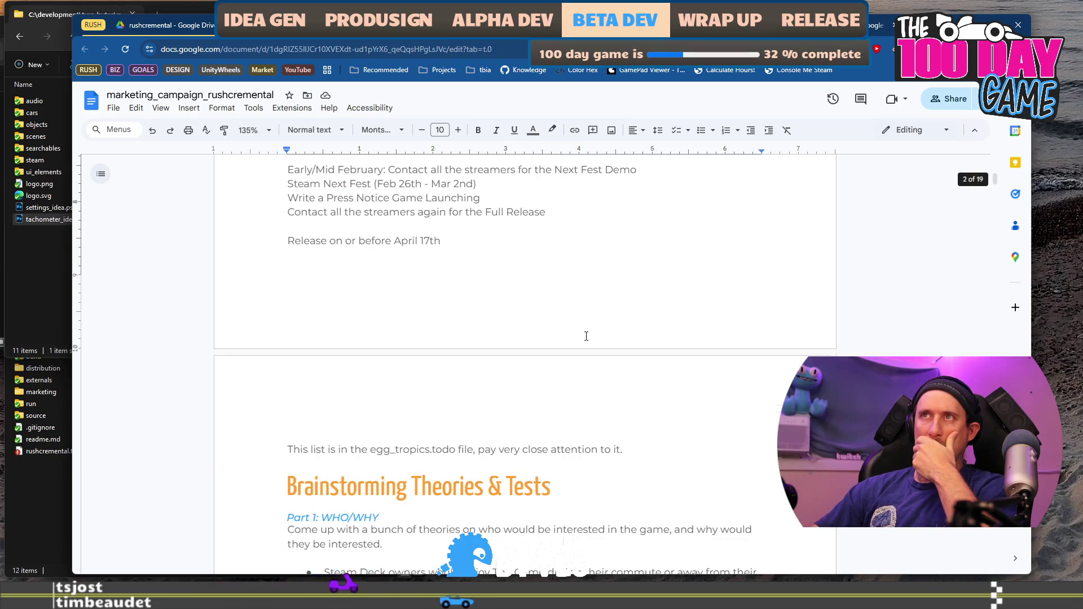
pyautogui.scroll(3, 587, 337)
pyautogui.click(571, 401)
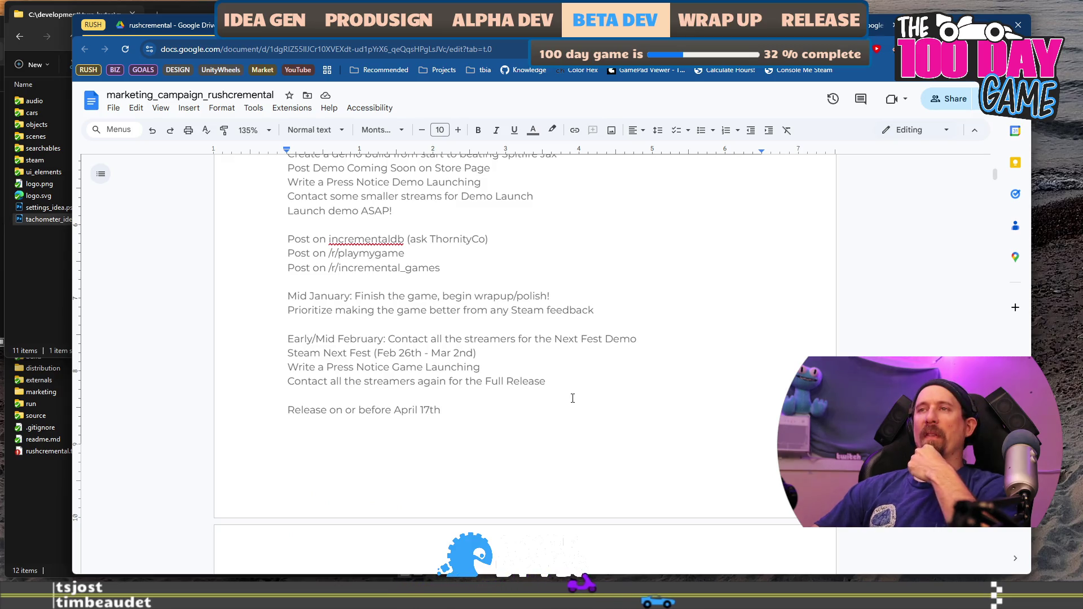
pyautogui.moveTo(568, 384)
pyautogui.mouseDown()
pyautogui.moveTo(497, 372)
pyautogui.moveTo(484, 317)
pyautogui.mouseUp()
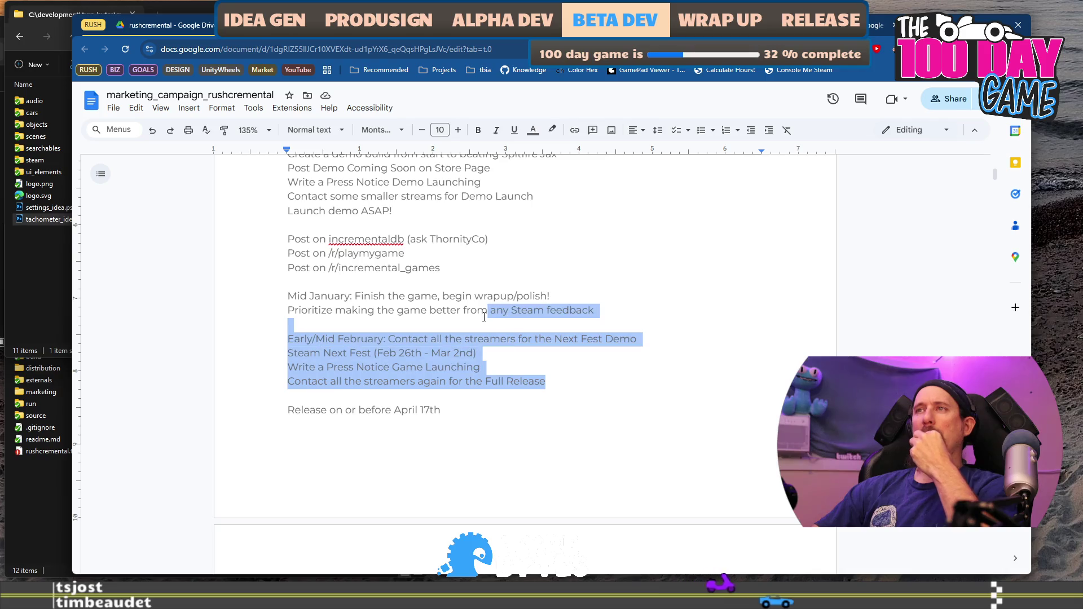
pyautogui.click(629, 379)
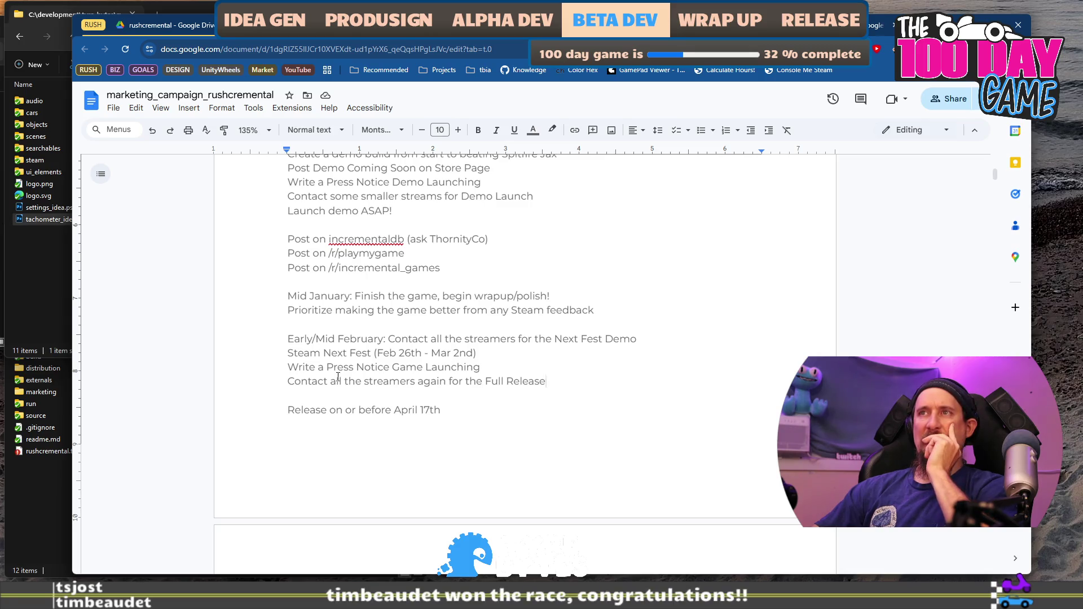
pyautogui.moveTo(296, 367); pyautogui.dragTo(536, 366)
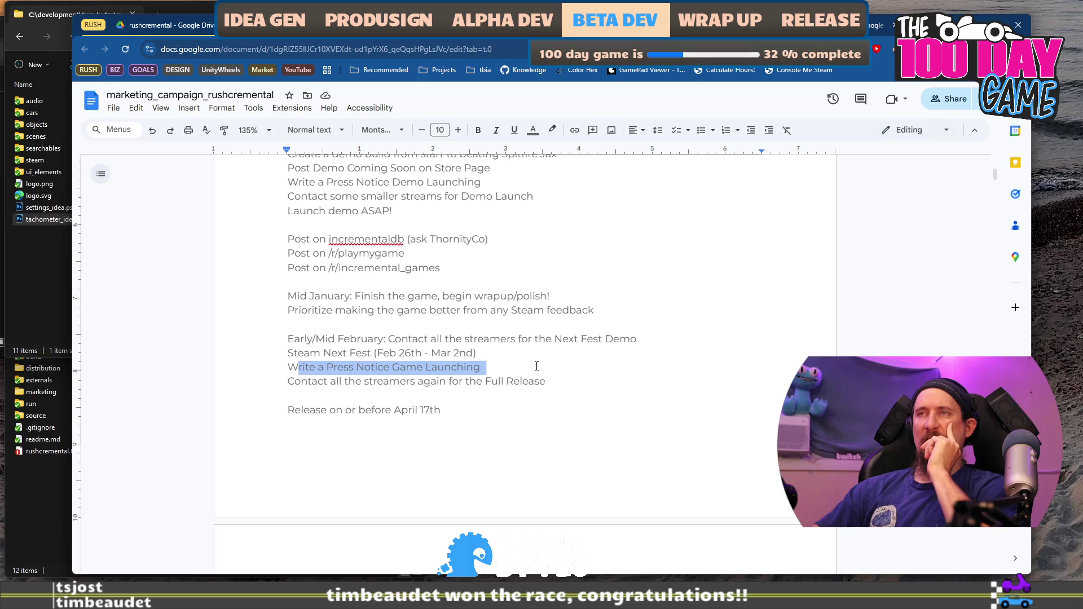
pyautogui.click(537, 366)
pyautogui.scroll(2, 538, 366)
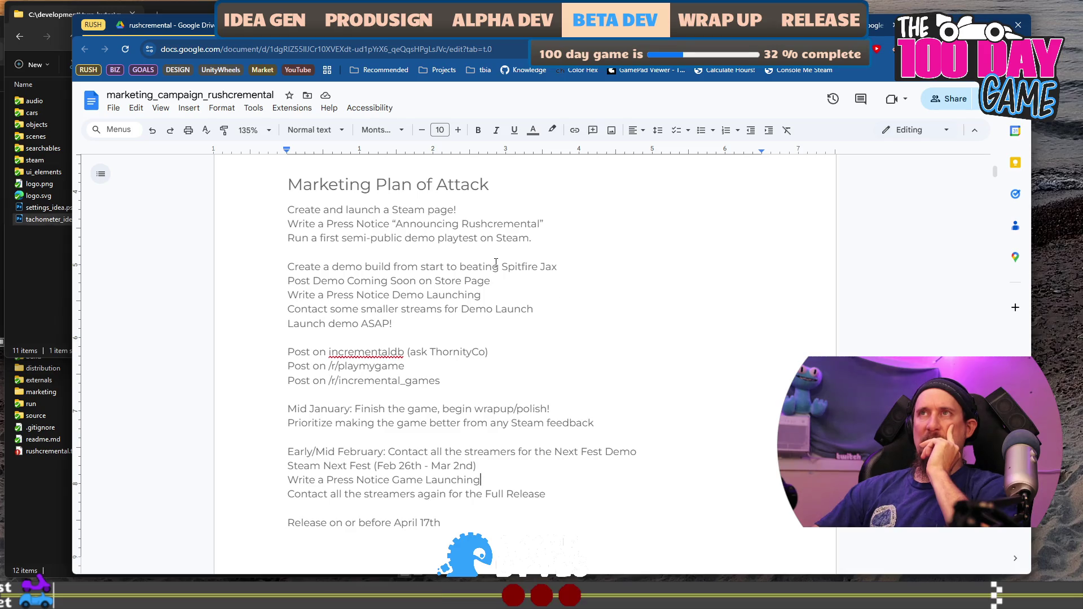
pyautogui.scroll(-2, 537, 282)
pyautogui.scroll(3, 567, 295)
pyautogui.scroll(-1, 566, 296)
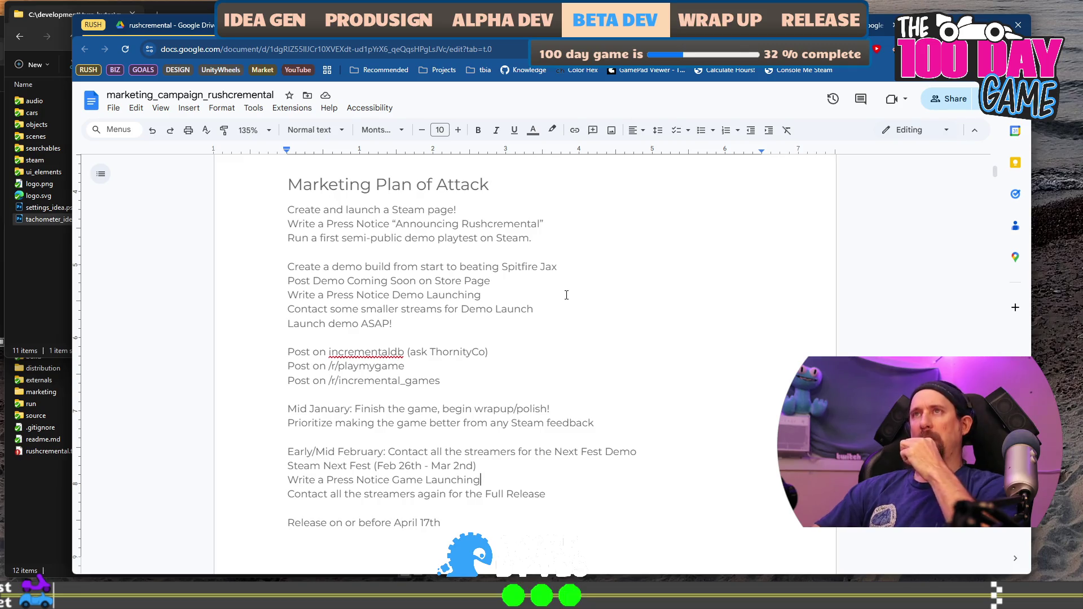
pyautogui.scroll(6, 567, 295)
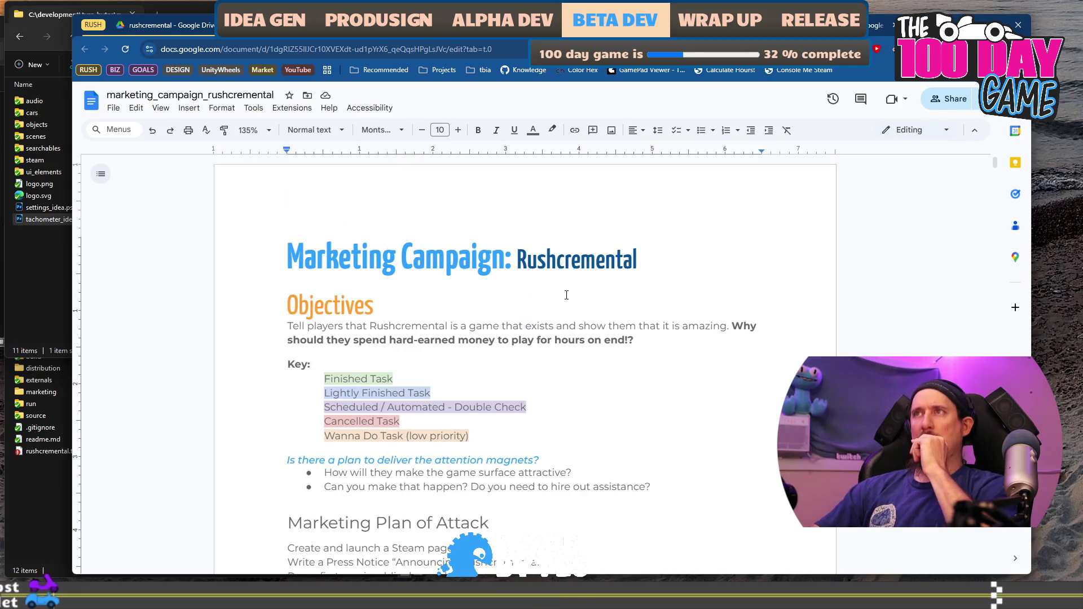
pyautogui.click(405, 47)
# In the rusty racer design doc, add a 'For Marketing Plan and Campaign checkout' line below the art-doc link.
pyautogui.hotkey('ctrl', 'v')
pyautogui.press('Return')
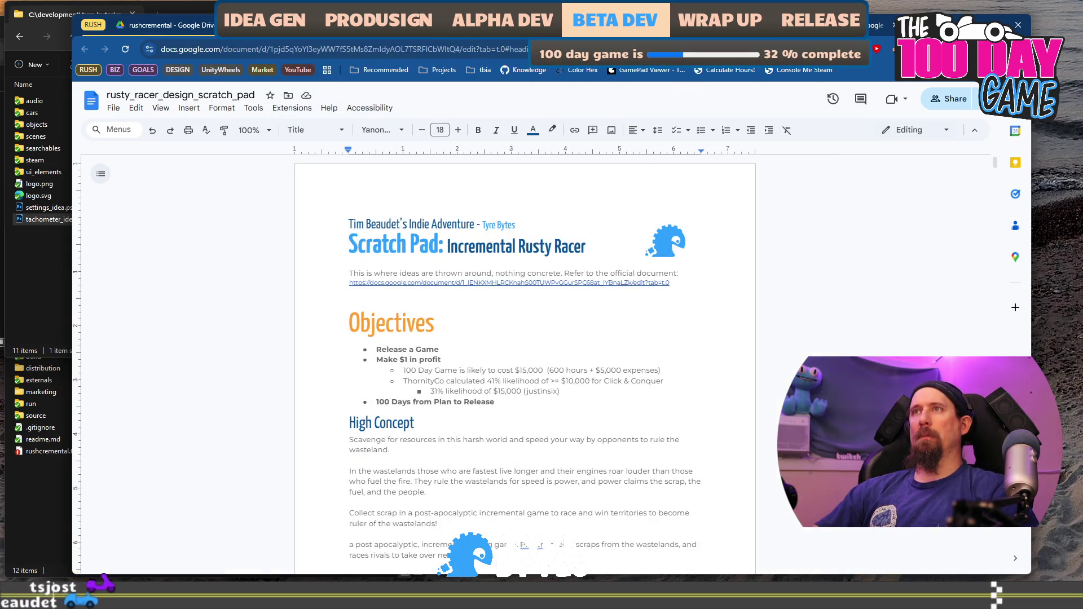
pyautogui.click(536, 25)
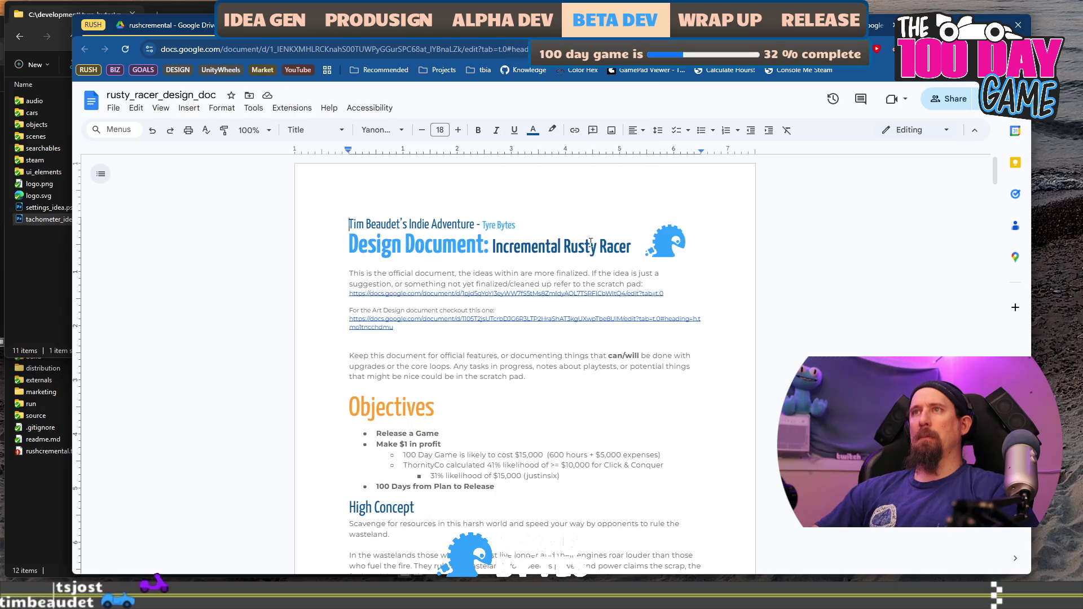
pyautogui.click(489, 337)
pyautogui.press('Return')
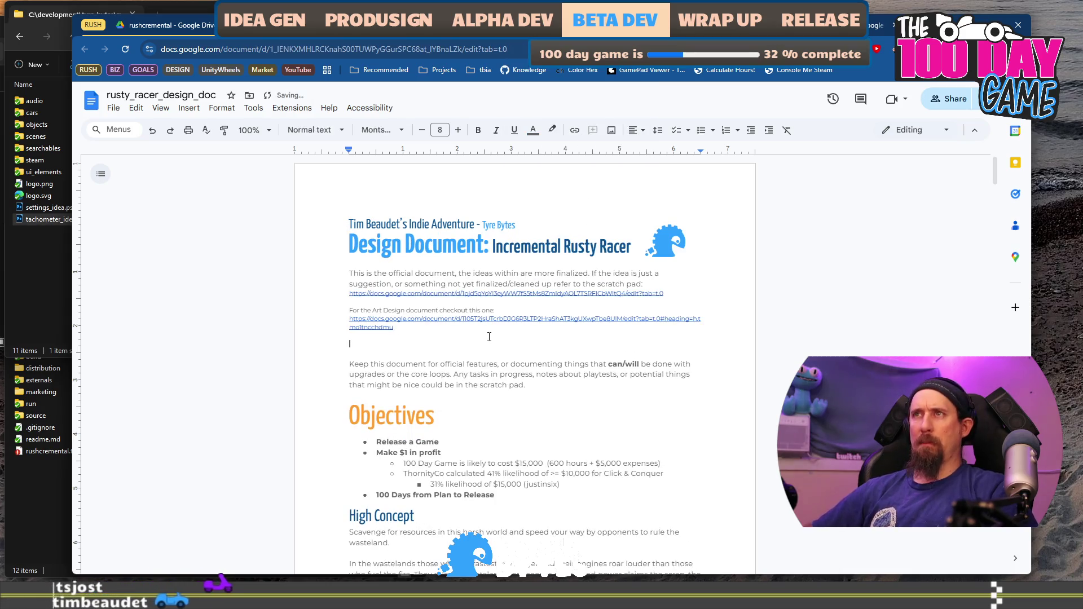
pyautogui.press('Return')
pyautogui.write('For Marke')
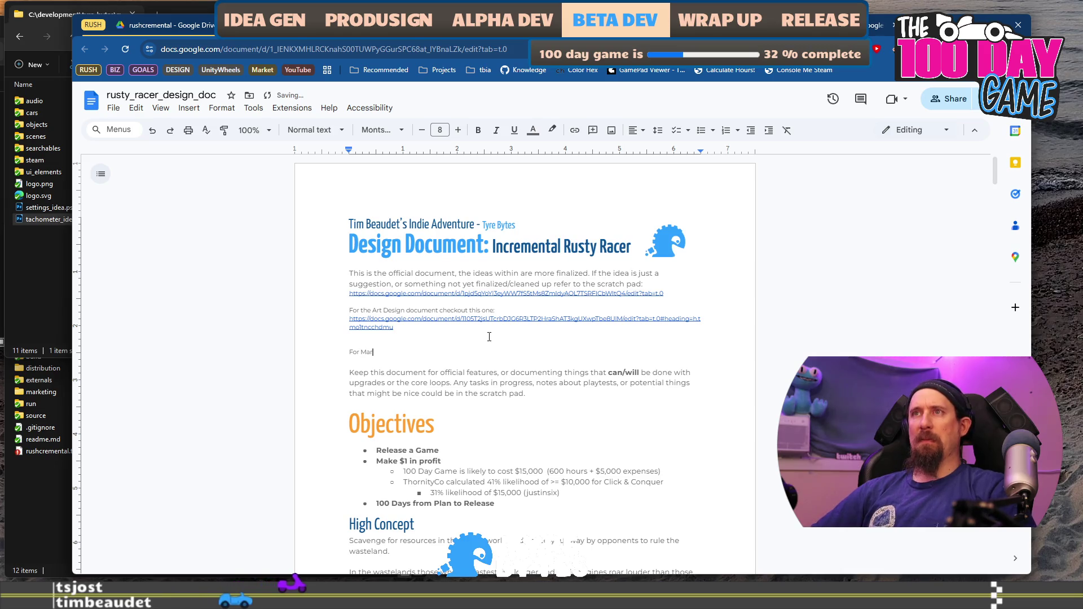
pyautogui.write('ting Plan a')
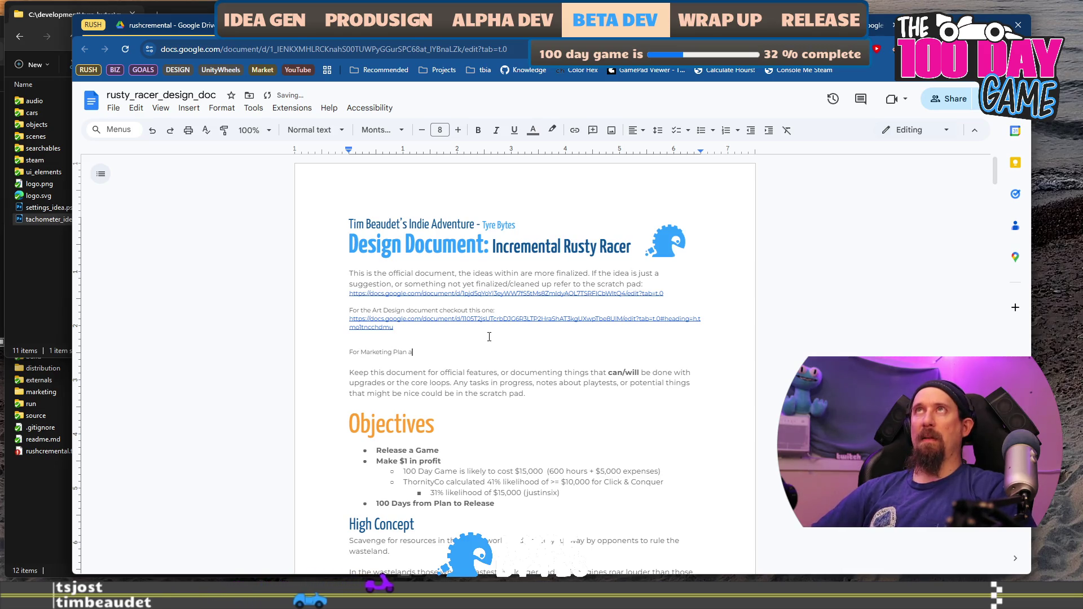
pyautogui.write('nd C')
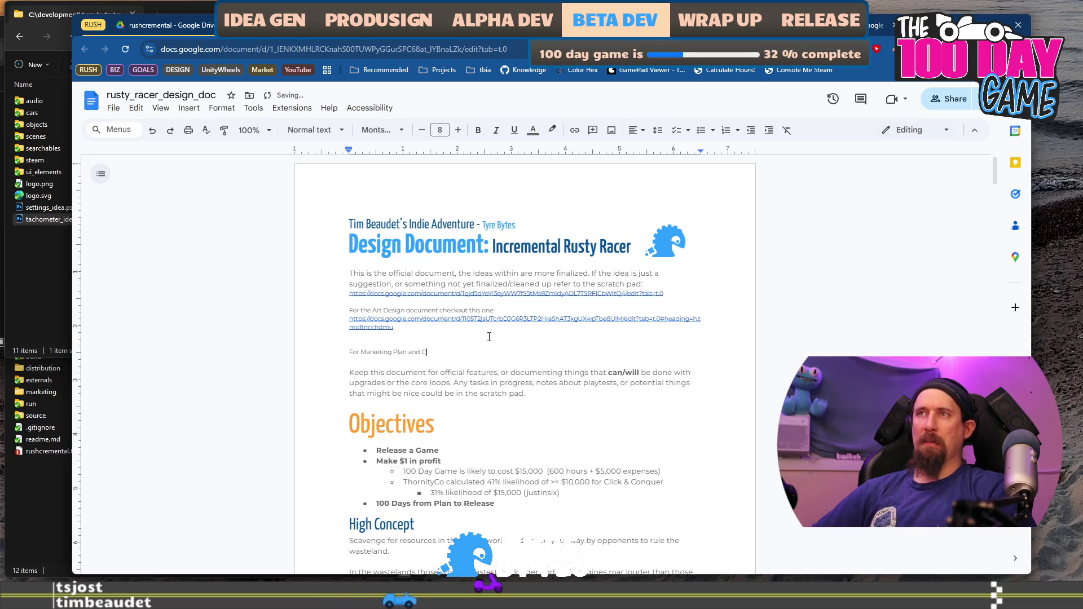
pyautogui.write('ampaign checkout:')
pyautogui.press('Return')
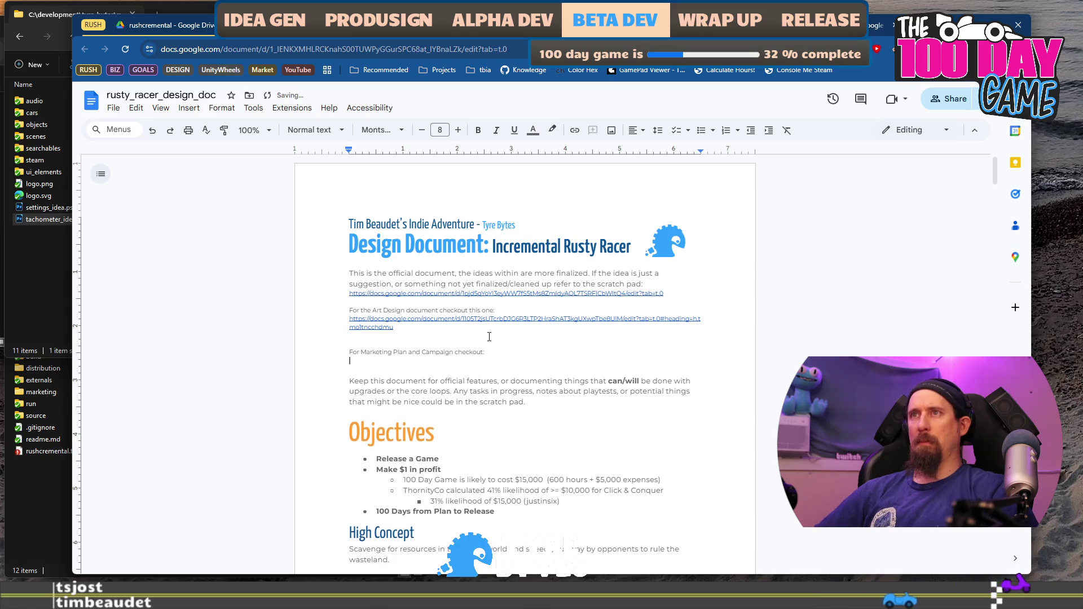
# Copy the marketing campaign doc's web address and paste it below the checkout label.
pyautogui.click(347, 28)
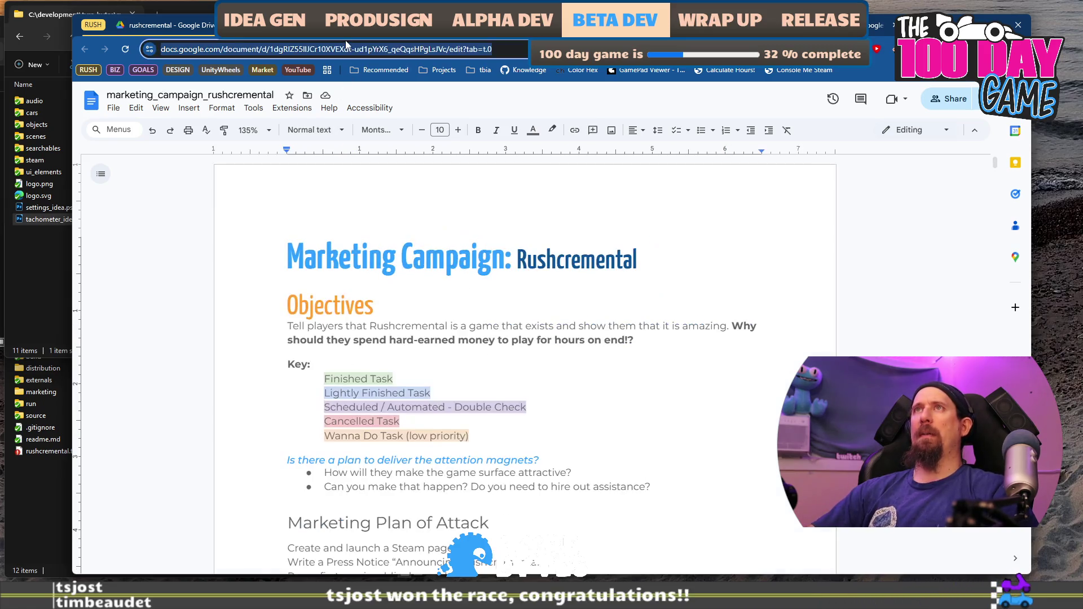
pyautogui.hotkey('ctrl', 'shift', 'Tab')
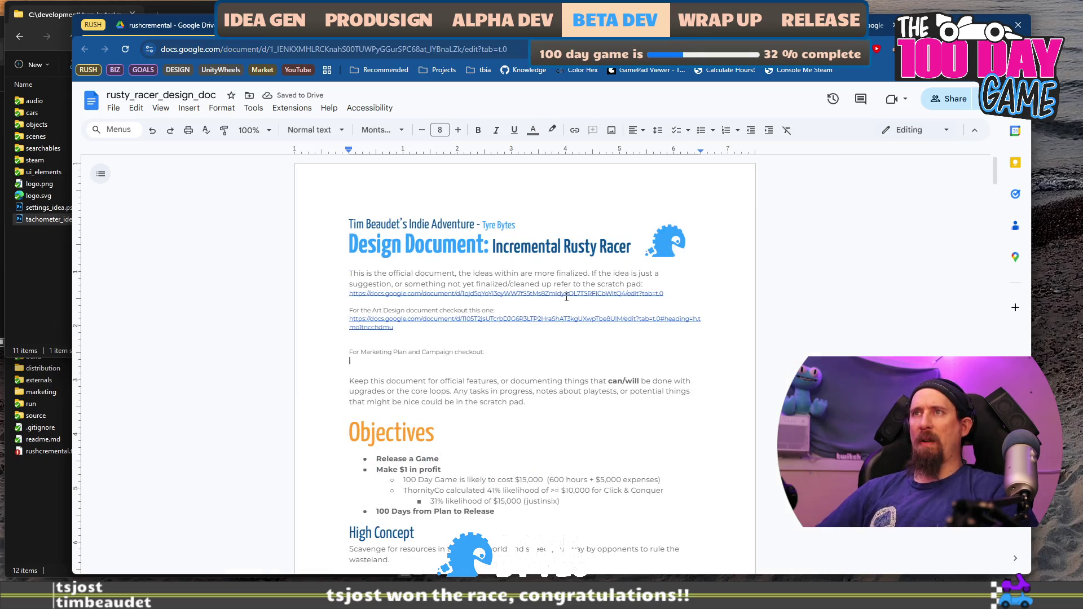
pyautogui.press('Return')
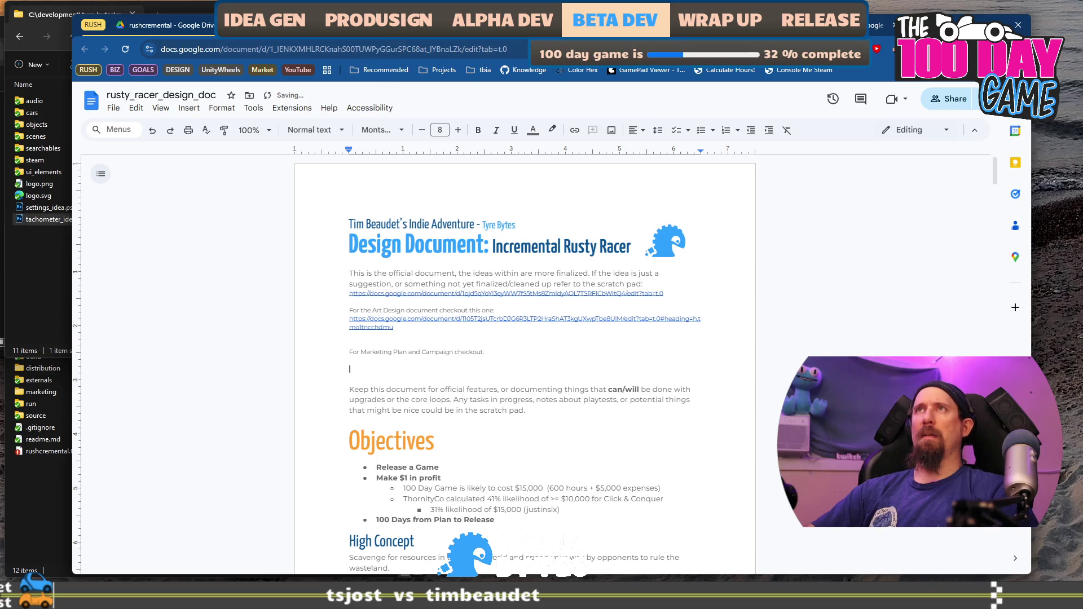
pyautogui.click(380, 25)
pyautogui.click(379, 50)
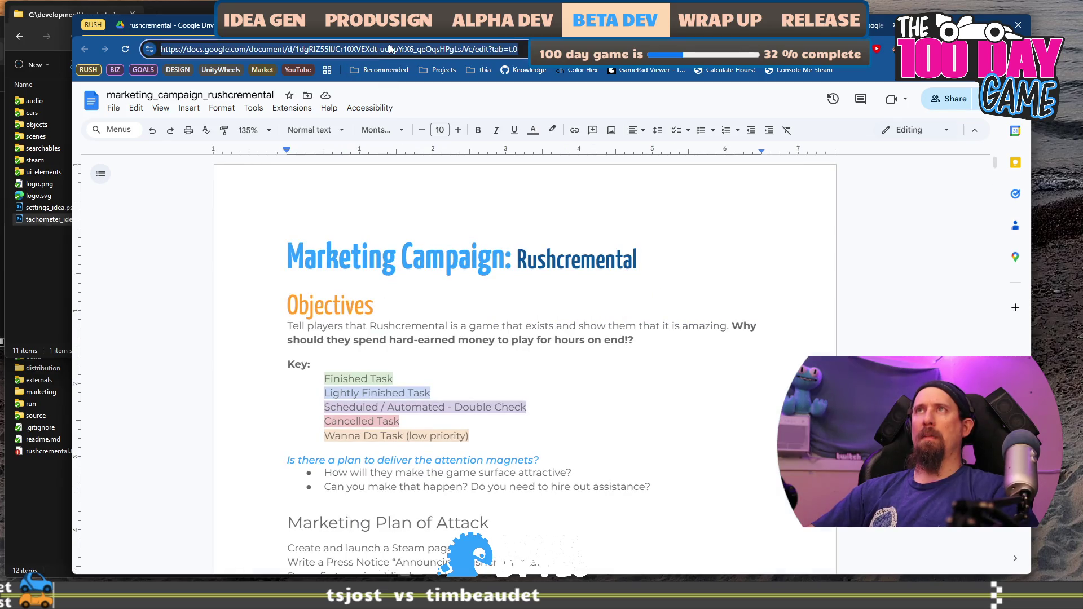
pyautogui.hotkey('ctrl', 'shift', 'Tab')
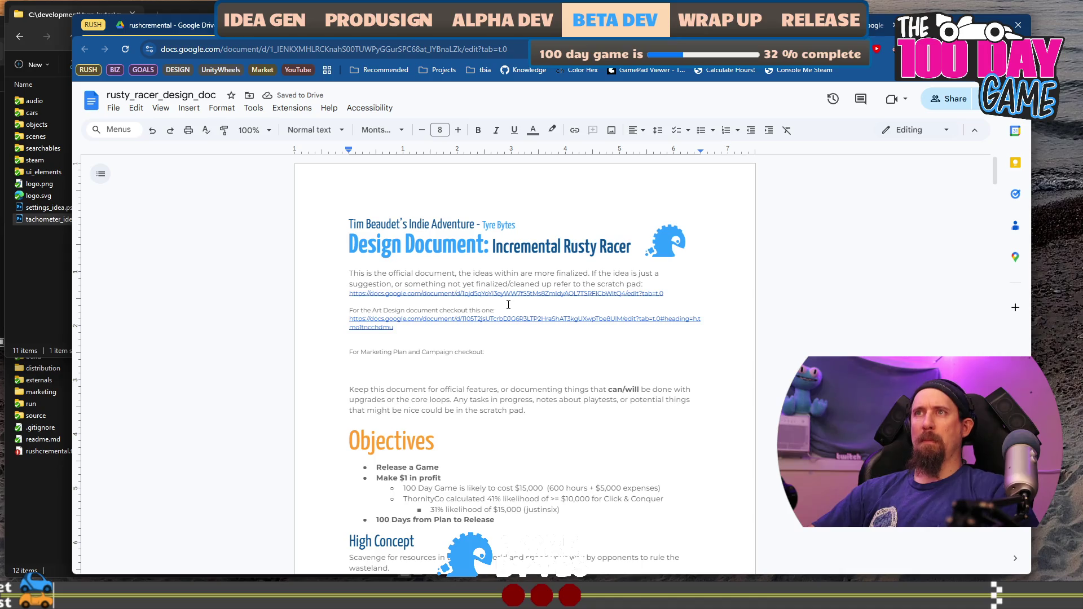
pyautogui.hotkey('ctrl', 'Tab')
pyautogui.rightClick(331, 51)
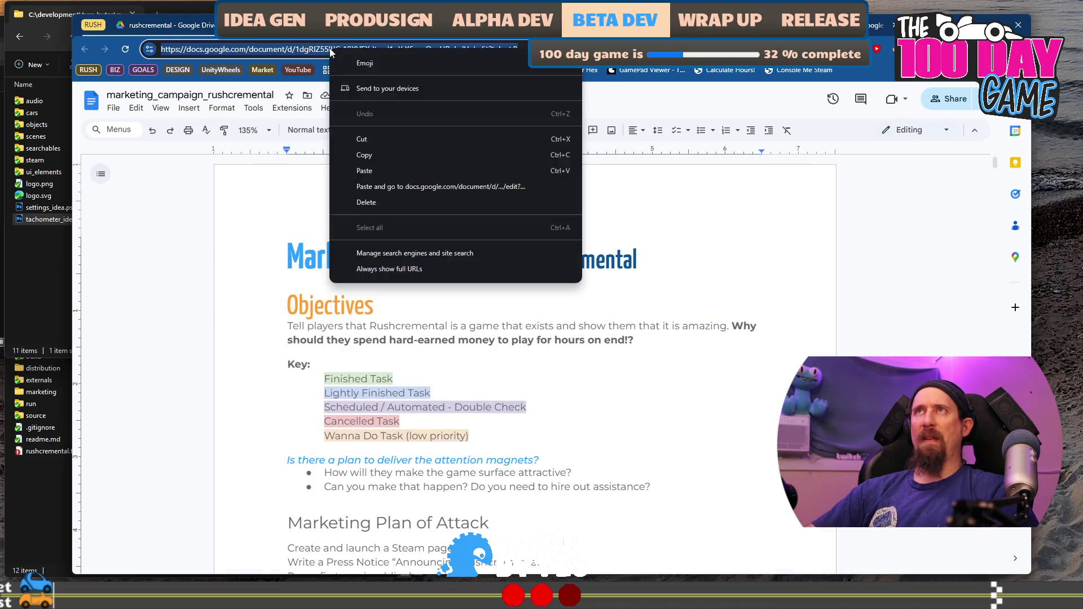
pyautogui.click(387, 154)
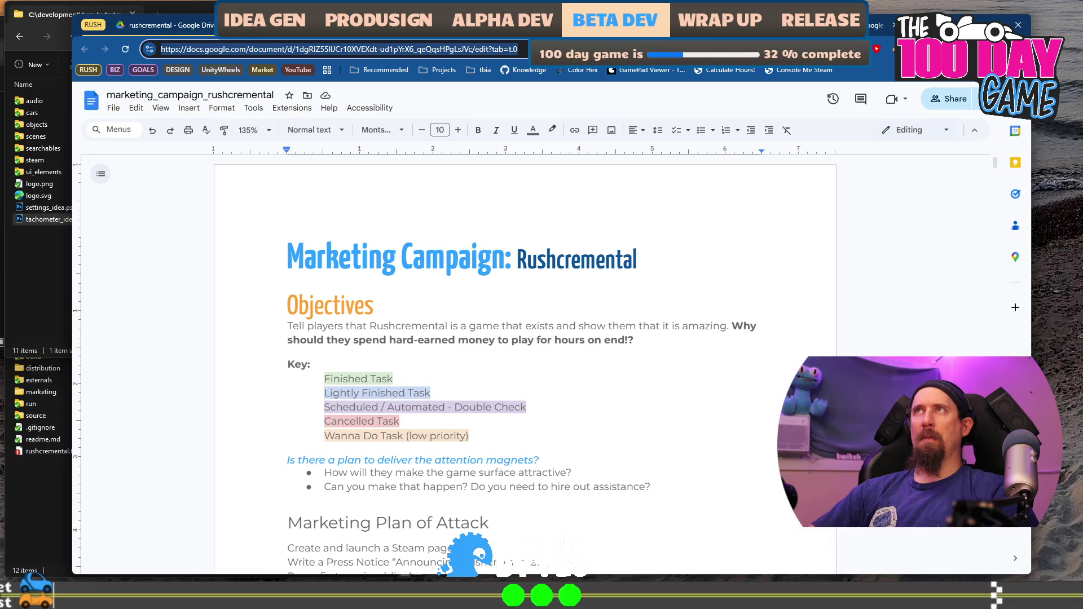
pyautogui.hotkey('ctrl', 'shift', 'Tab')
pyautogui.rightClick(390, 372)
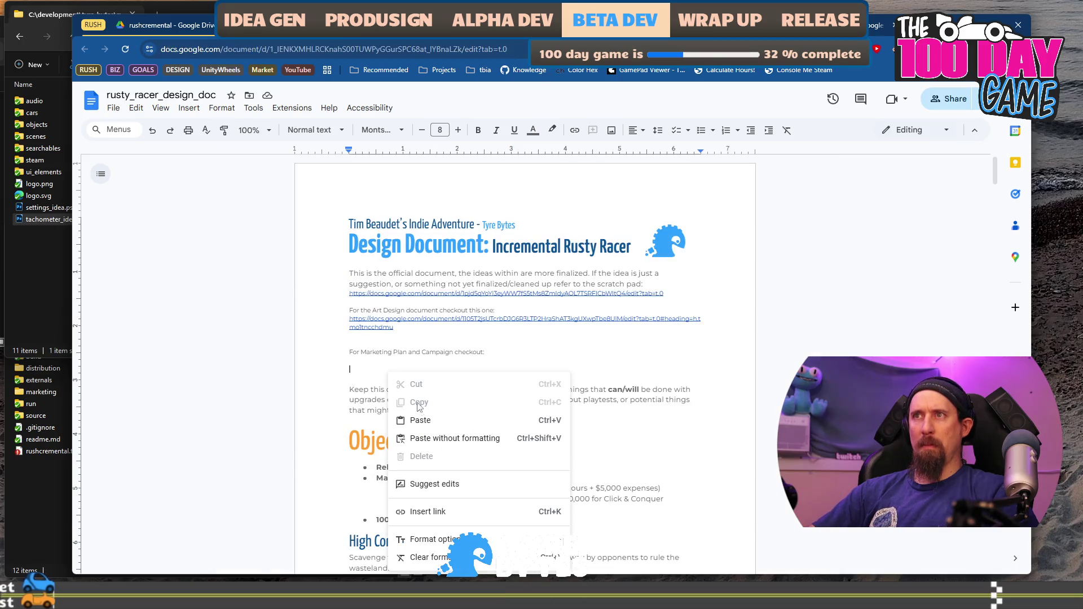
pyautogui.click(420, 421)
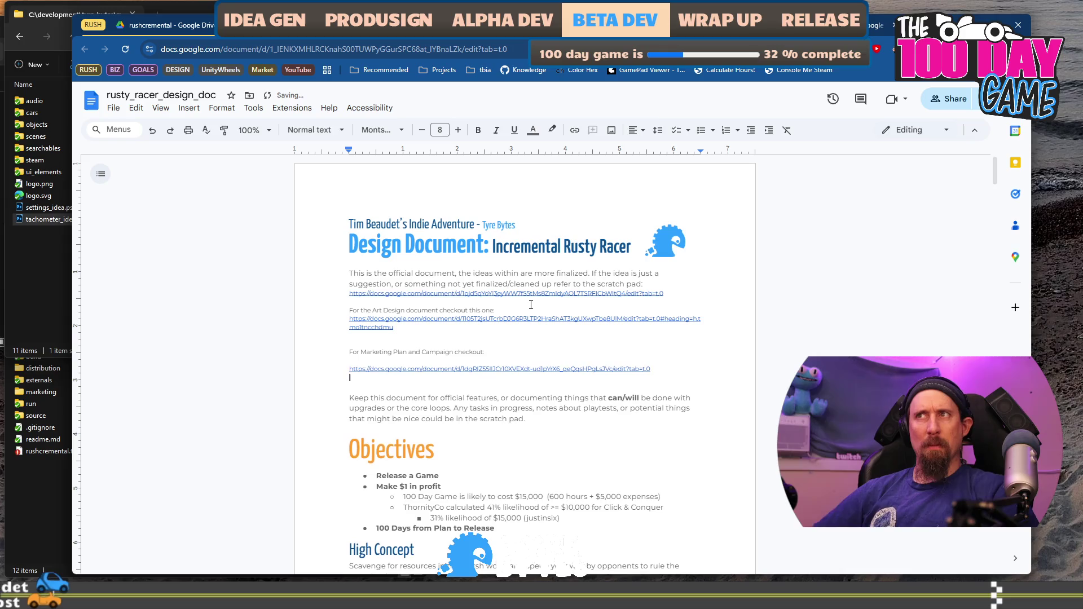
# Remove the duplicate pasted link and the empty line above the marketing link.
pyautogui.hotkey('ctrl', 'v')
pyautogui.press('Return')
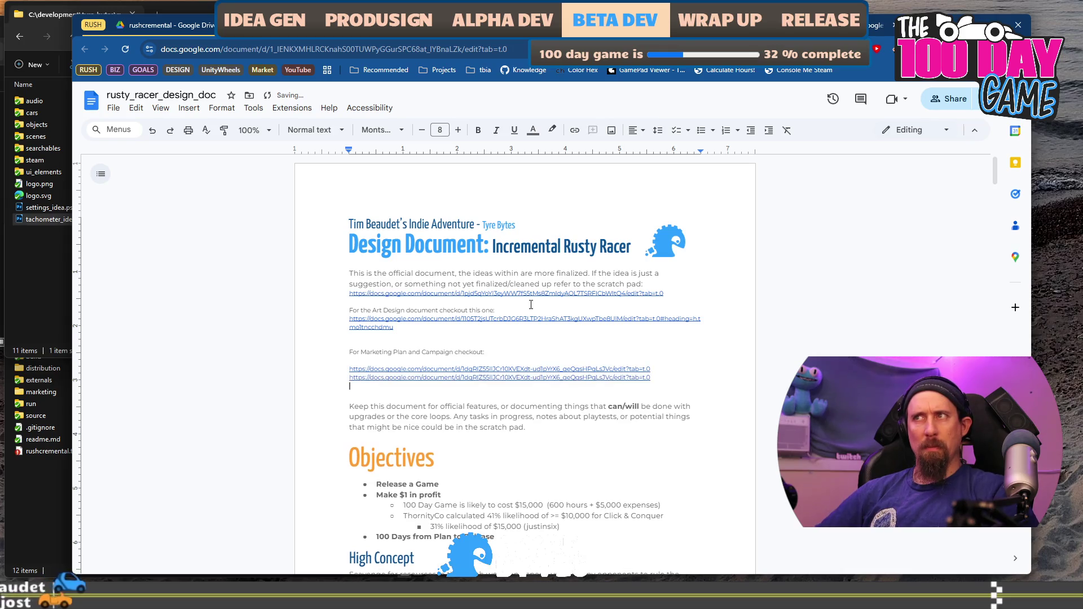
pyautogui.hotkey('ctrl', 'z')
pyautogui.hotkey('ctrl', 'z')
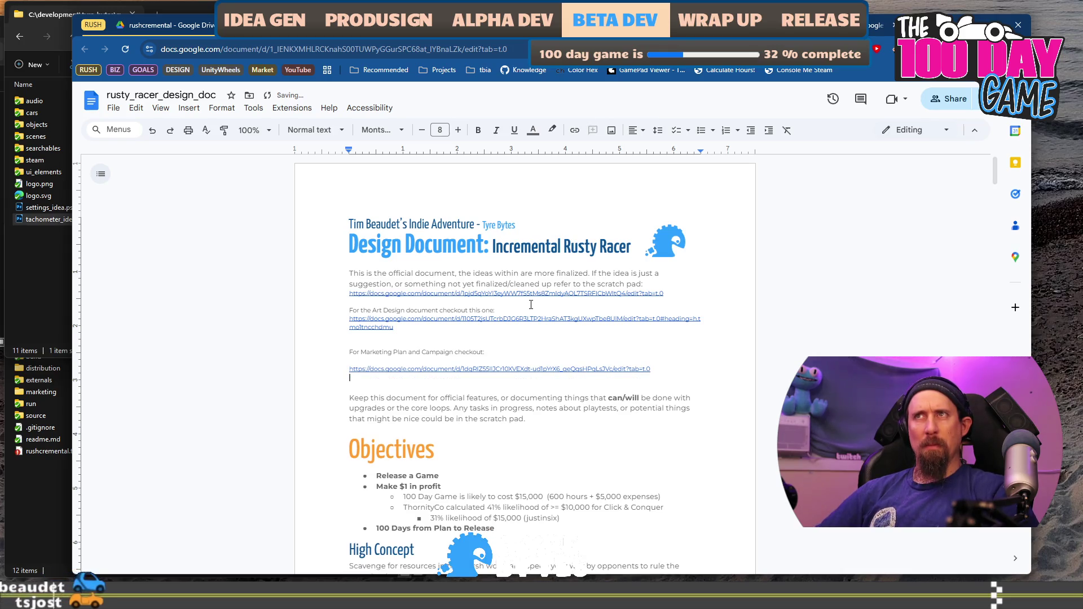
pyautogui.press('Up')
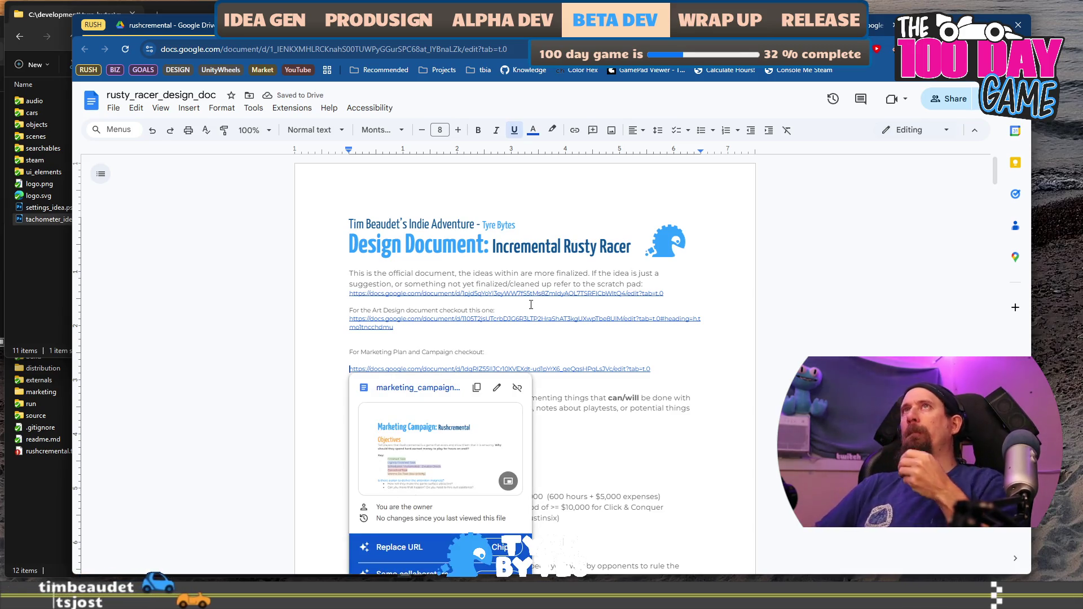
pyautogui.press('Up')
pyautogui.press('BackSpace')
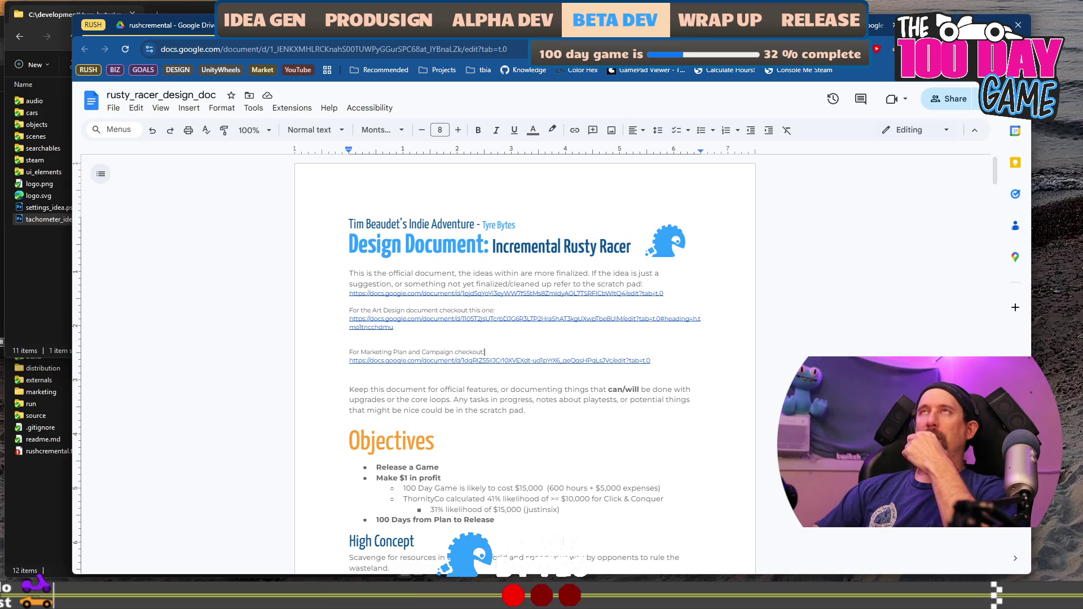
# Make the 'For Marketing Plan and Campaign checkout' label bold.
pyautogui.click(543, 350)
pyautogui.hotkey('shift', 'Home')
pyautogui.hotkey('ctrl', 'b')
pyautogui.press('Down')
pyautogui.press('Down')
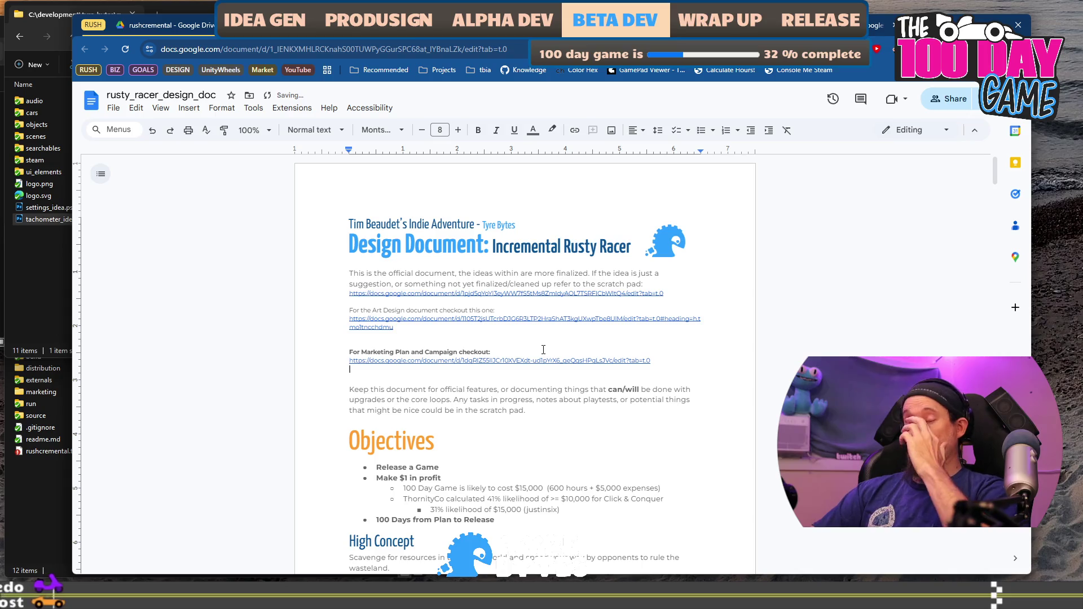
# Open the marketing campaign document from the new link.
pyautogui.scroll(-1, 577, 314)
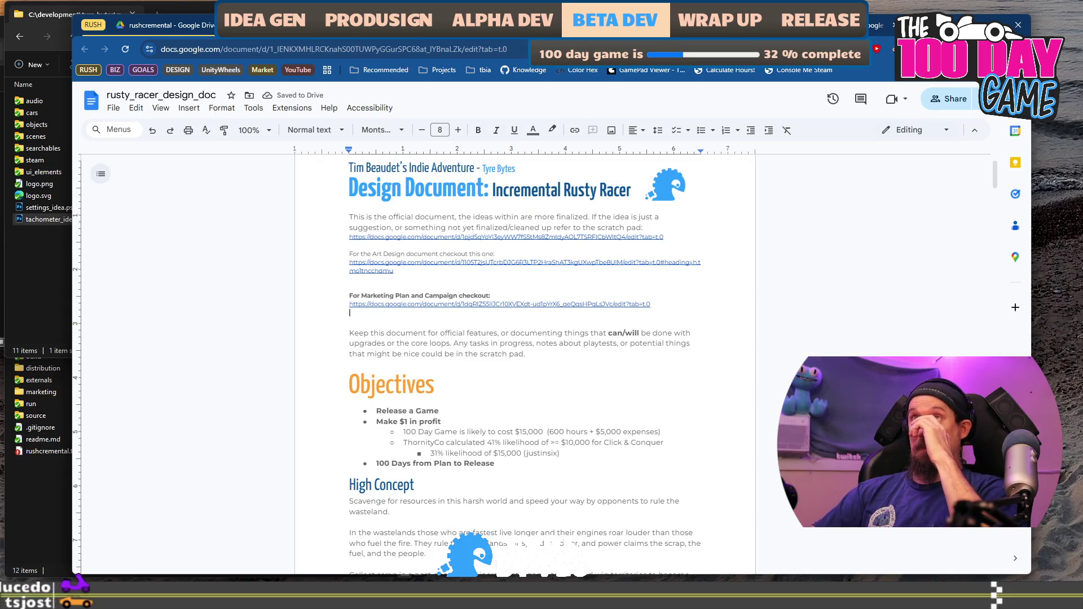
pyautogui.click(577, 304)
pyautogui.scroll(-3, 616, 324)
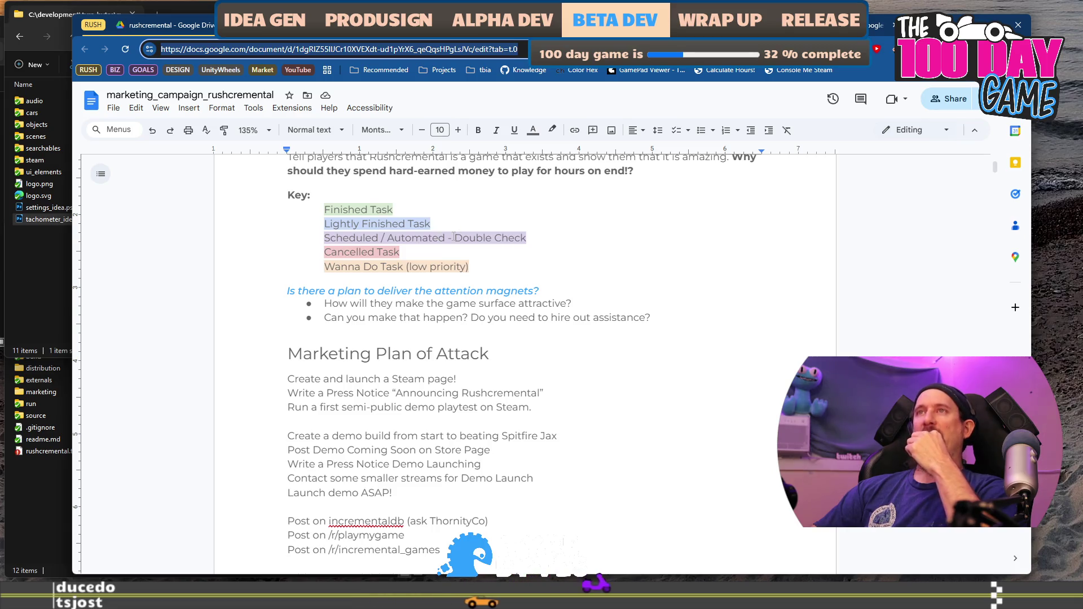
# Replace '/' with '&' and delete ' - Double Check' so the key entry reads 'Scheduled & Automated'.
pyautogui.click(453, 238)
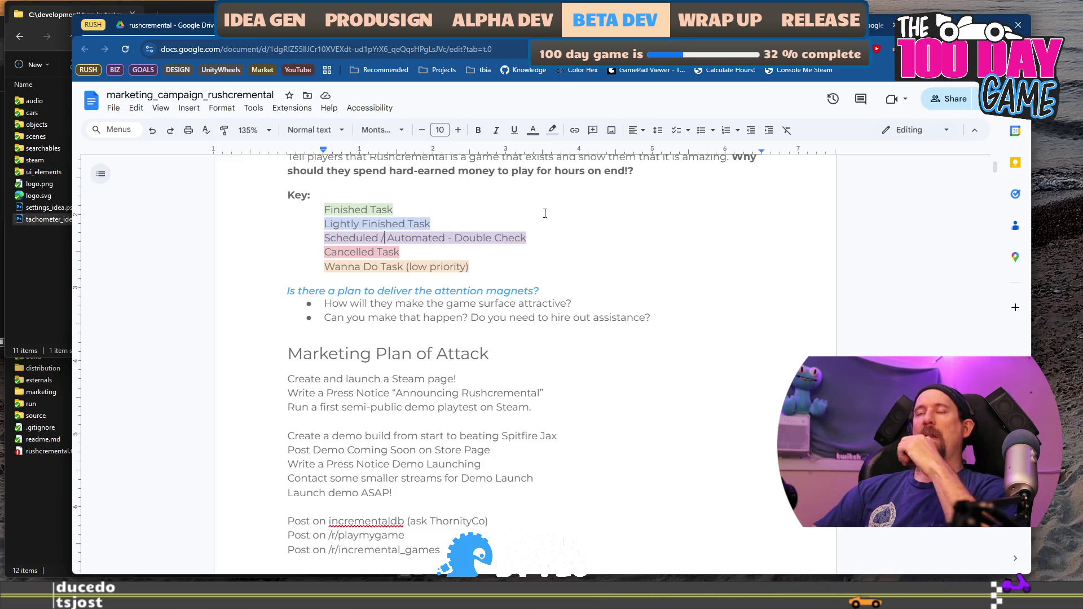
pyautogui.press('BackSpace')
pyautogui.write('&')
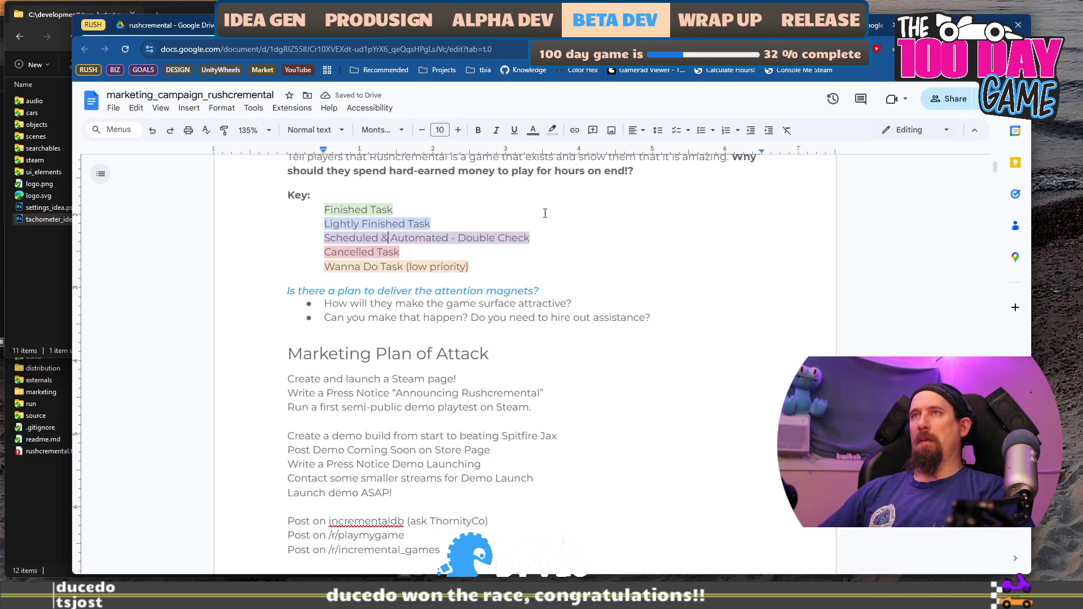
pyautogui.hotkey('shift', 'End')
pyautogui.press('Delete')
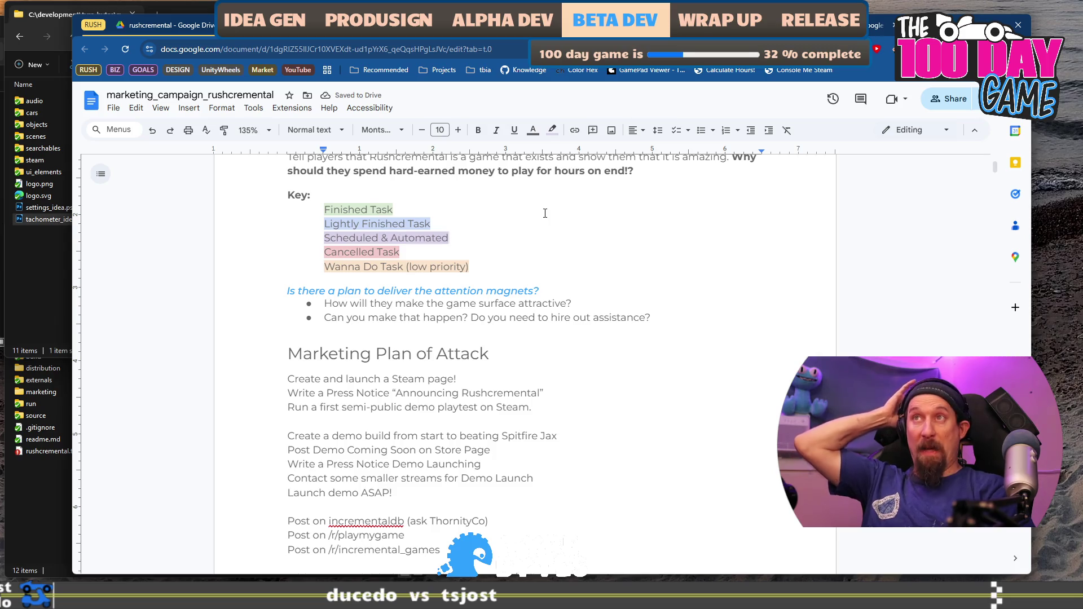
pyautogui.hotkey('ctrl', 'shift', 'Left')
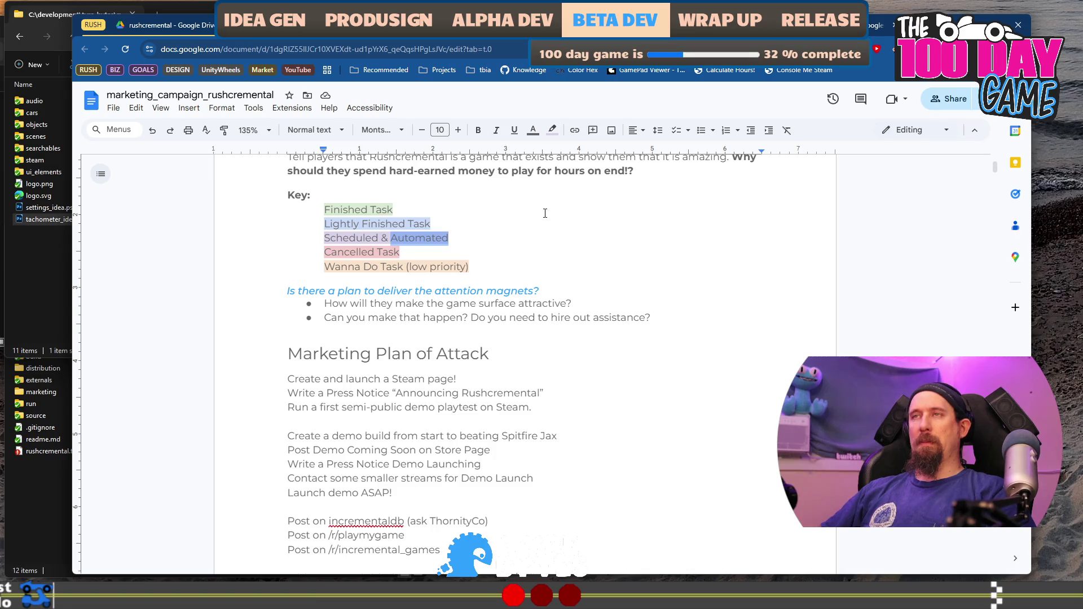
pyautogui.press('Down')
pyautogui.press('Down')
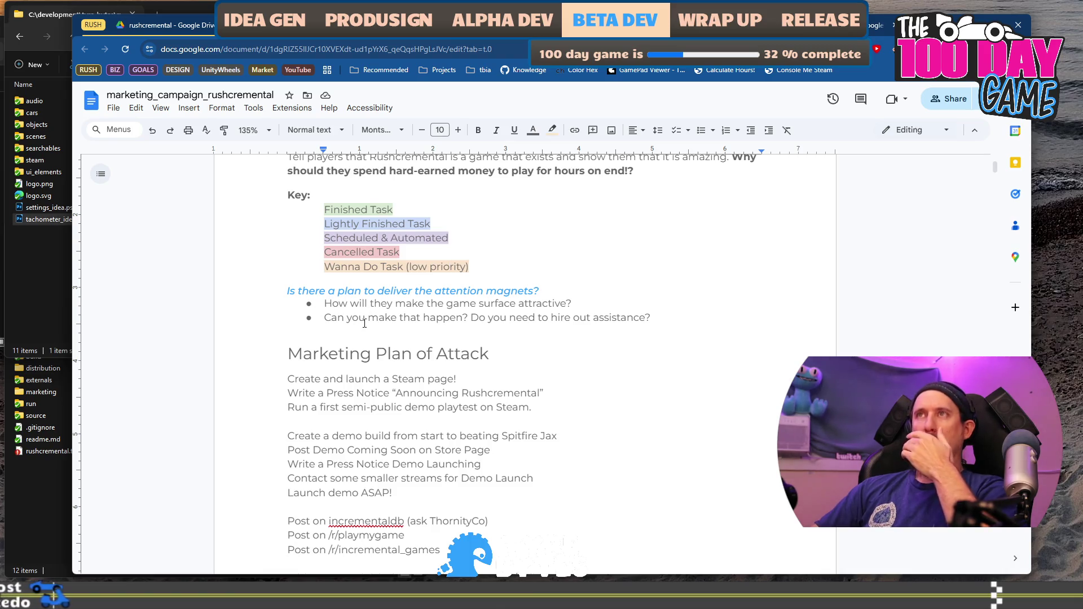
pyautogui.scroll(1, 365, 323)
# Delete the egg_tropics.todo note line and the empty line above the Brainstorming heading.
pyautogui.scroll(-7, 364, 323)
pyautogui.scroll(-3, 364, 323)
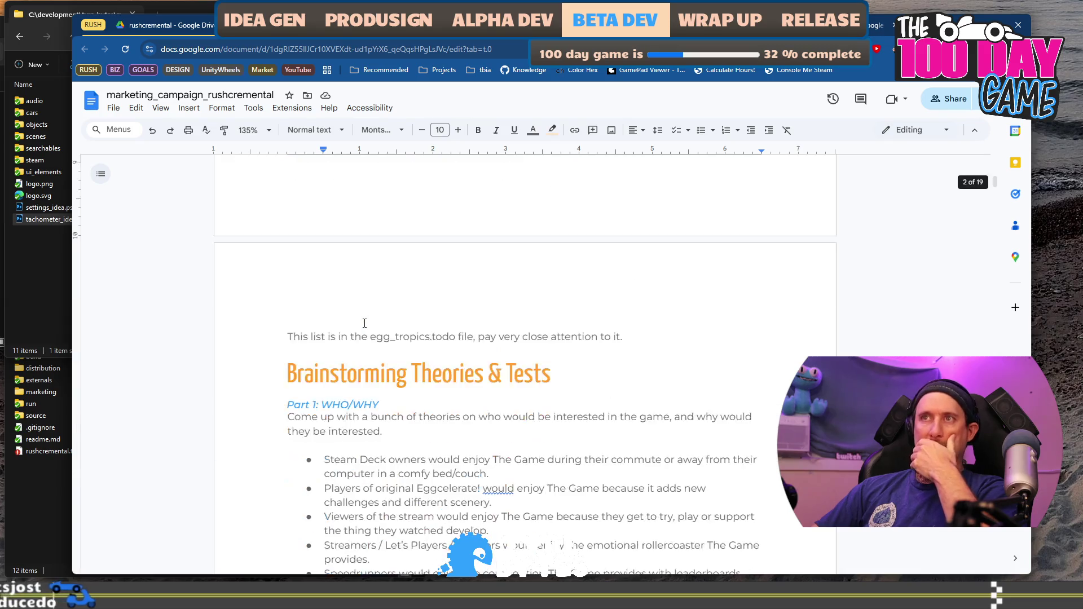
pyautogui.scroll(4, 364, 324)
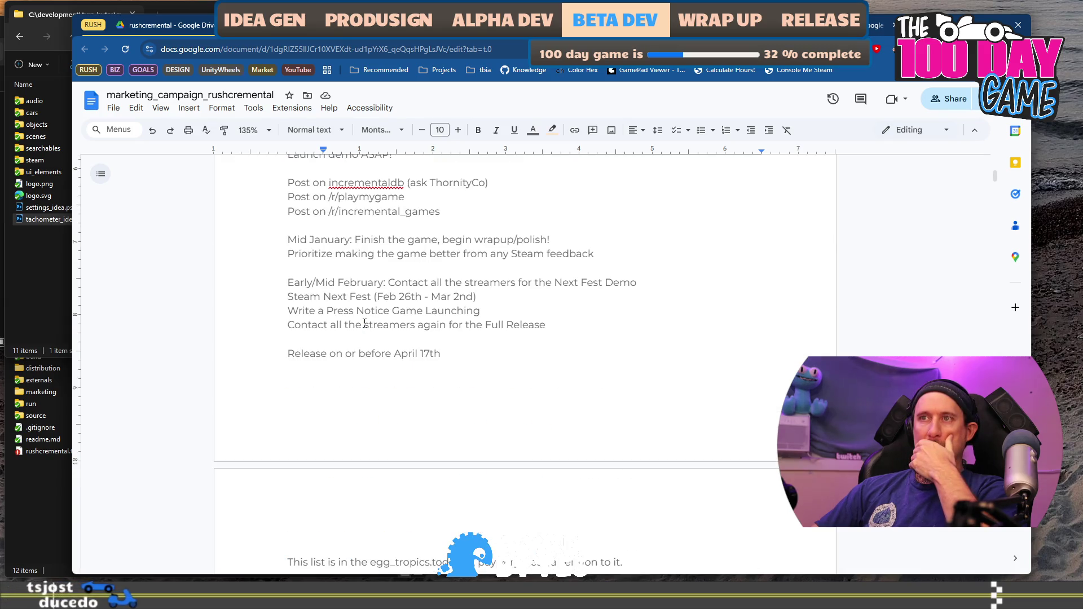
pyautogui.scroll(-5, 365, 324)
pyautogui.click(648, 278)
pyautogui.hotkey('shift', 'Home')
pyautogui.press('BackSpace')
pyautogui.press('Delete')
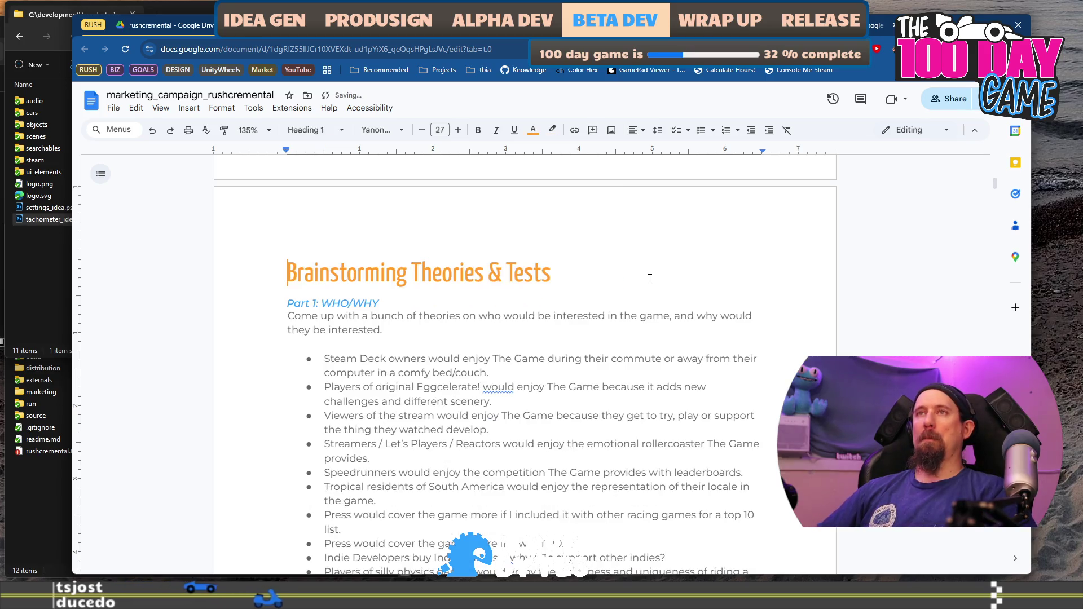
# Delete the theory bullets from Streamers through the silly physics games one.
pyautogui.scroll(-3, 649, 283)
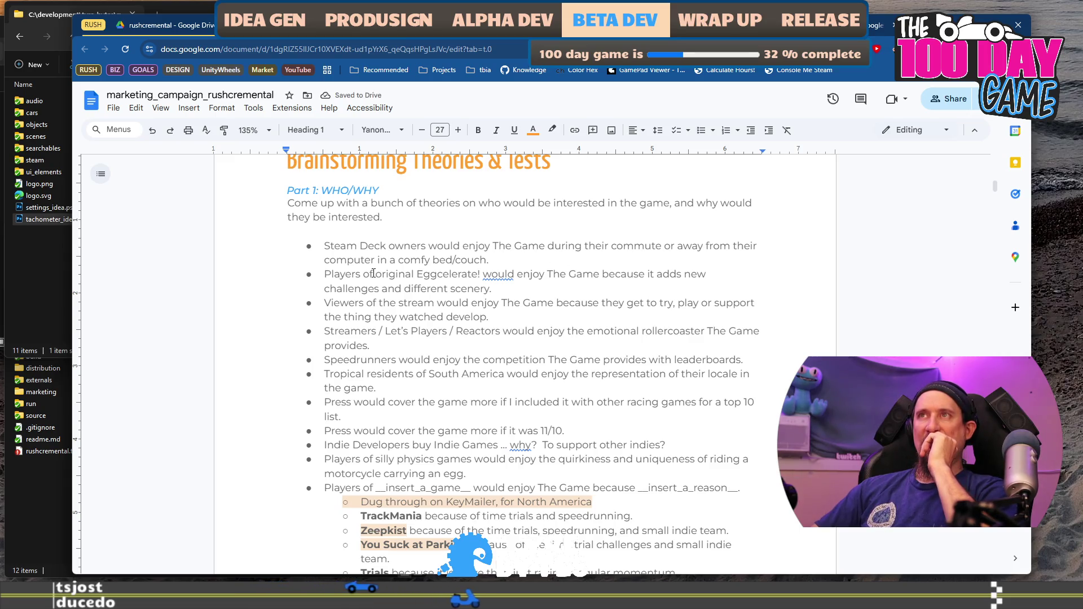
pyautogui.click(323, 252)
pyautogui.scroll(-15, 512, 303)
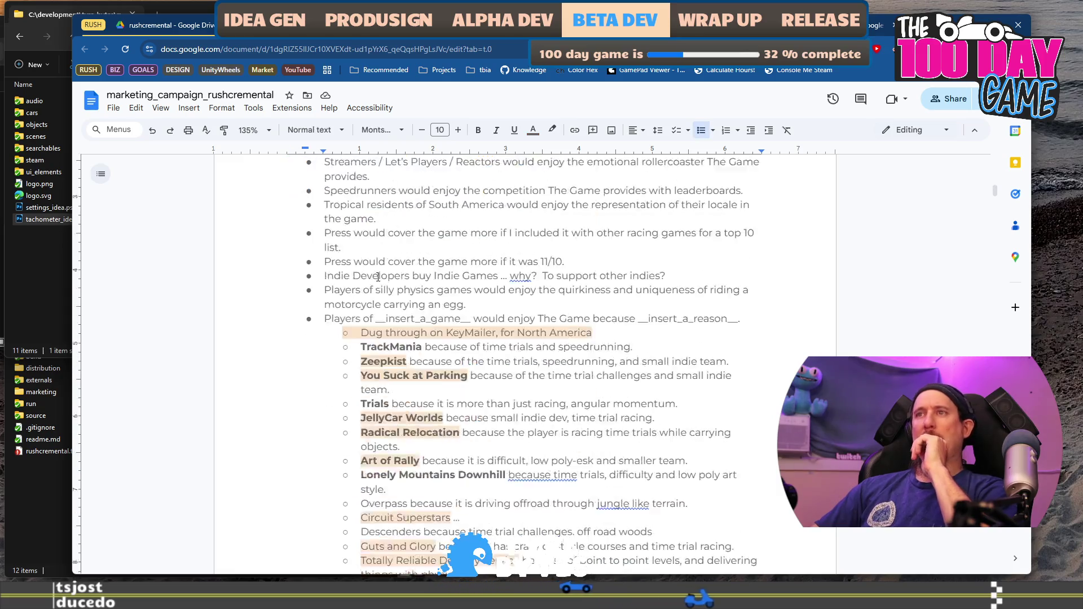
pyautogui.scroll(12, 512, 303)
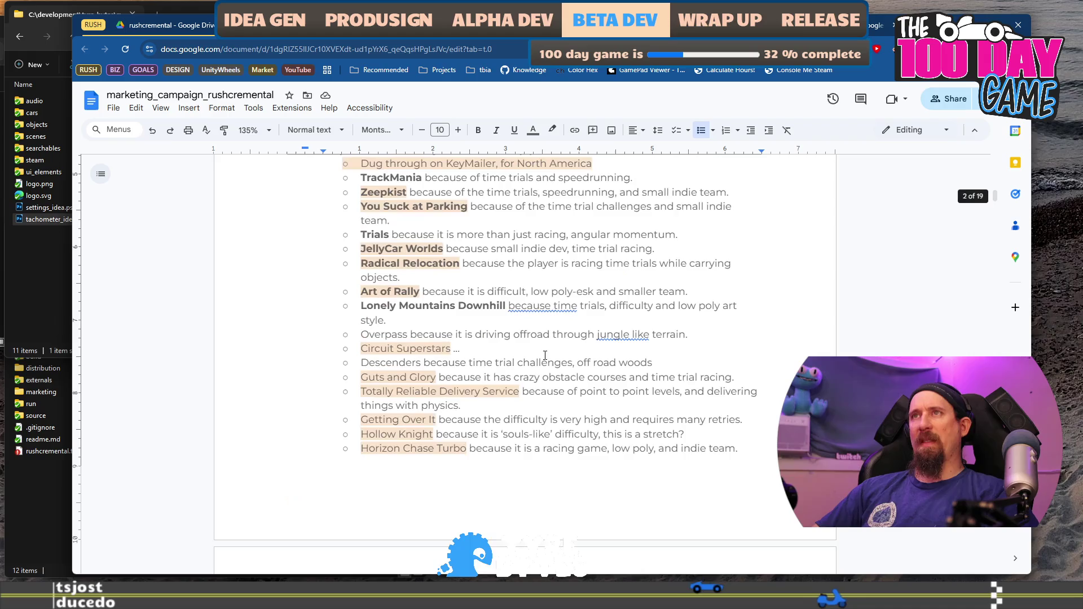
pyautogui.keyDown('shift'); pyautogui.click(524, 306); pyautogui.keyUp('shift')
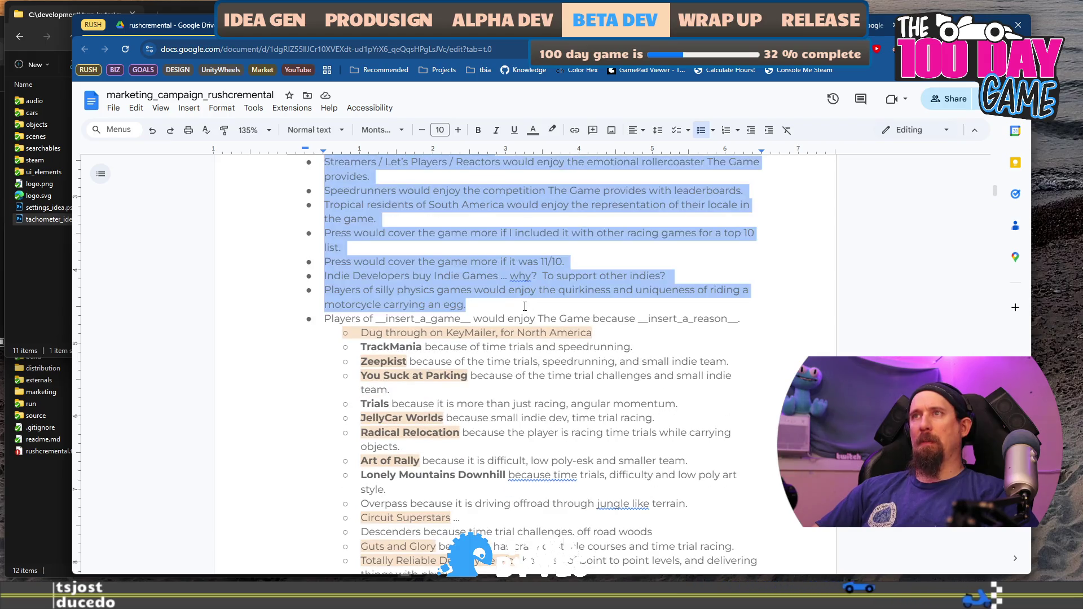
pyautogui.press('BackSpace')
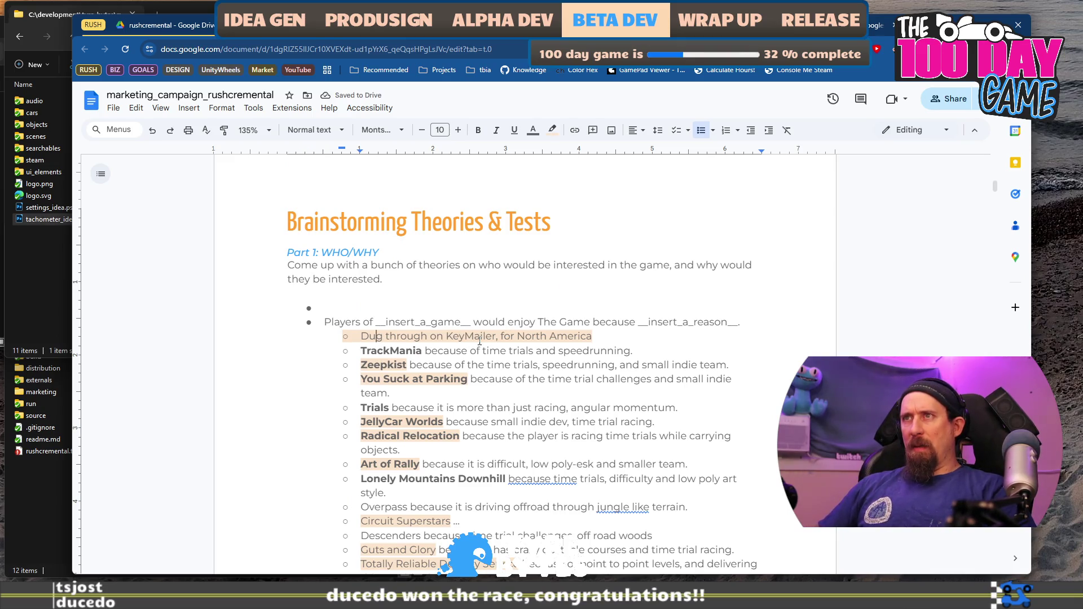
pyautogui.press('Down')
pyautogui.press('Down')
pyautogui.press('Down')
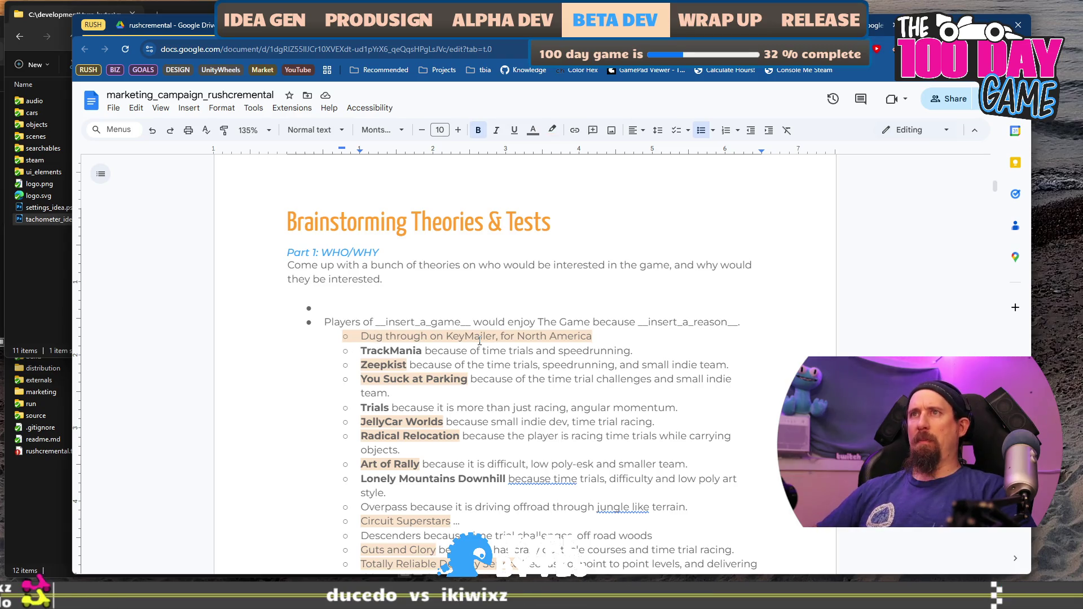
# Add a 'Keep on Mining because incremental' sub-bullet above TrackMania and duplicate it below.
pyautogui.press('Return')
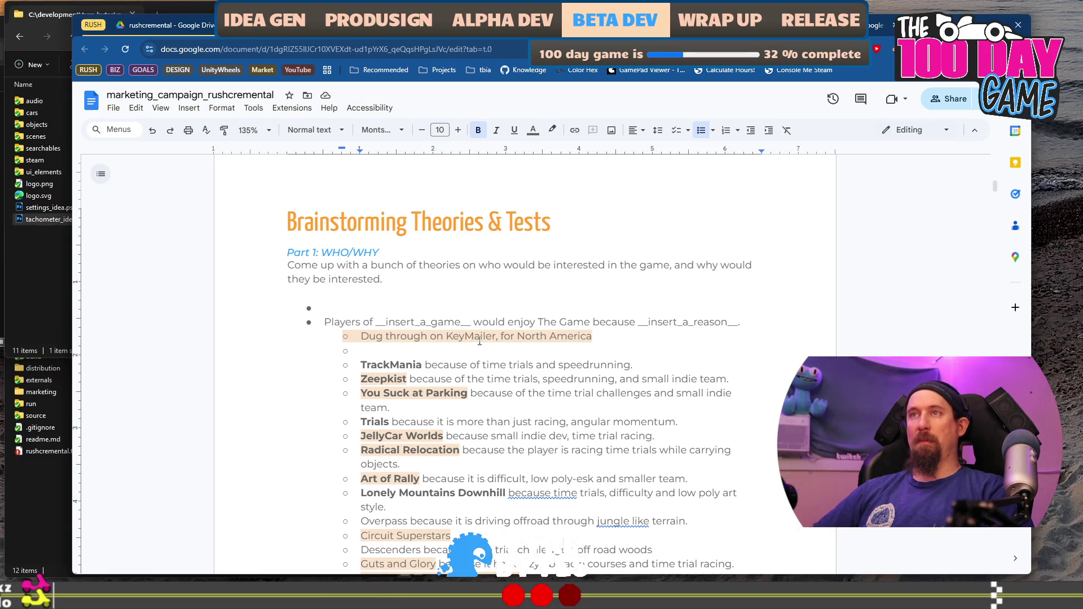
pyautogui.write('Keep onMining because ')
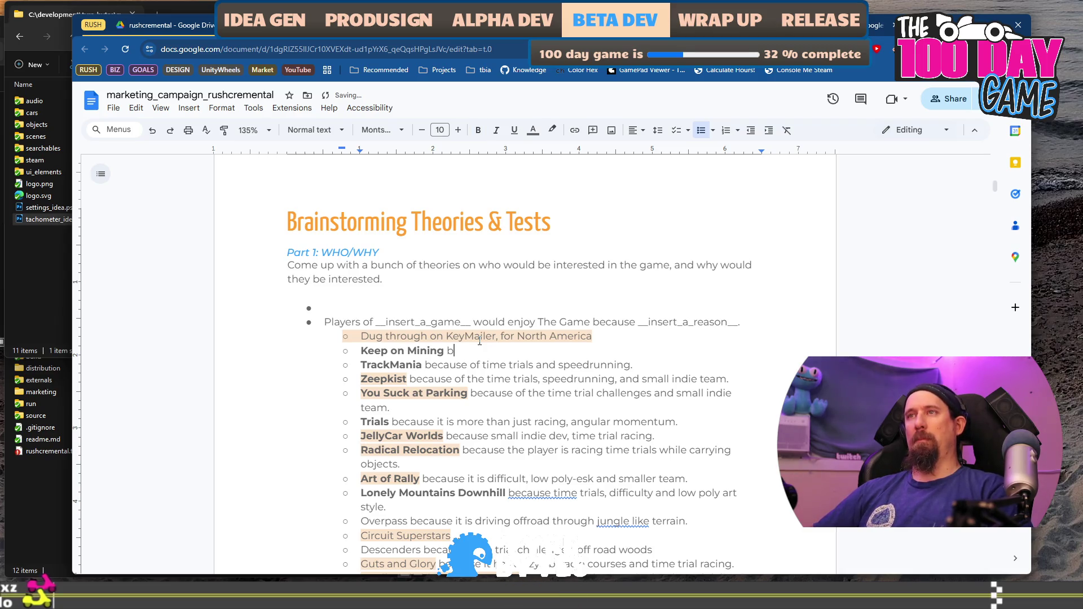
pyautogui.write('incremental ...')
pyautogui.hotkey('shift', 'Home')
pyautogui.hotkey('ctrl', 'c')
pyautogui.press('End')
pyautogui.press('Return')
pyautogui.hotkey('ctrl', 'v')
pyautogui.press('Home')
pyautogui.hotkey('ctrl', 'shift', 'Right')
pyautogui.hotkey('ctrl', 'shift', 'Right')
pyautogui.hotkey('ctrl', 'shift', 'Right')
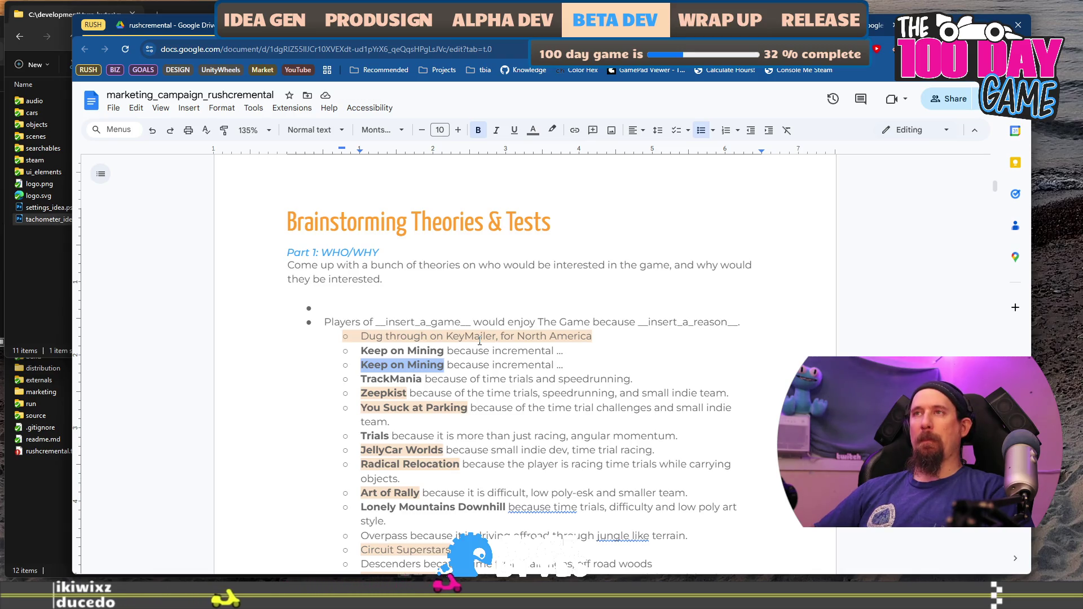
# Replace the first line's ellipsis with 'and' and rename the copy to Click & Conquer.
pyautogui.press('Left')
pyautogui.press('Left')
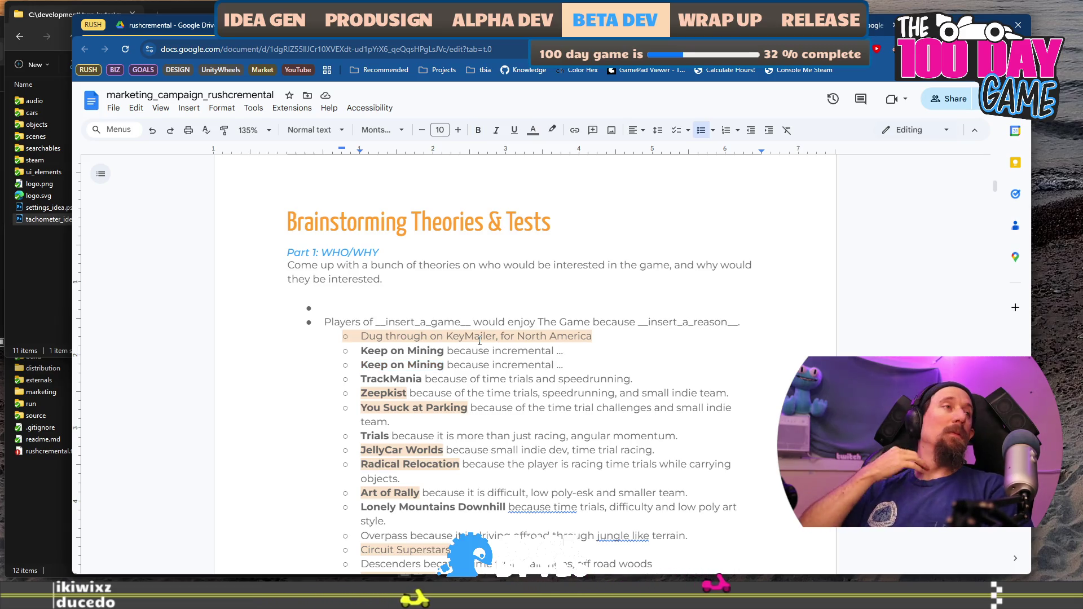
pyautogui.press('BackSpace')
pyautogui.press('BackSpace')
pyautogui.press('BackSpace')
pyautogui.write('and this is north star')
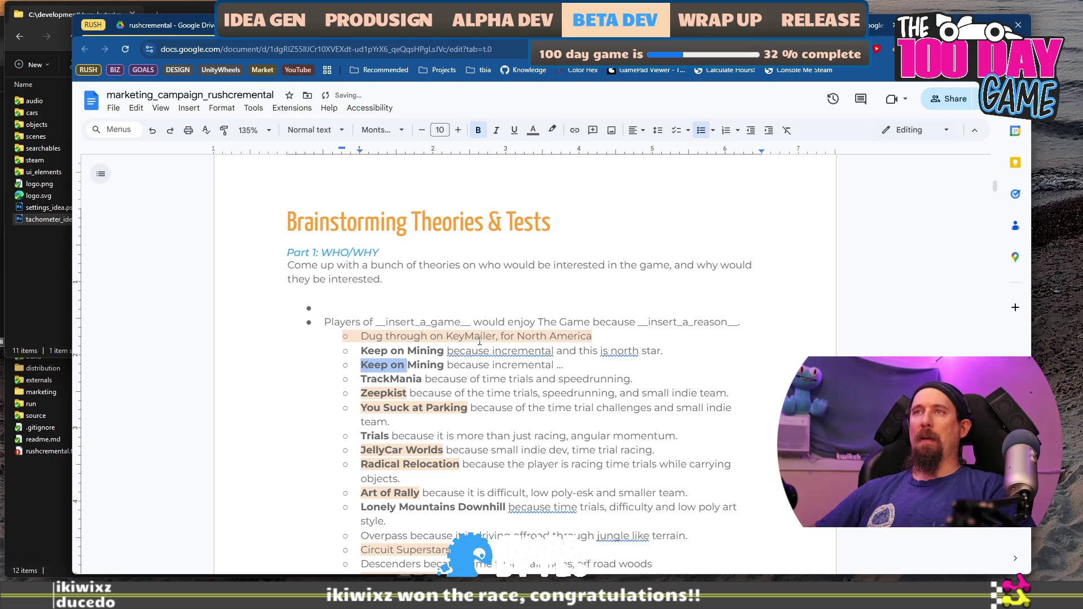
pyautogui.hotkey('ctrl', 'shift', 'Right')
pyautogui.write('Click')
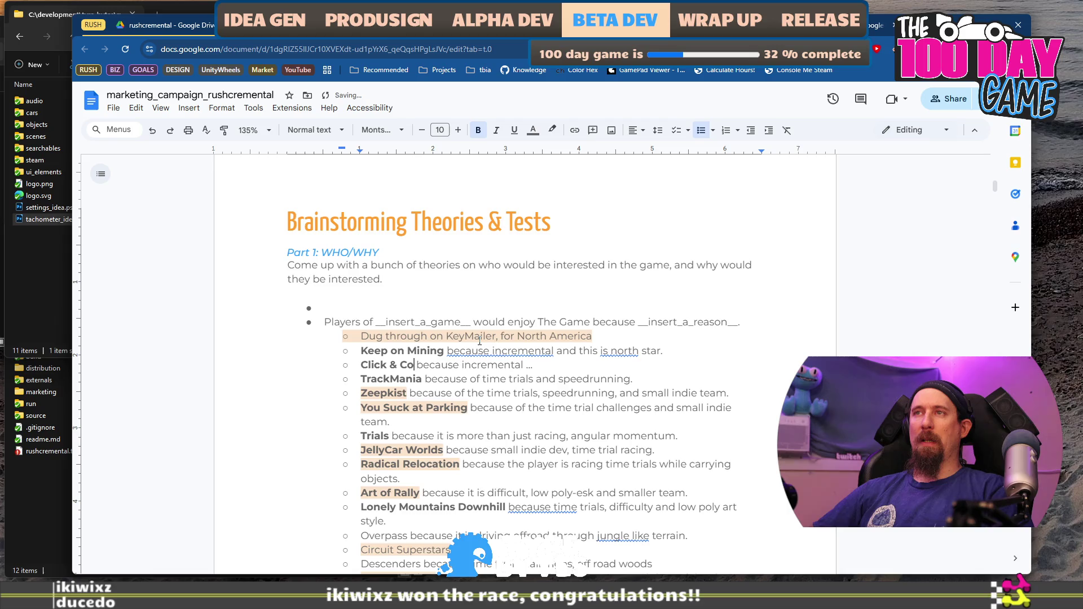
pyautogui.write('nquer ')
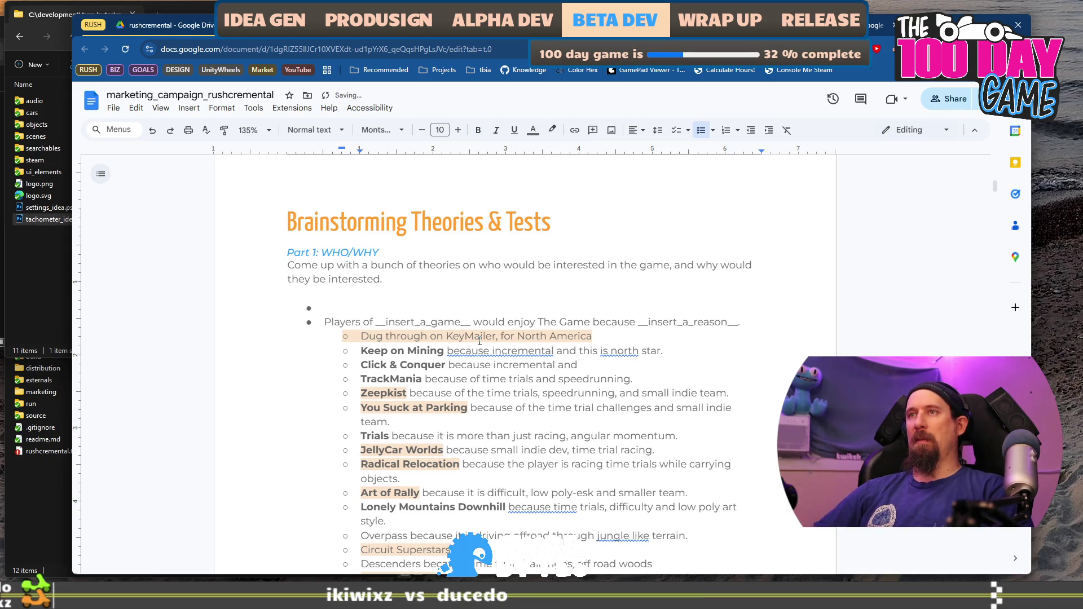
pyautogui.write('s has a ')
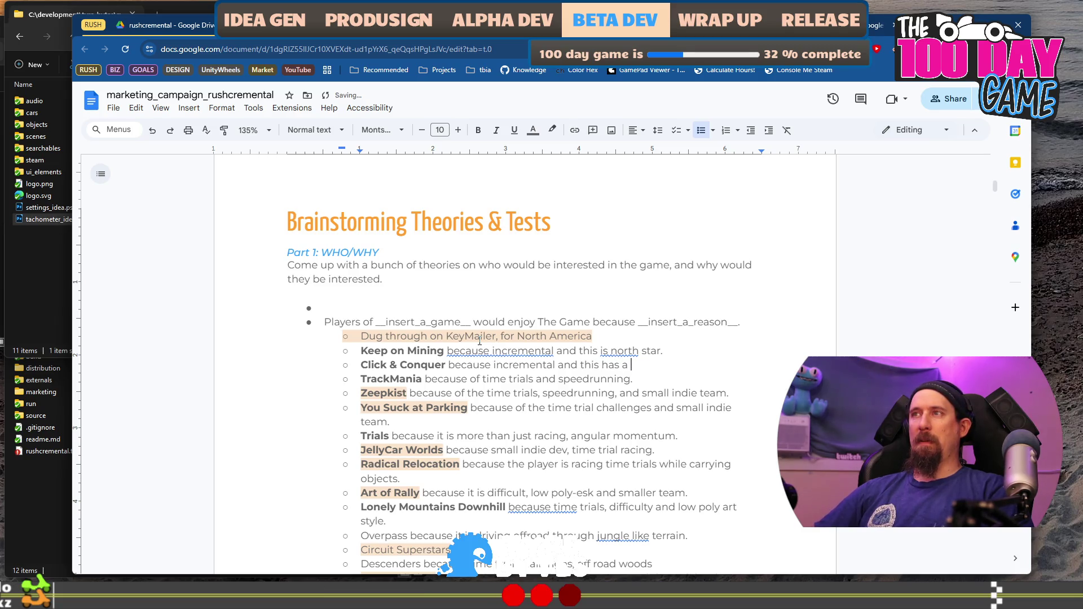
pyautogui.write('n explor')
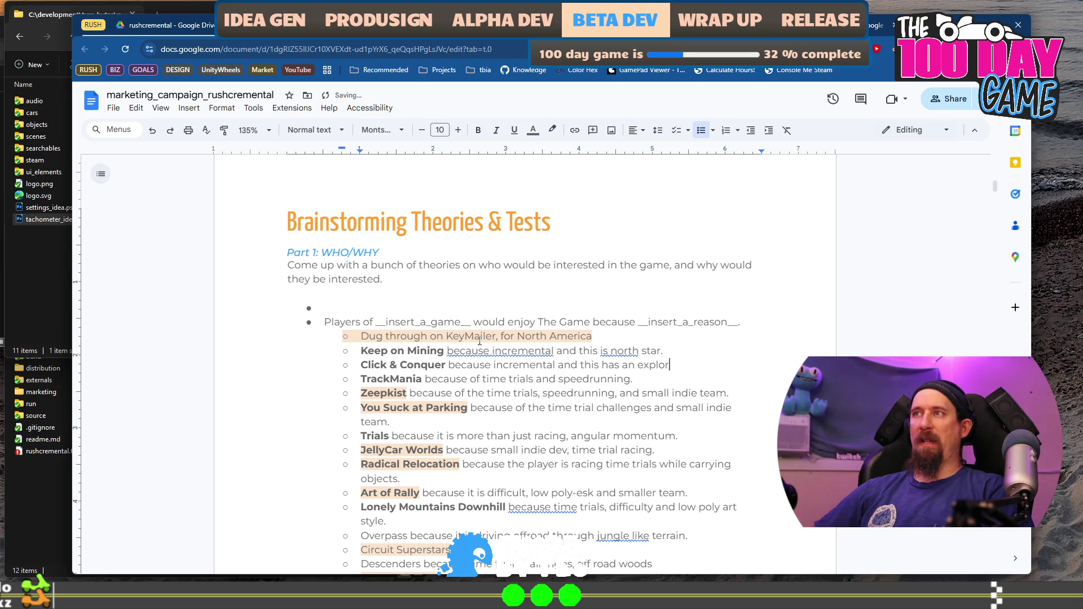
pyautogui.write('e e')
# Duplicate the Click & Conquer line and rename the copy to Digseum.
pyautogui.hotkey('shift', 'Home')
pyautogui.hotkey('ctrl', 'c')
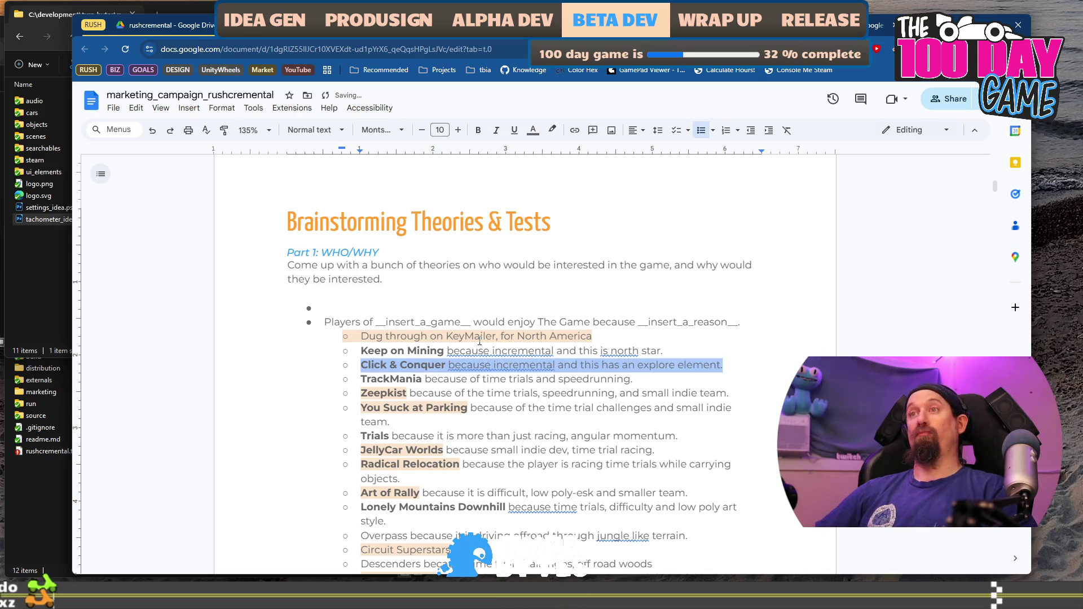
pyautogui.press('End')
pyautogui.press('Return')
pyautogui.hotkey('ctrl', 'v')
pyautogui.press('Home')
pyautogui.hotkey('ctrl', 'shift', 'Right')
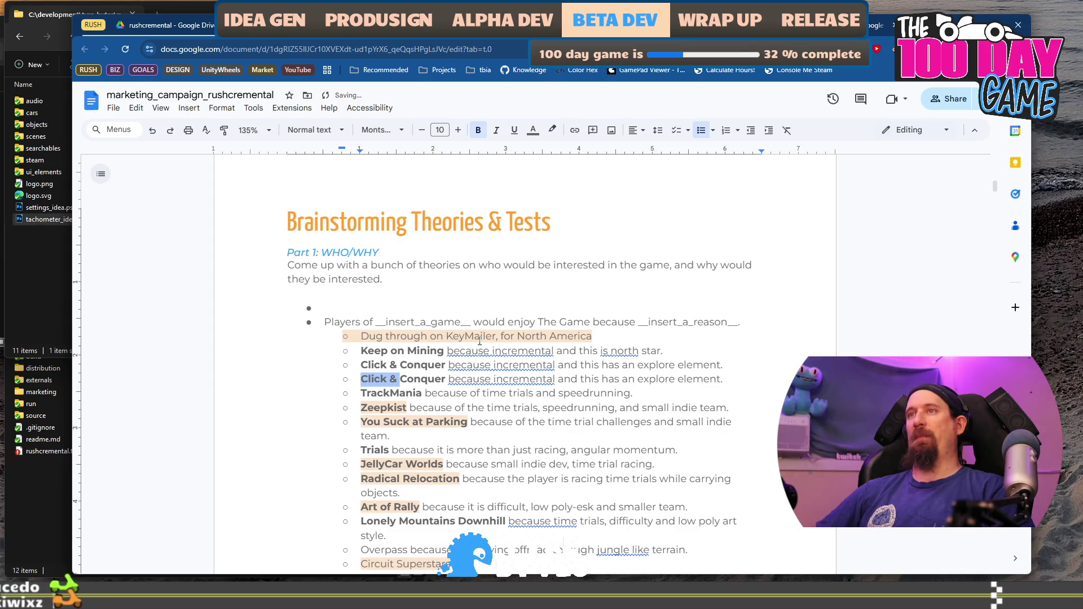
pyautogui.hotkey('ctrl', 'shift', 'Right')
pyautogui.hotkey('ctrl', 'shift', 'Right')
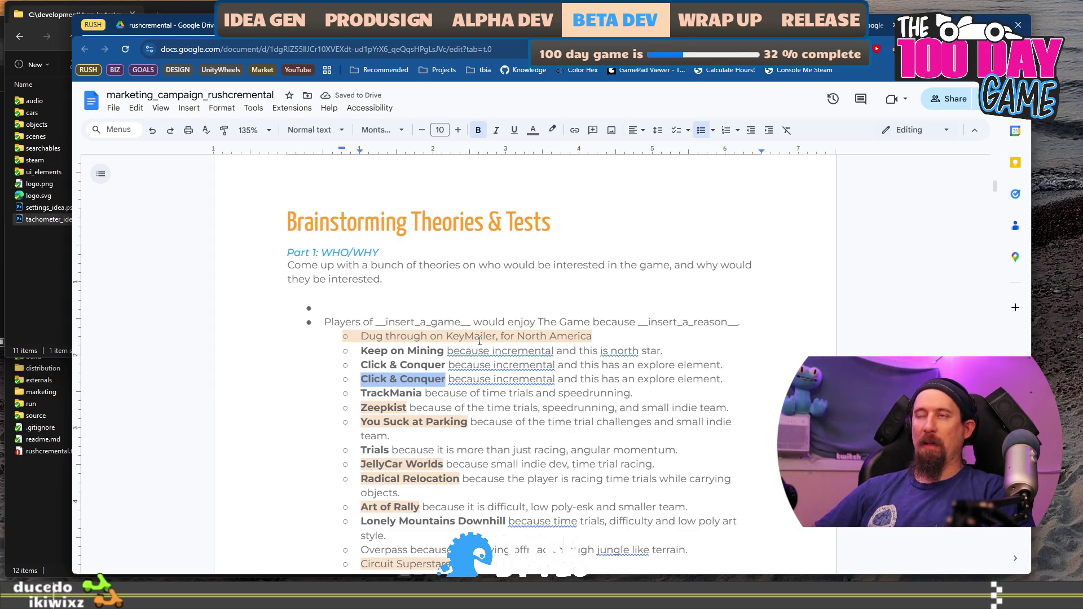
pyautogui.write('Digseu')
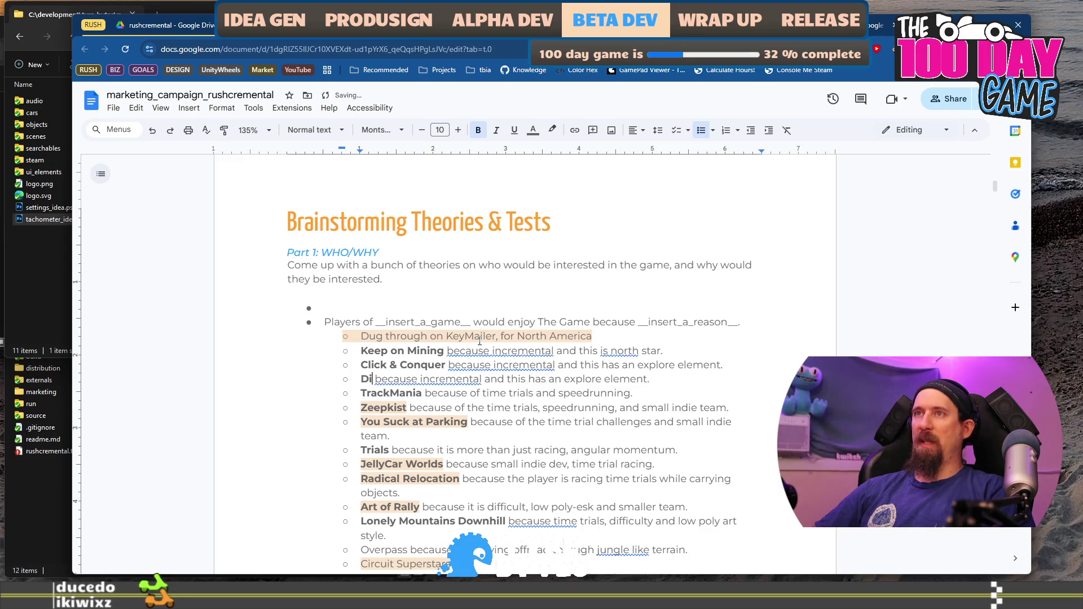
pyautogui.write('m')
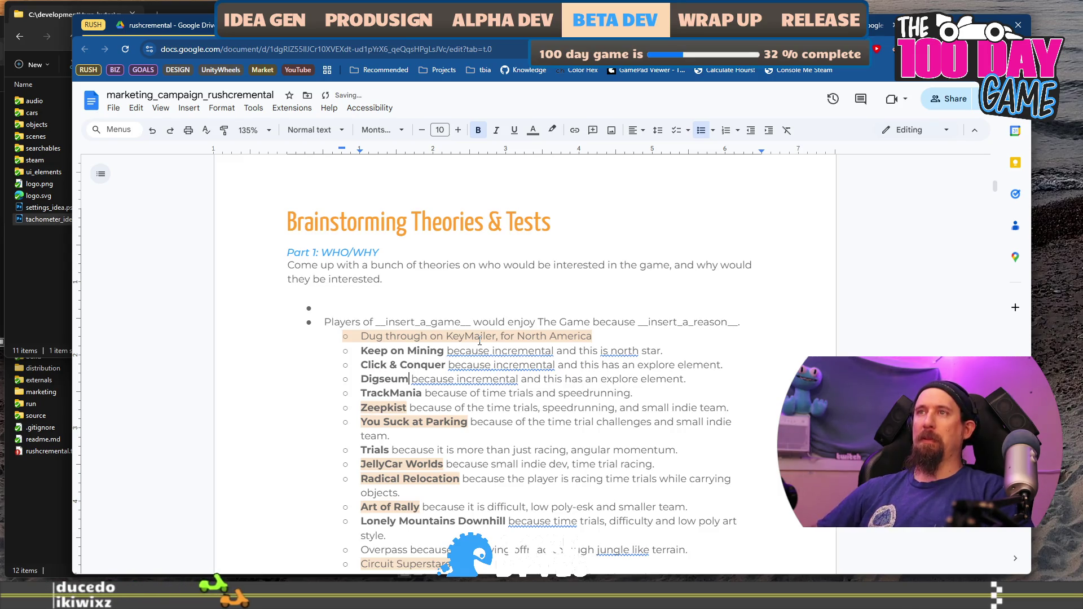
# Add an empty sub-bullet after the Digseum entry.
pyautogui.press('Down')
pyautogui.press('Home')
pyautogui.press('Return')
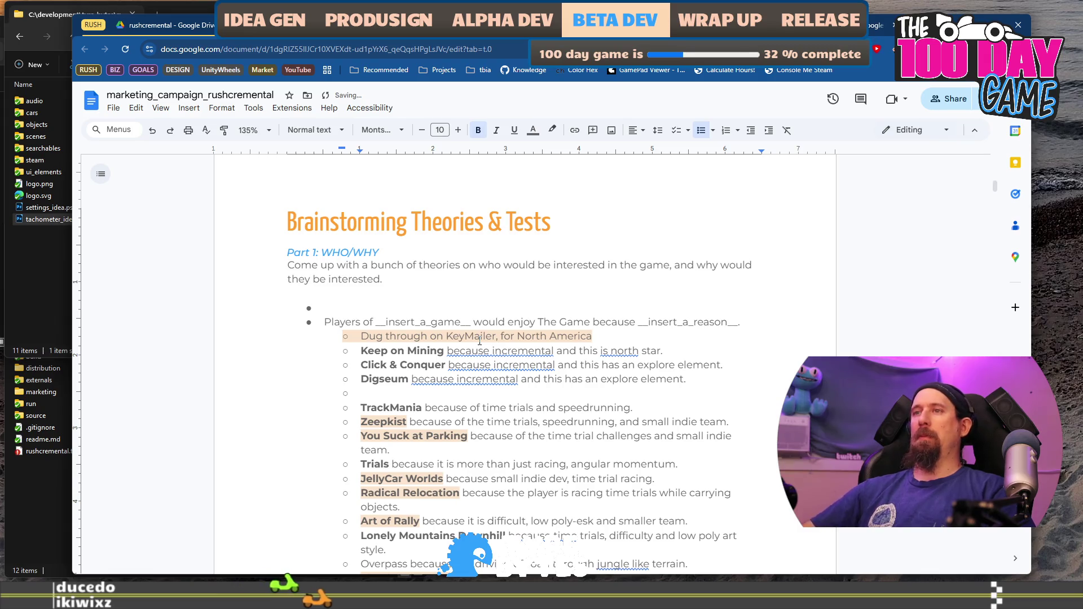
pyautogui.scroll(-1, 543, 375)
pyautogui.scroll(-4, 543, 376)
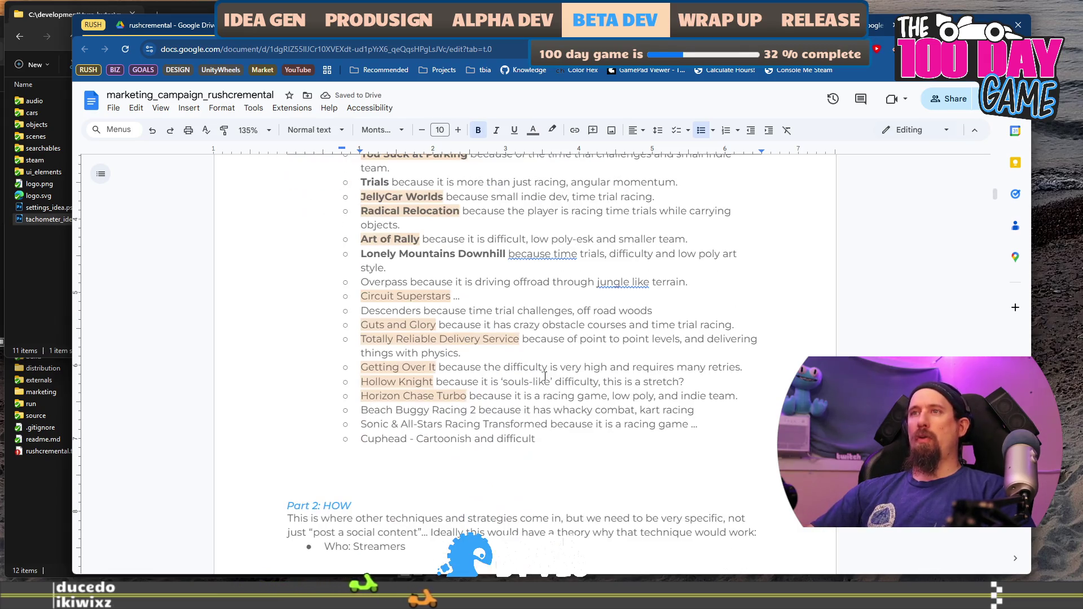
# Delete the TrackMania through Cuphead examples and the extra empty sub-bullet under Digseum.
pyautogui.keyDown('shift'); pyautogui.click(612, 437); pyautogui.keyUp('shift')
pyautogui.press('BackSpace')
pyautogui.scroll(3, 577, 318)
pyautogui.scroll(1, 577, 318)
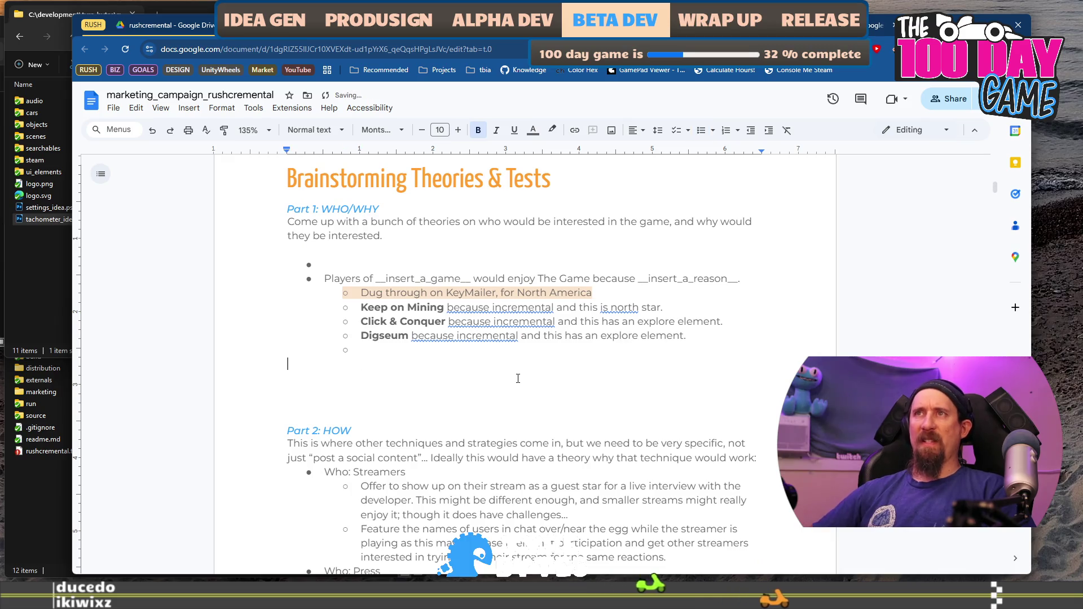
pyautogui.press('BackSpace')
pyautogui.scroll(-2, 529, 357)
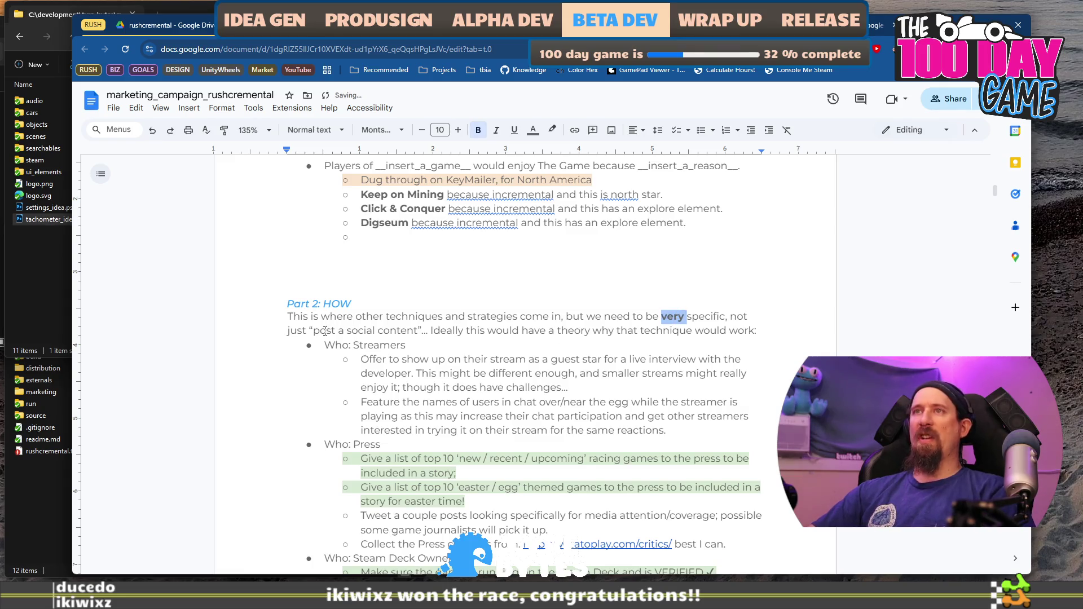
pyautogui.click(429, 331)
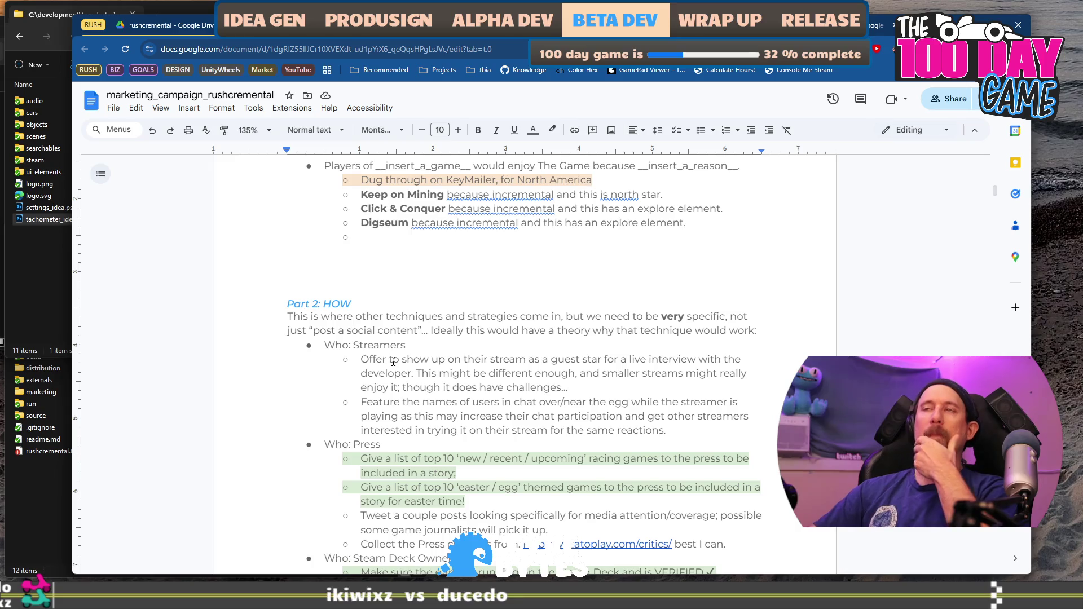
pyautogui.scroll(-4, 421, 398)
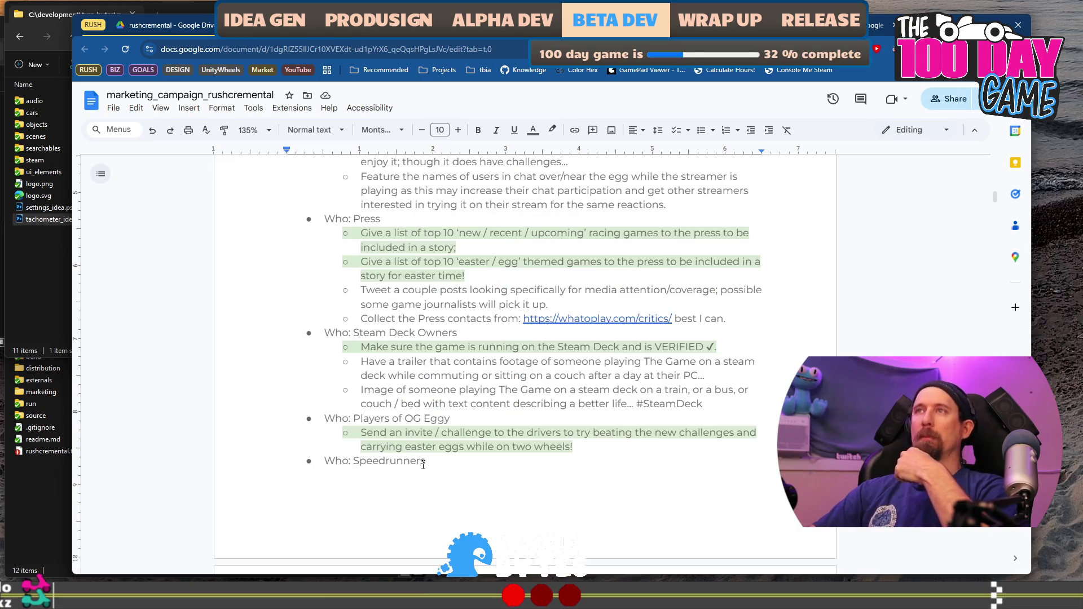
# Change 'racing' to 'incremental' in the first Press bullet.
pyautogui.scroll(-10, 423, 465)
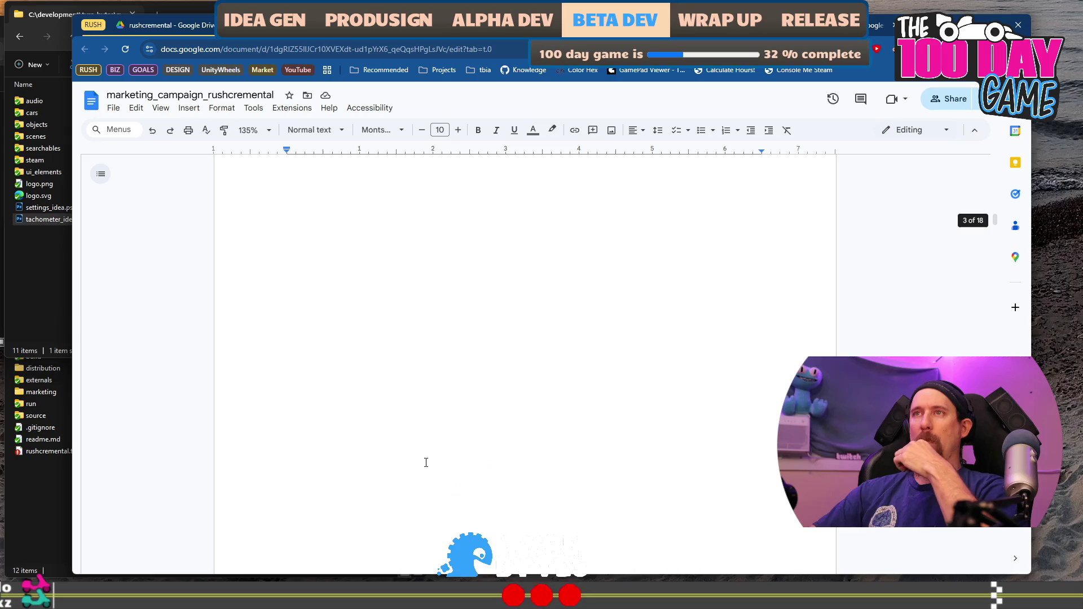
pyautogui.scroll(10, 457, 458)
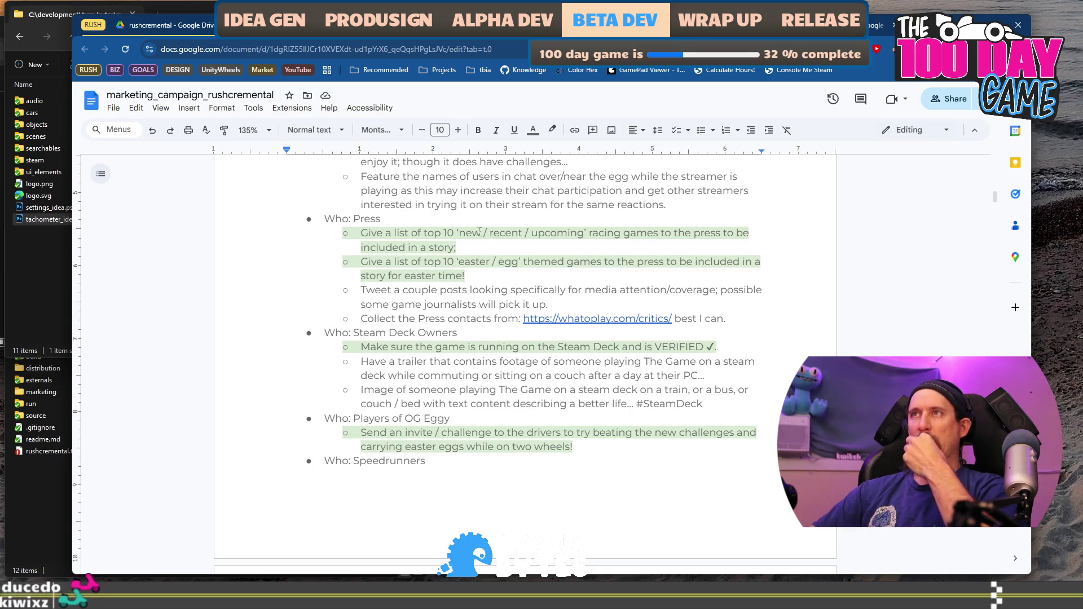
pyautogui.doubleClick(605, 233)
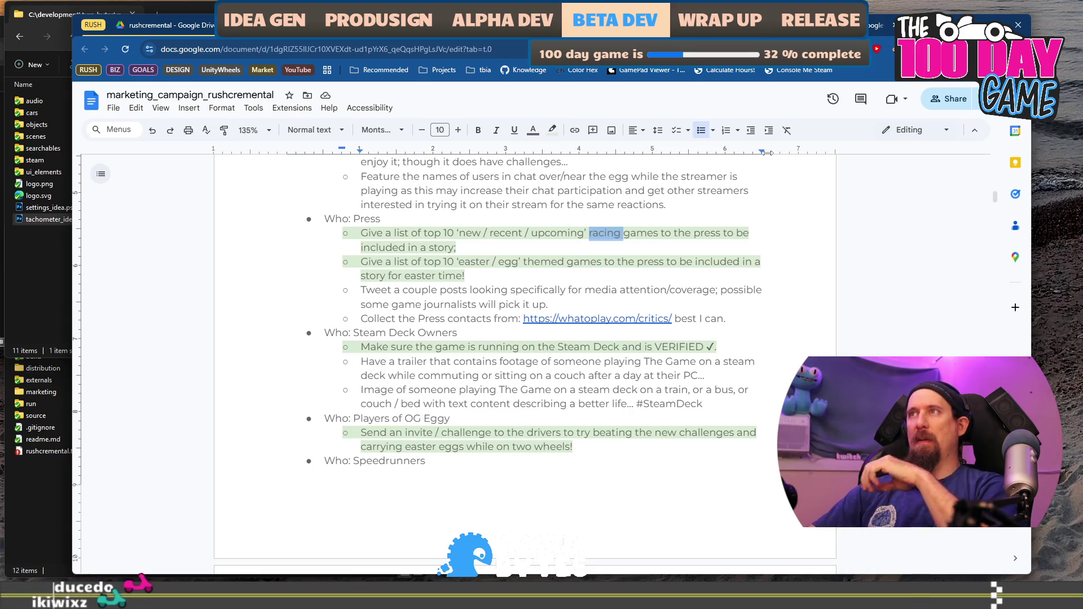
pyautogui.write('incremental')
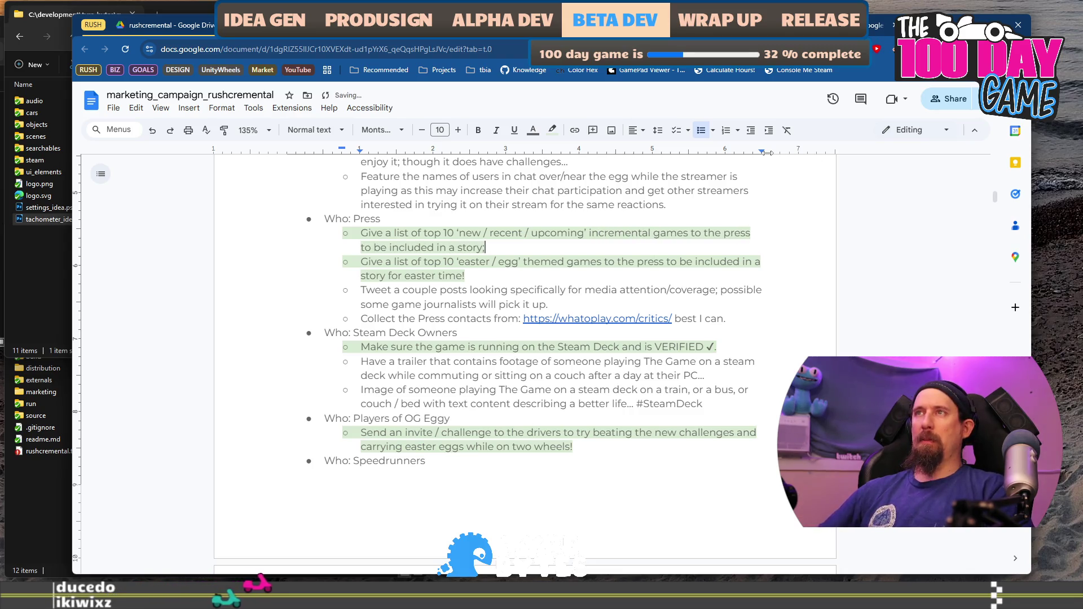
# Set the first Press bullet's highlight colour to None, removing the green.
pyautogui.hotkey('shift', 'Home')
pyautogui.hotkey('shift', 'Up')
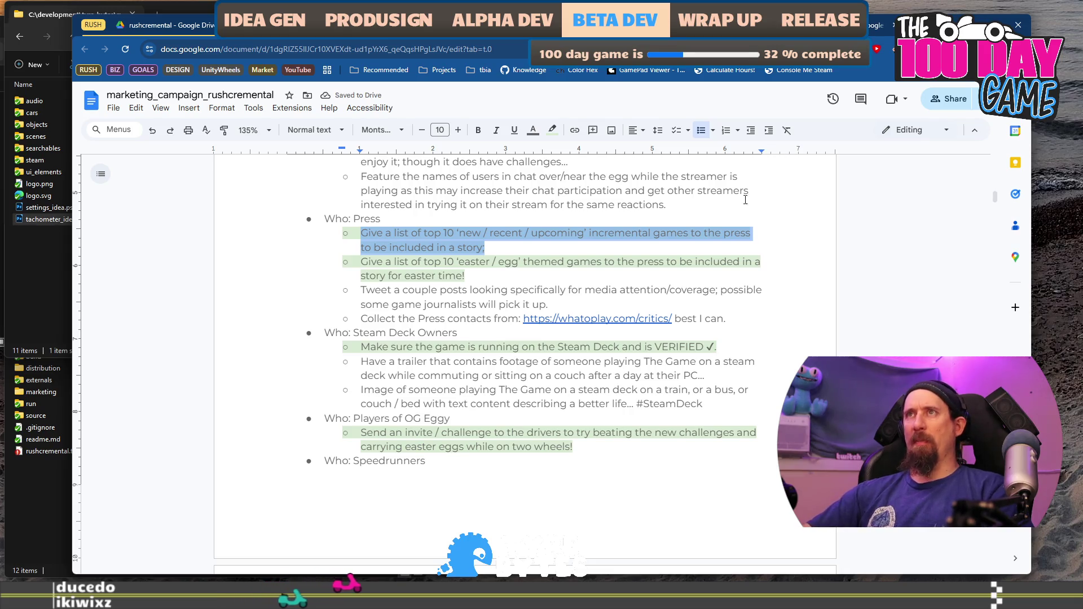
pyautogui.scroll(15, 675, 264)
pyautogui.scroll(-4, 674, 266)
pyautogui.scroll(-10, 675, 265)
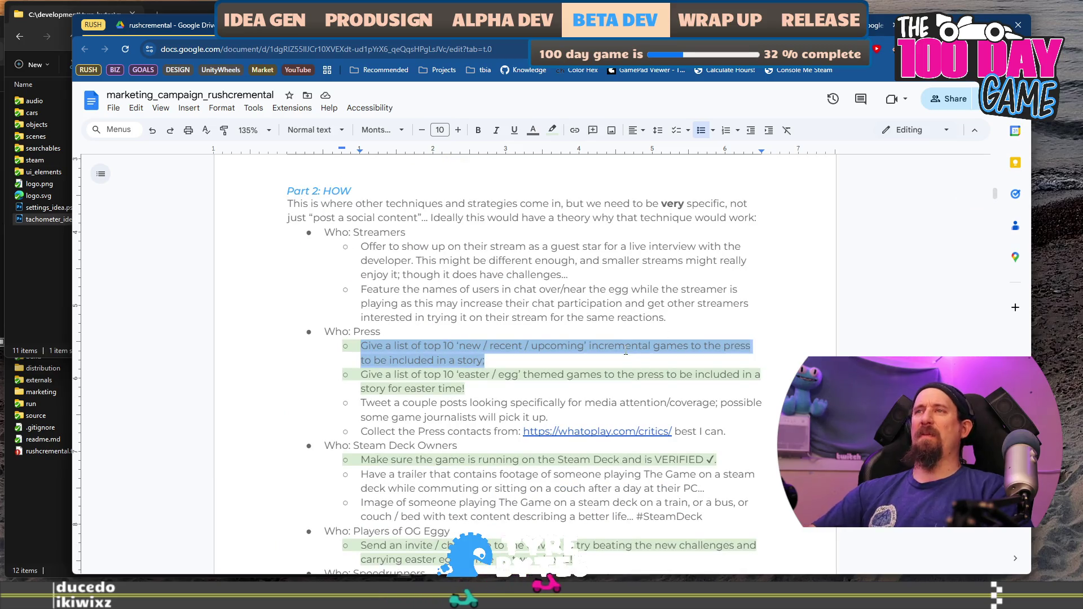
pyautogui.click(552, 131)
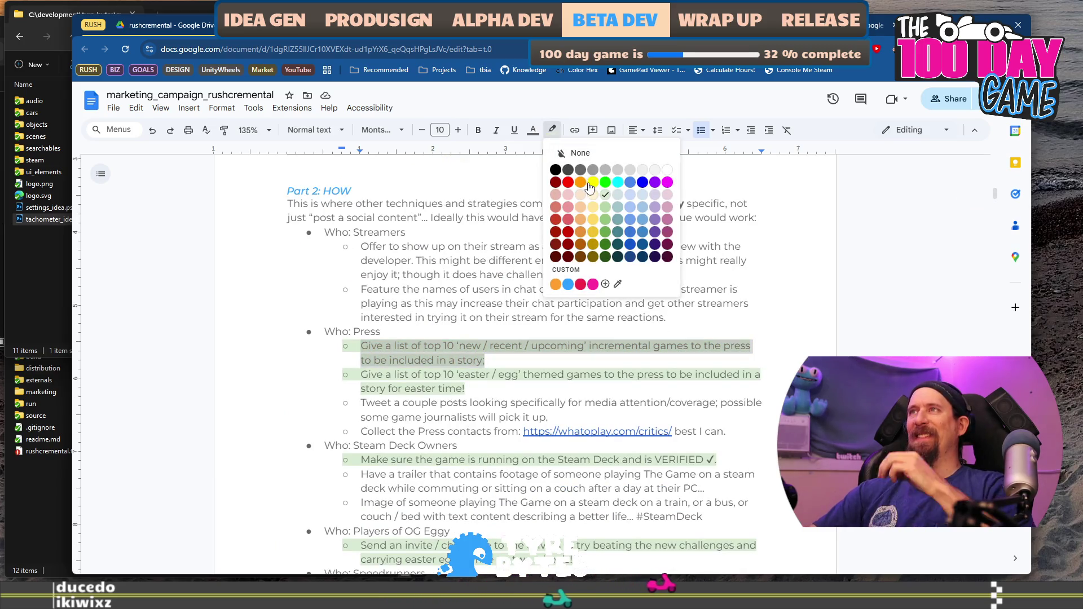
pyautogui.click(598, 153)
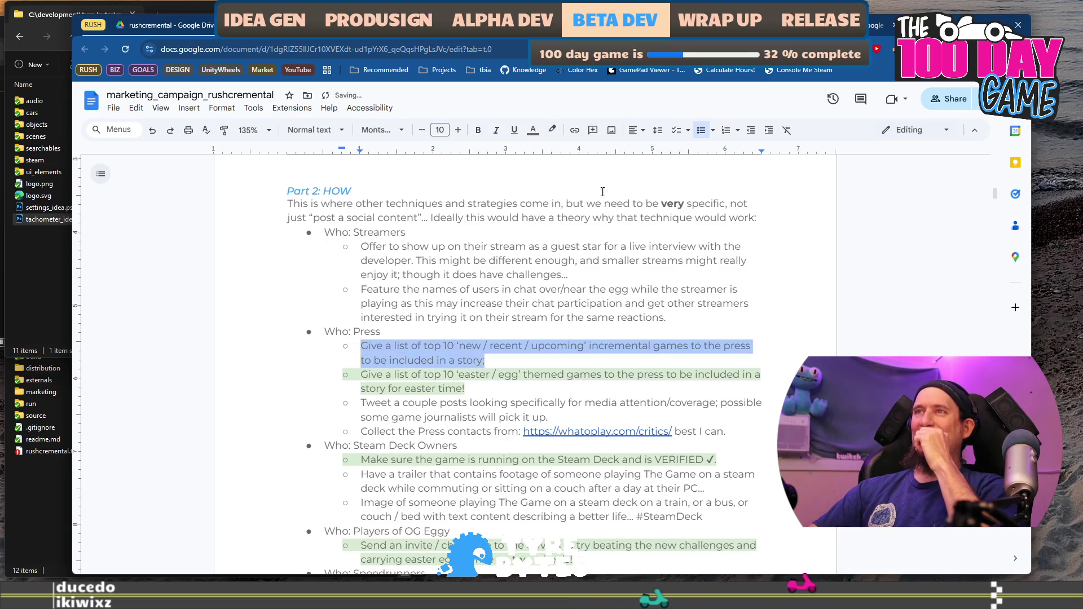
# Delete the easter / egg themed Press bullet.
pyautogui.click(480, 390)
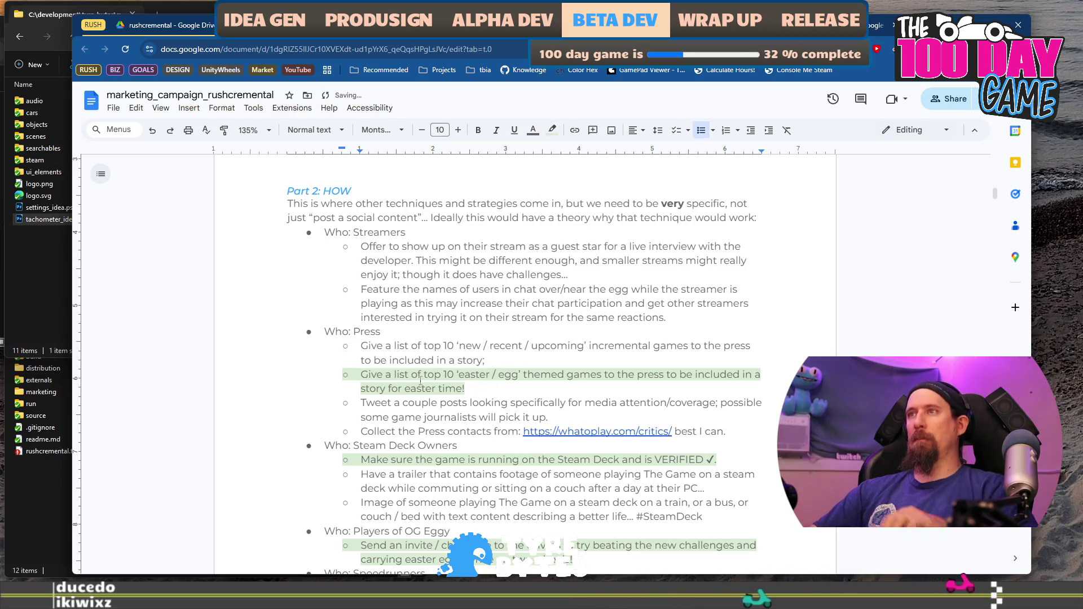
pyautogui.moveTo(481, 390); pyautogui.dragTo(585, 360)
pyautogui.press('BackSpace')
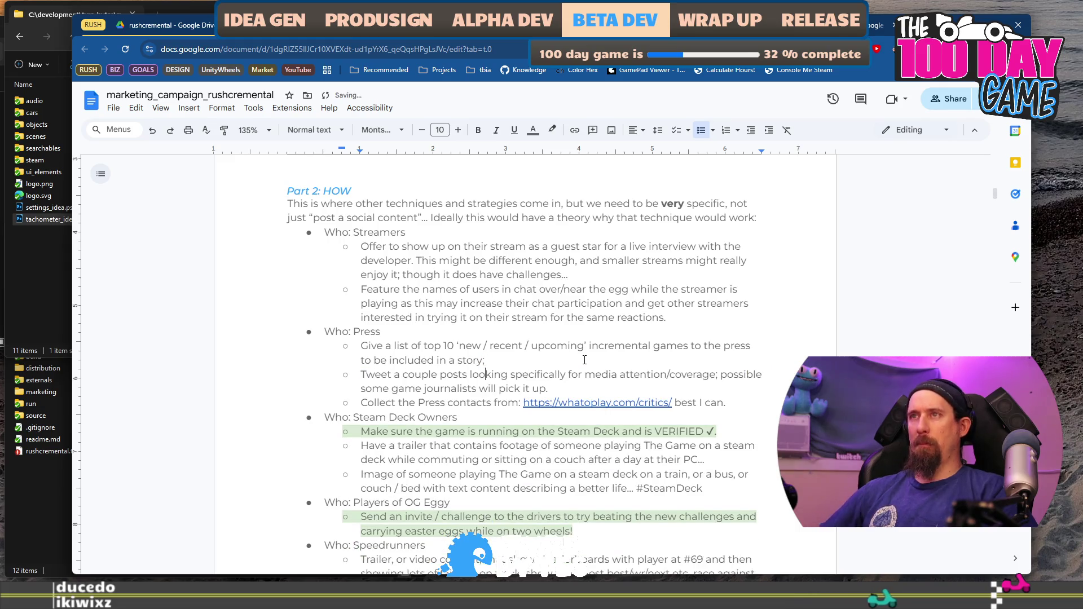
pyautogui.hotkey('shift', 'Down')
pyautogui.hotkey('shift', 'Down')
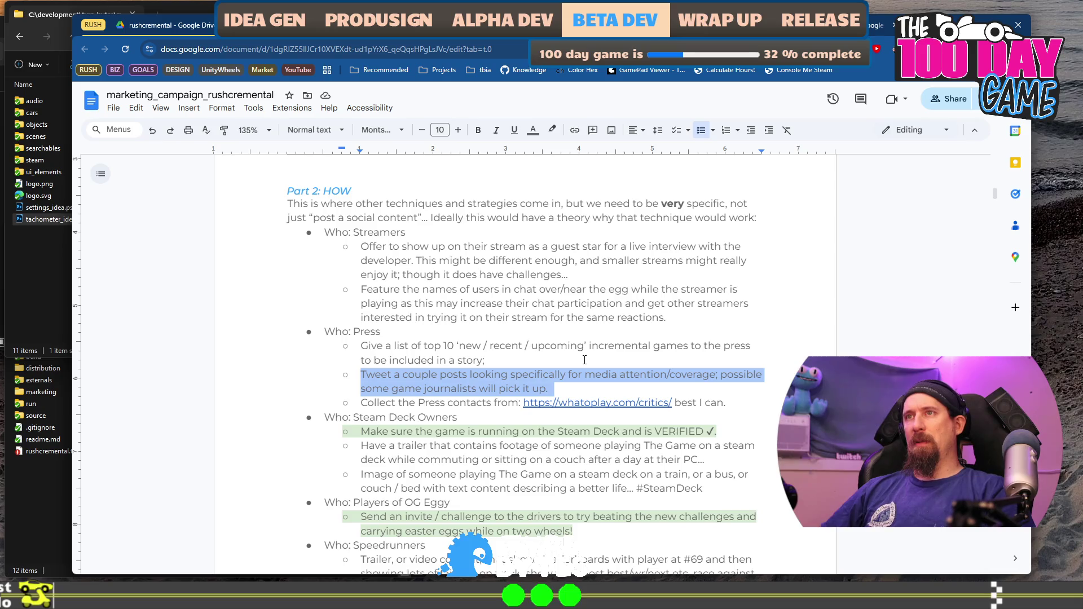
pyautogui.press('Down')
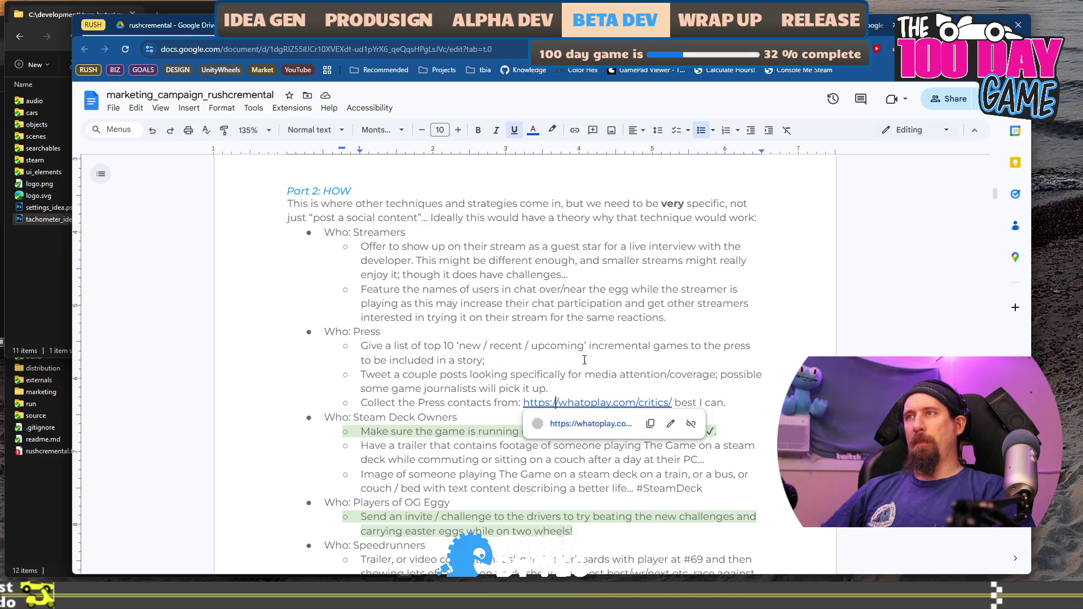
pyautogui.press('Home')
pyautogui.hotkey('shift', 'End')
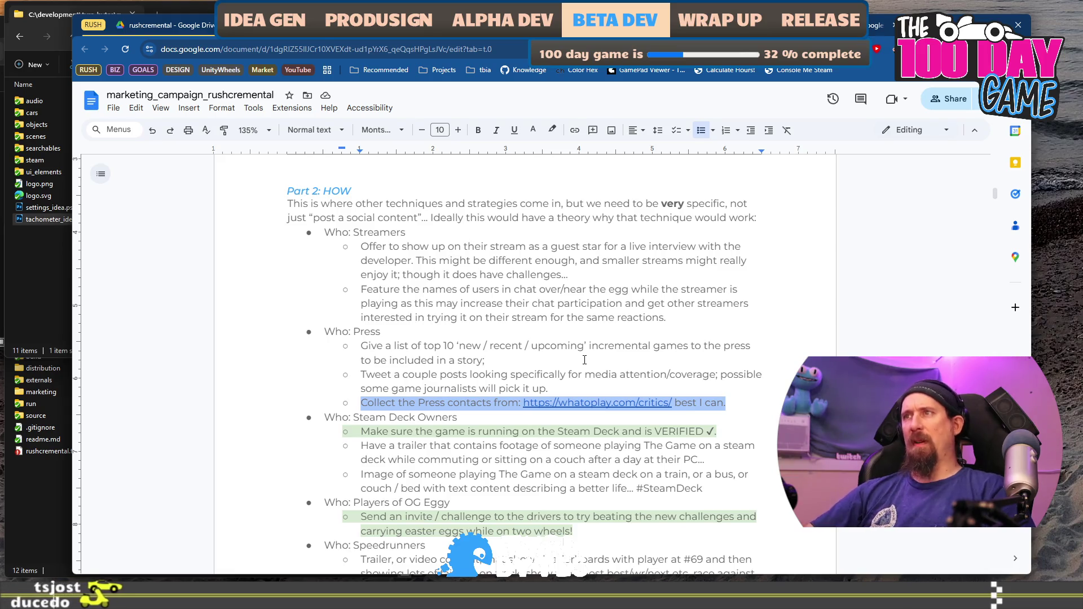
pyautogui.press('Right')
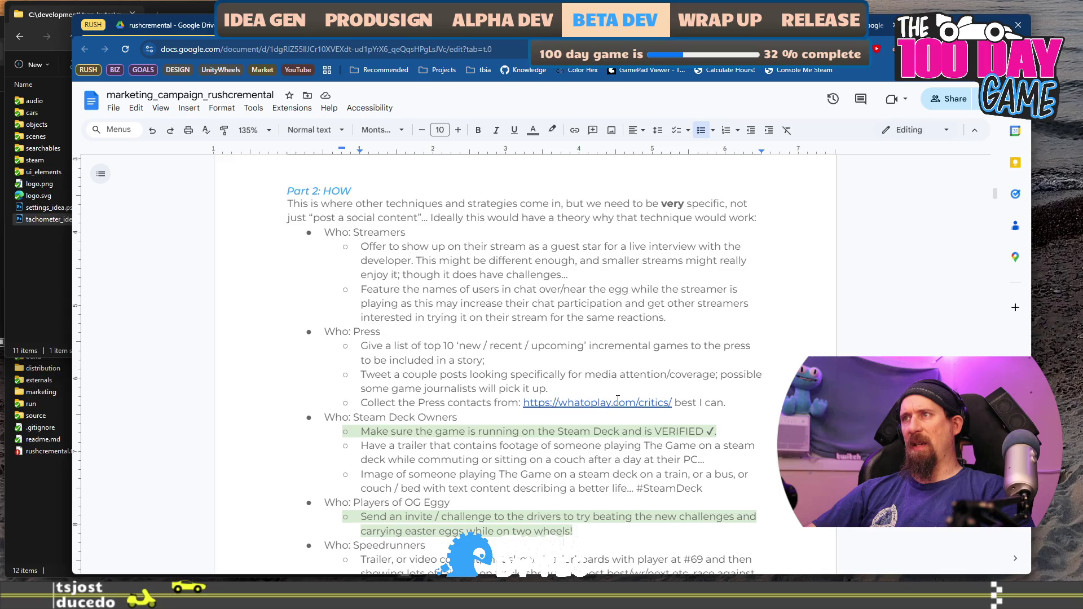
pyautogui.click(526, 402)
pyautogui.click(557, 424)
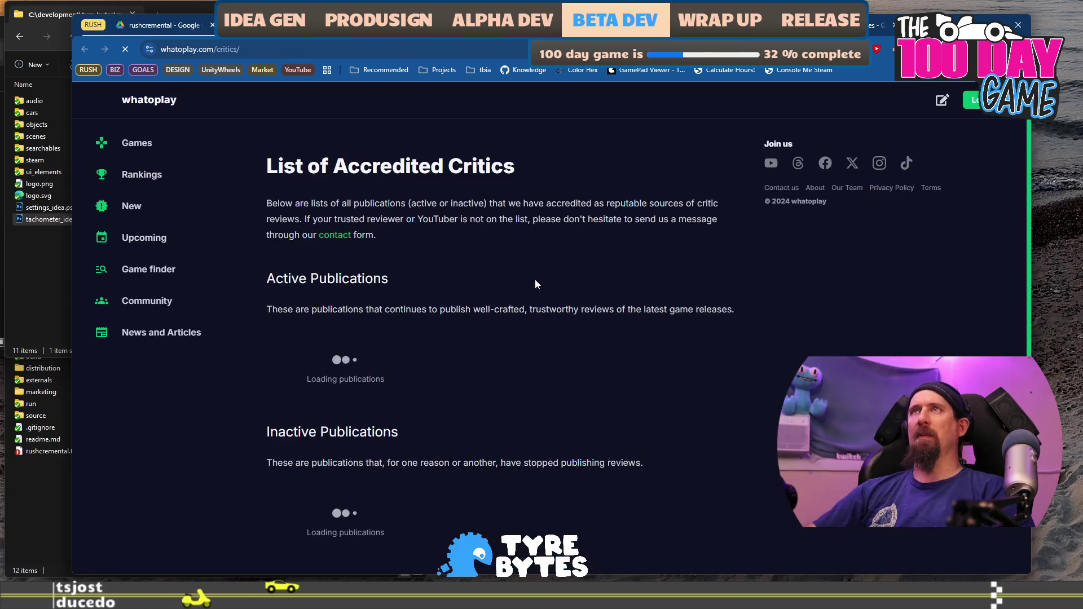
pyautogui.scroll(-20, 520, 288)
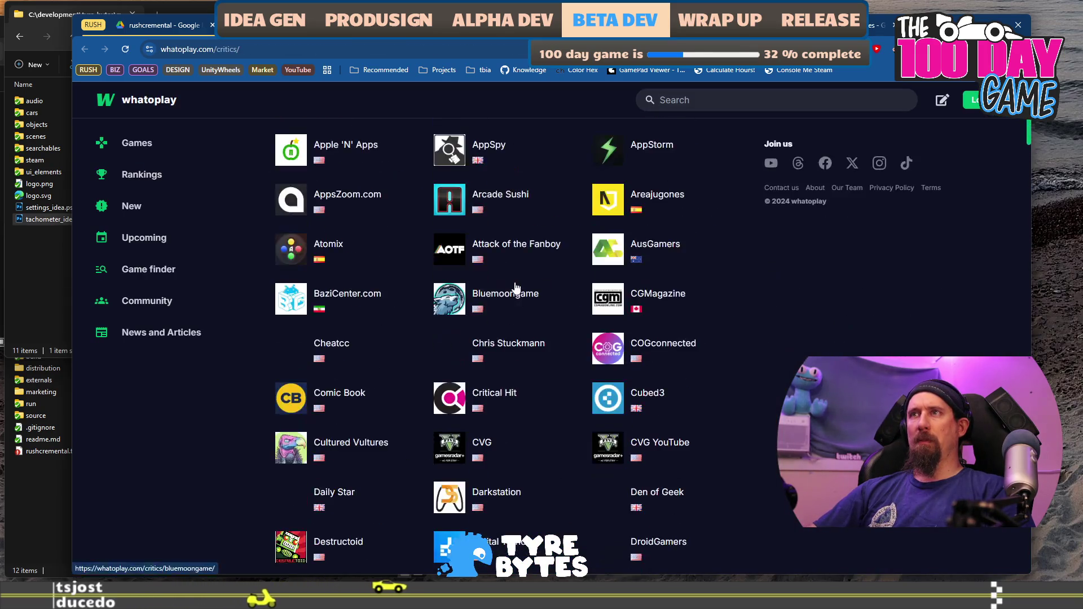
pyautogui.scroll(-11, 511, 291)
pyautogui.scroll(20, 512, 295)
pyautogui.scroll(15, 511, 295)
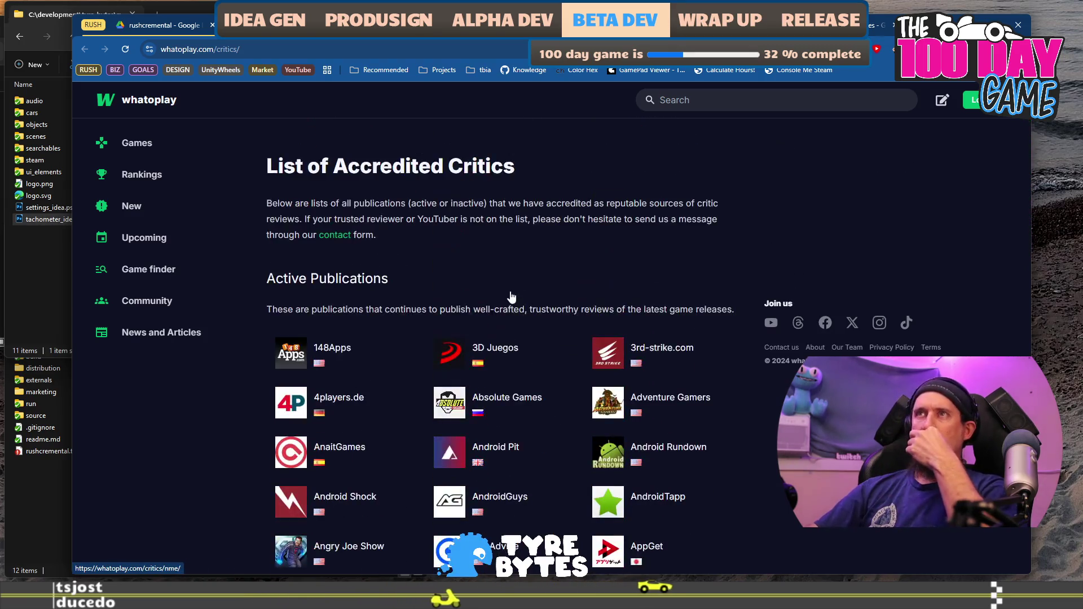
pyautogui.hotkey('ctrl', 'w')
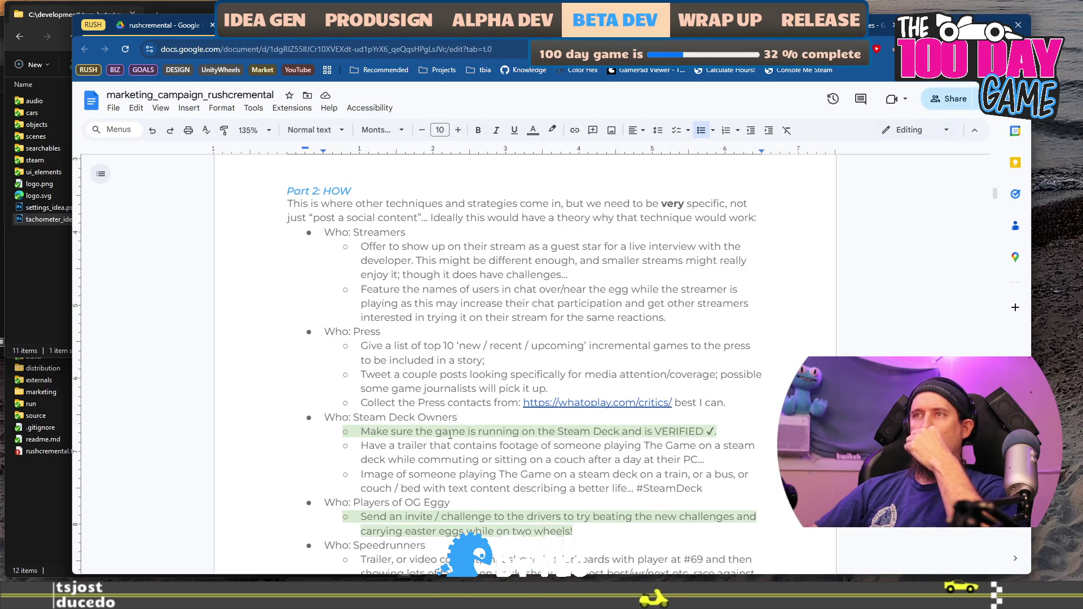
# Reword the press contacts bullet to end 'that best fit incremental games.', dropping 'best I can.'.
pyautogui.scroll(-2, 468, 414)
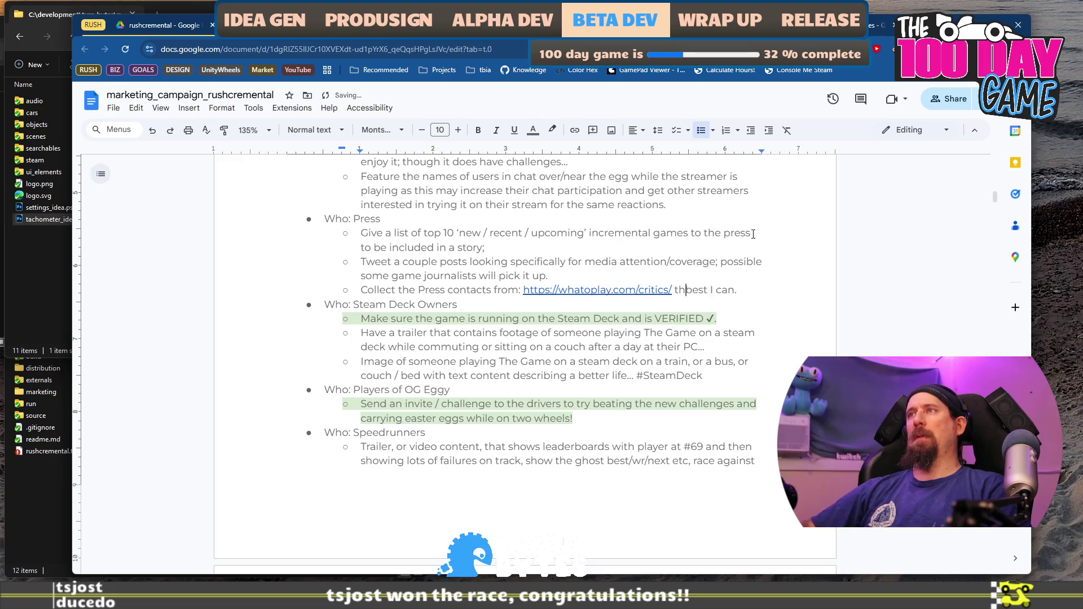
pyautogui.write('at best fit increme')
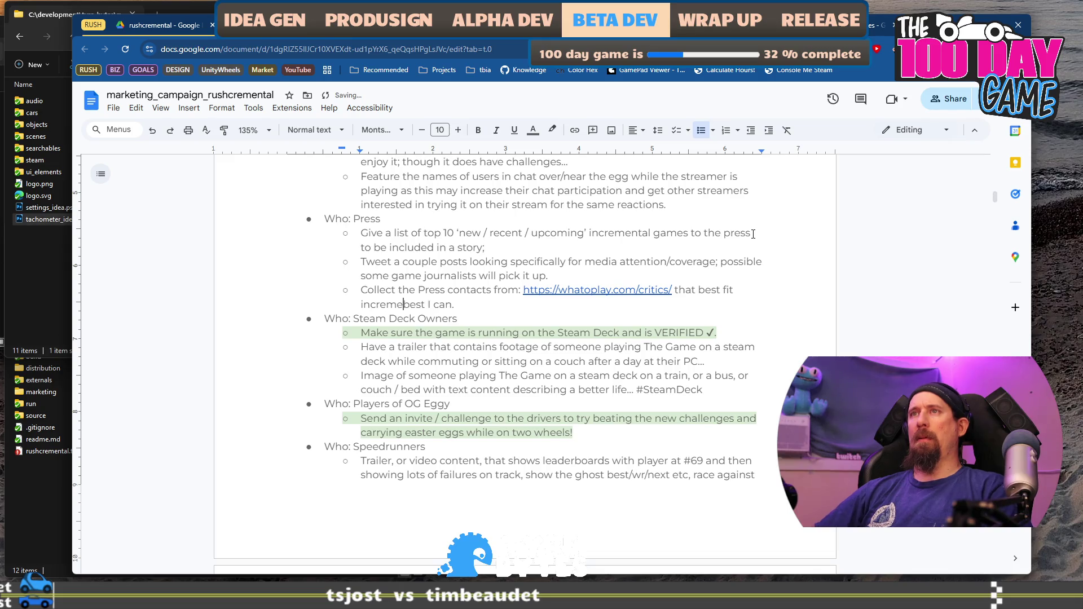
pyautogui.write('.')
pyautogui.hotkey('shift', 'End')
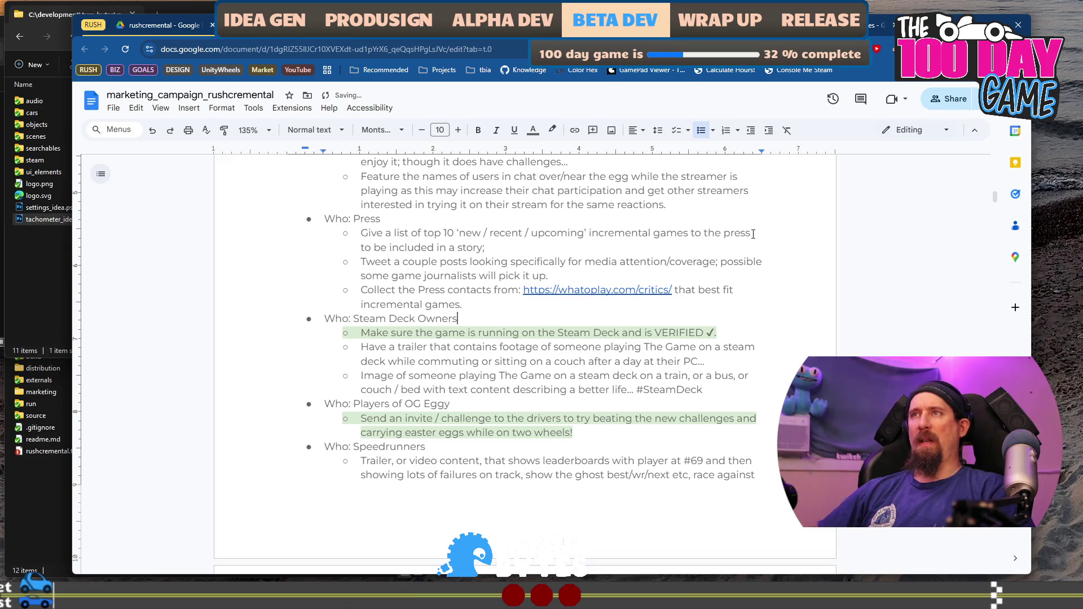
# Remove the green highlight from the Steam Deck VERIFIED line and replace its ✓ with a period.
pyautogui.hotkey('shift', 'Home')
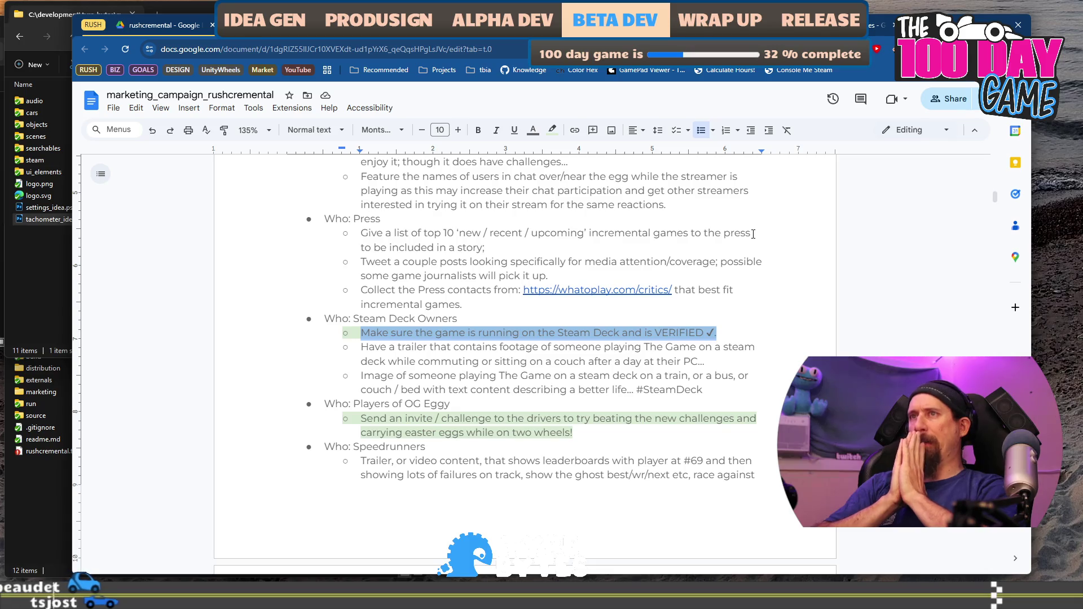
pyautogui.click(552, 130)
pyautogui.click(576, 153)
pyautogui.click(459, 346)
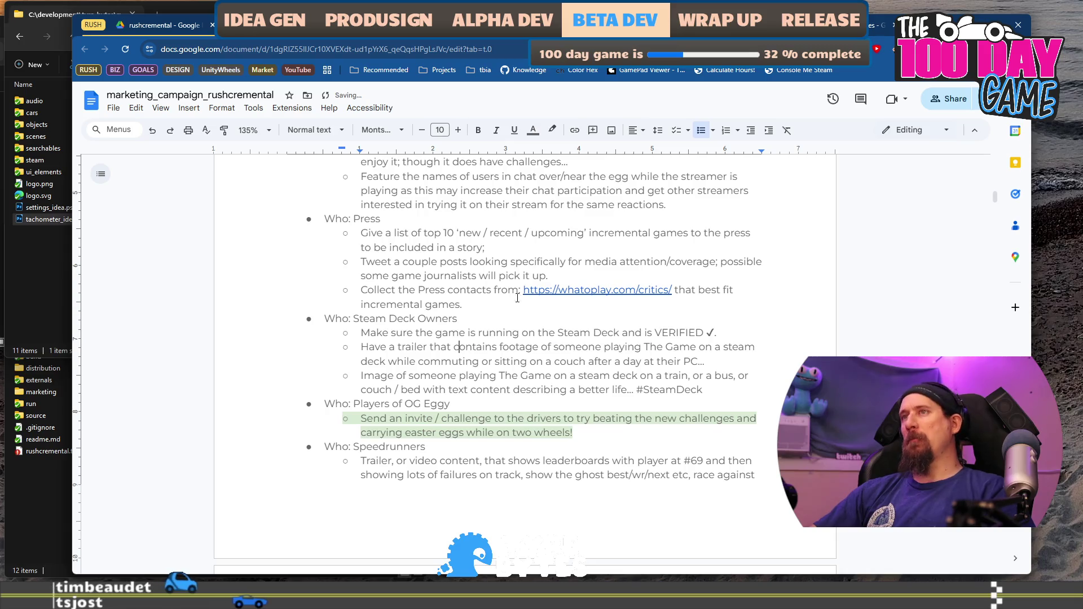
pyautogui.press('Up')
pyautogui.press('End')
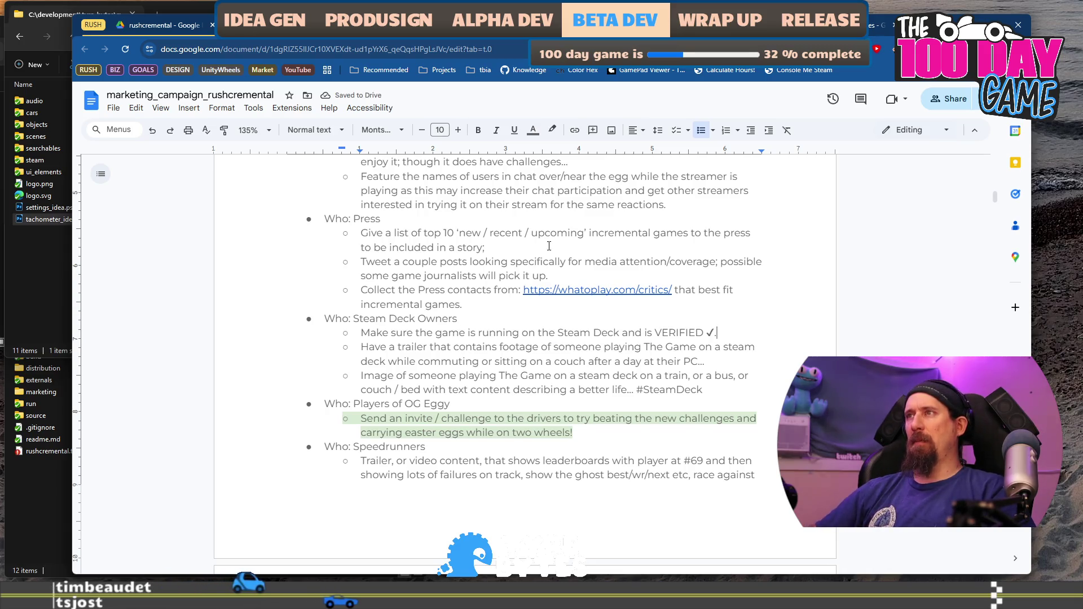
pyautogui.press('BackSpace')
pyautogui.write('.')
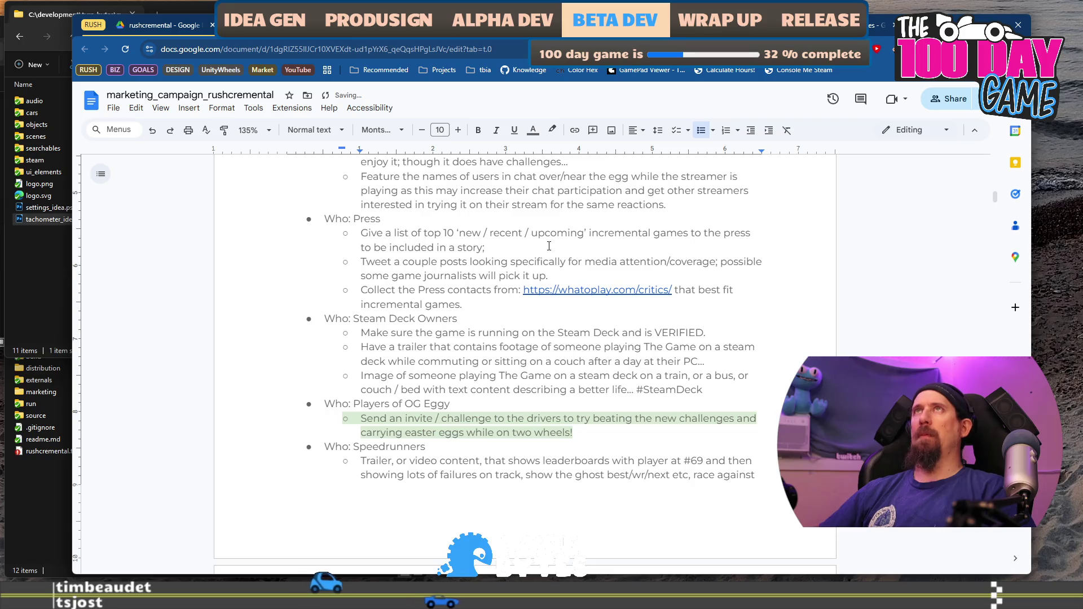
# Select the 'Have a trailer' bullet and open a new browser tab.
pyautogui.press('Down')
pyautogui.press('End')
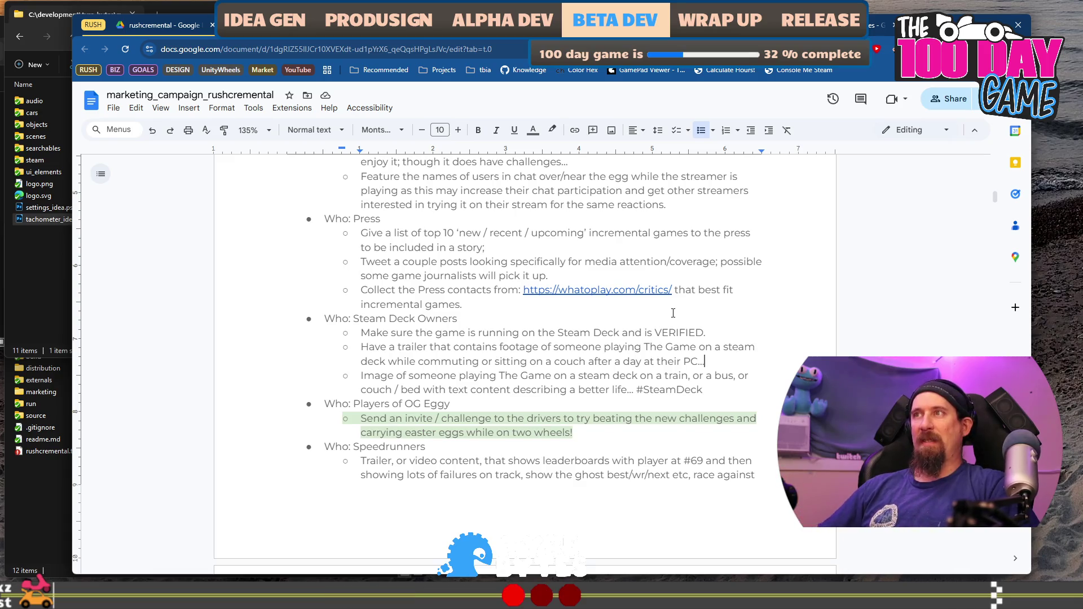
pyautogui.hotkey('ctrl', 'shift', 'Up')
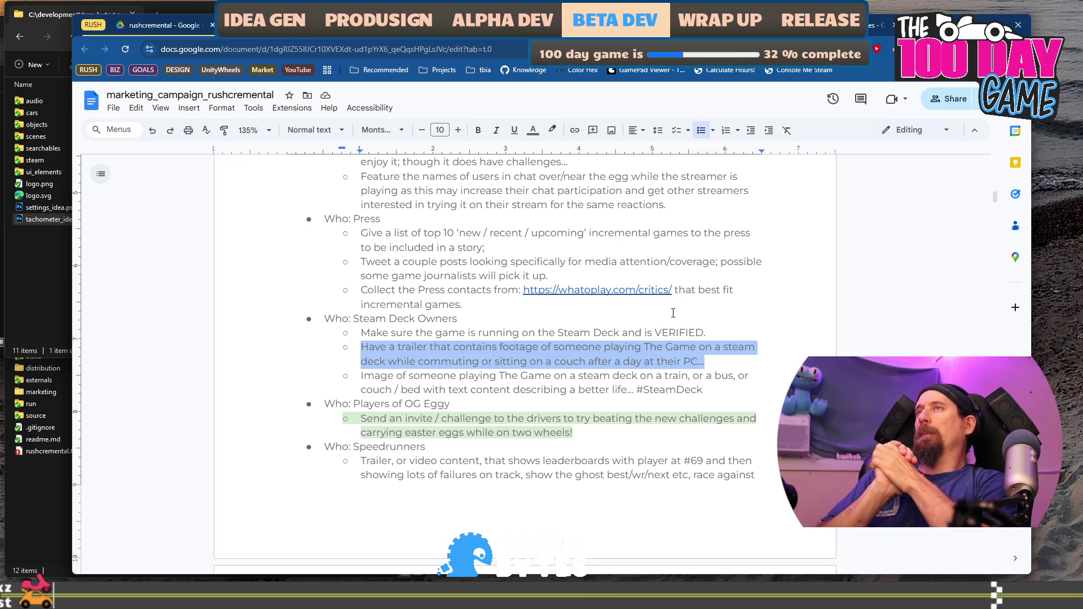
pyautogui.hotkey('ctrl', 't')
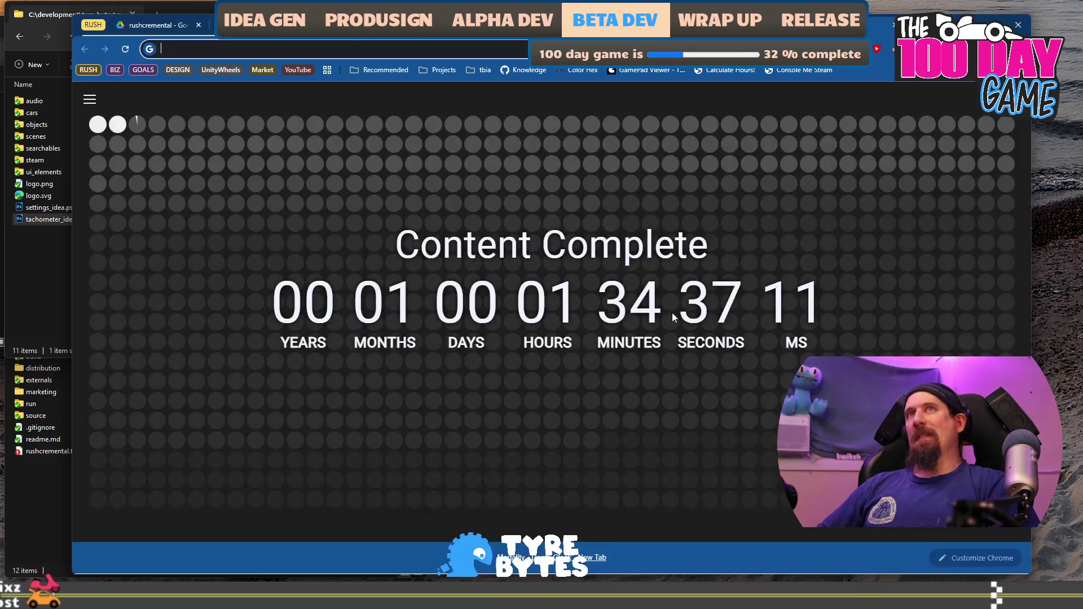
# Search Google for 'steamdeck' from the new tab's address bar.
pyautogui.write('steamdeck')
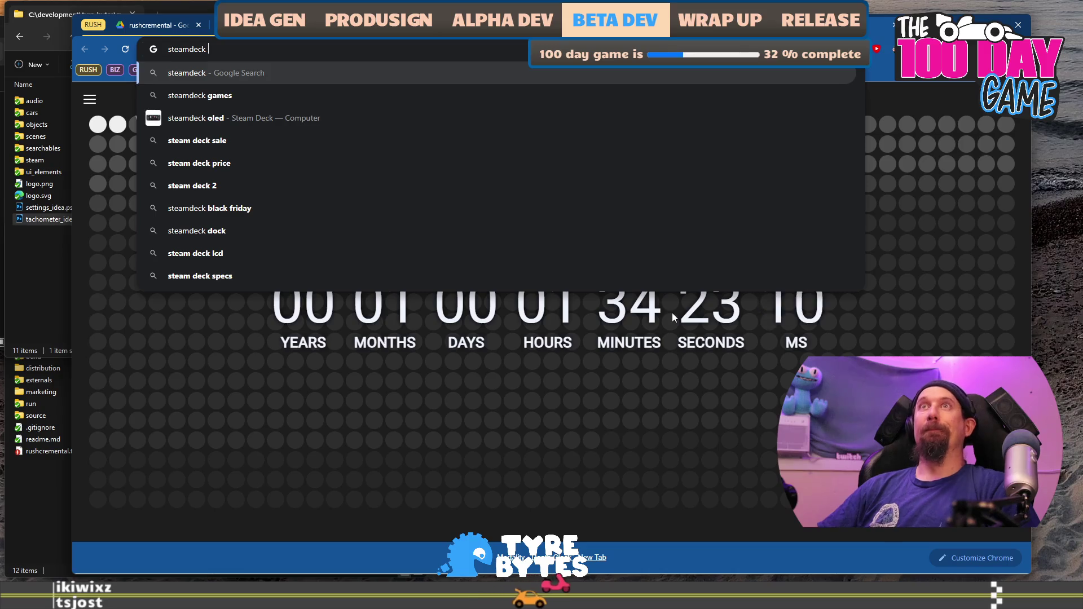
pyautogui.write('game')
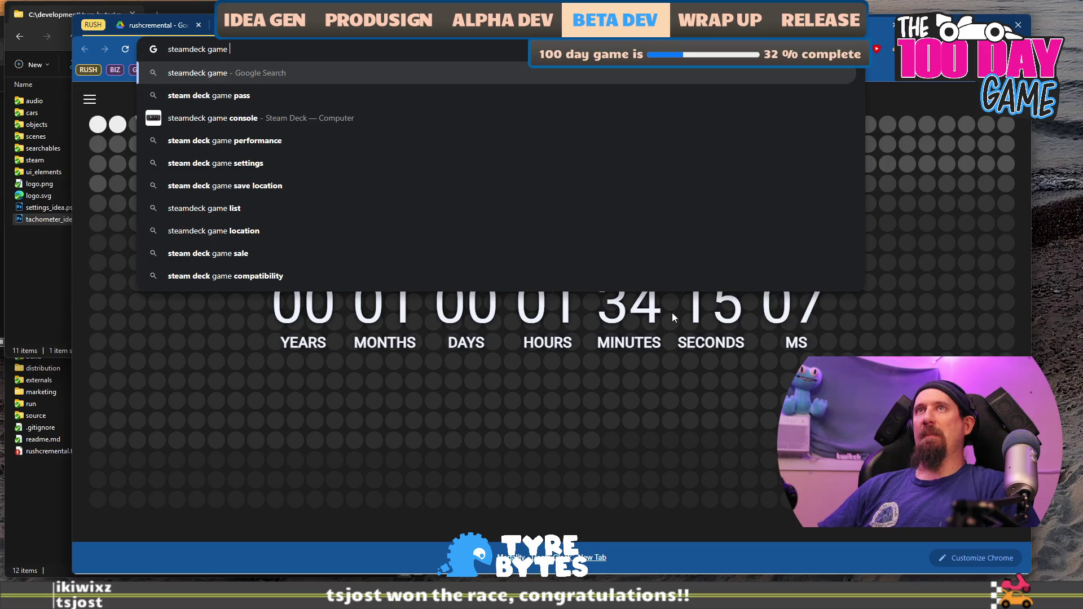
pyautogui.press('BackSpace')
pyautogui.press('BackSpace')
pyautogui.press('BackSpace')
pyautogui.press('Return')
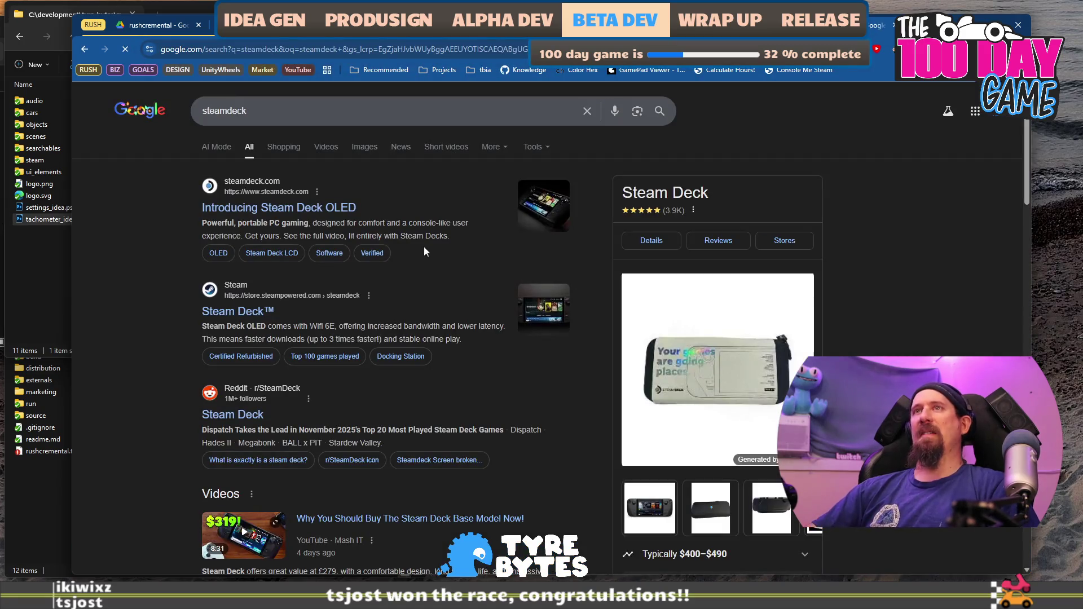
# Open the Steam Deck OLED site, glance at Deck Verified and tech specs, then go to the store page.
pyautogui.click(343, 210)
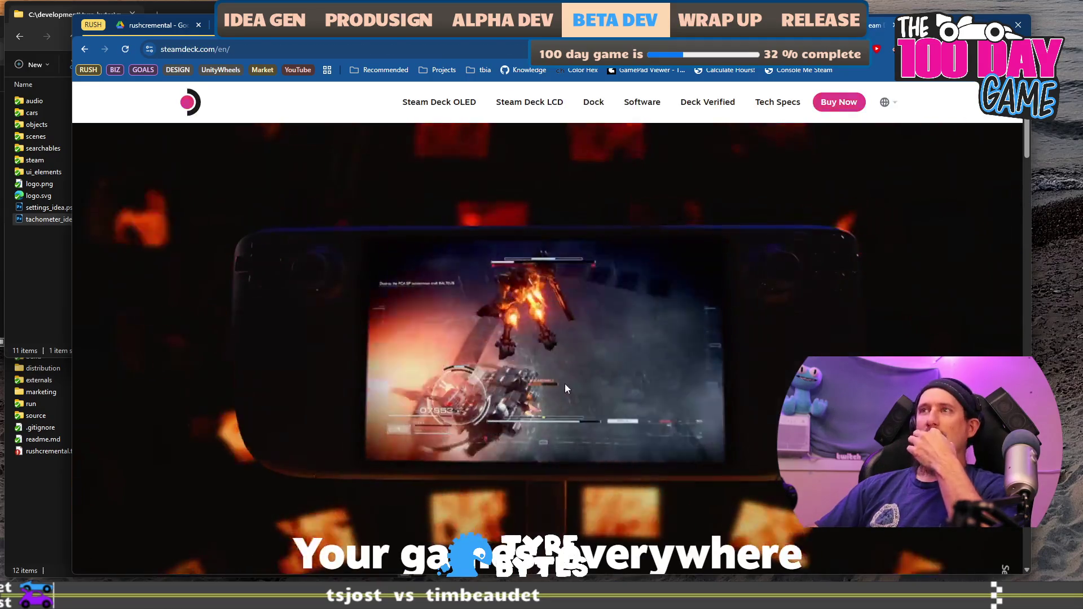
pyautogui.scroll(-8, 771, 266)
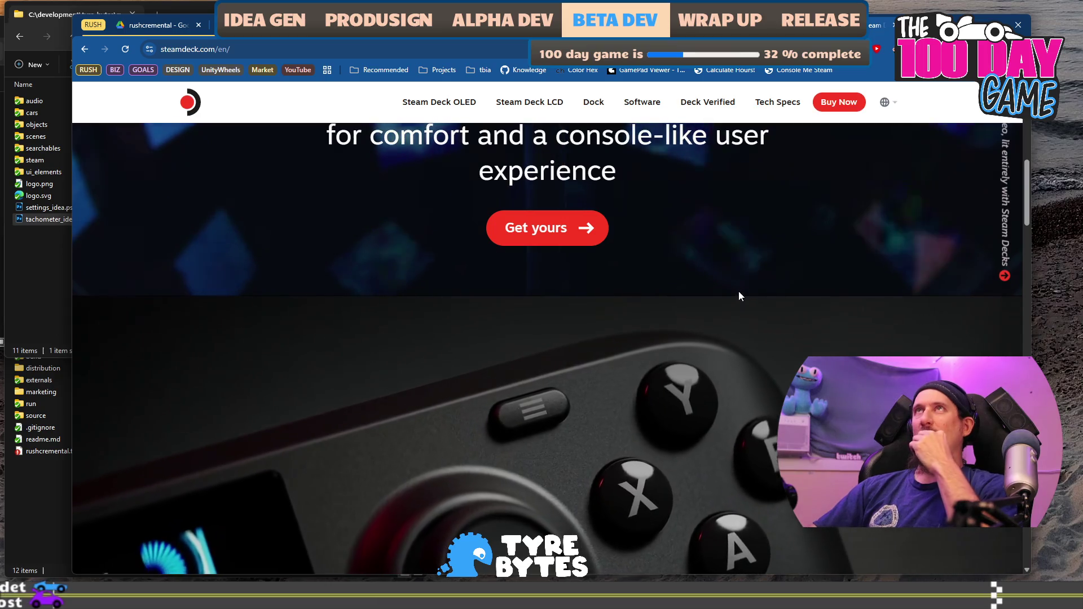
pyautogui.scroll(-1, 742, 293)
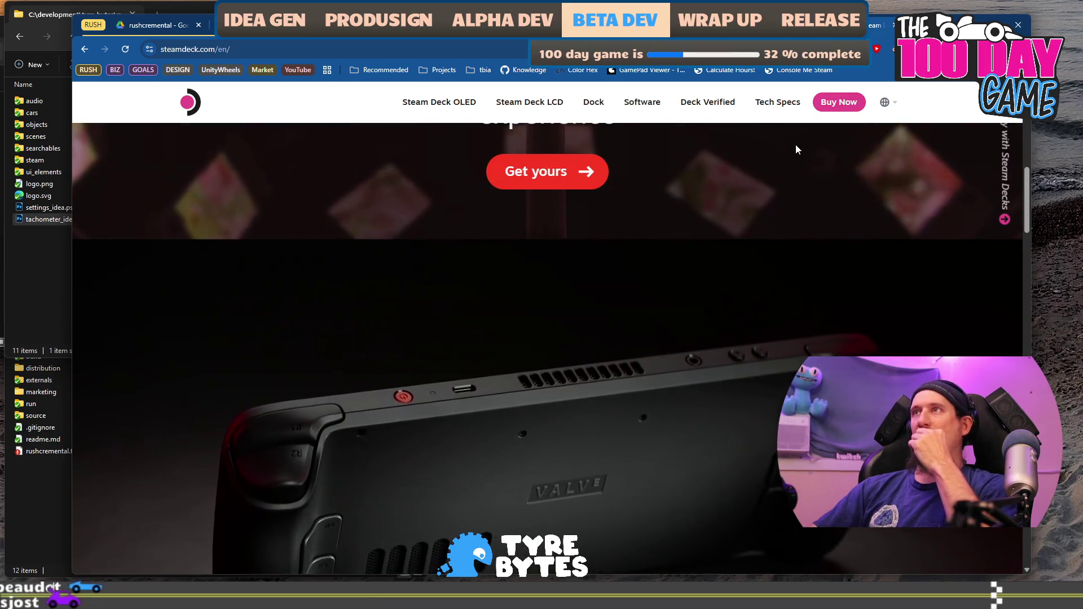
pyautogui.click(694, 108)
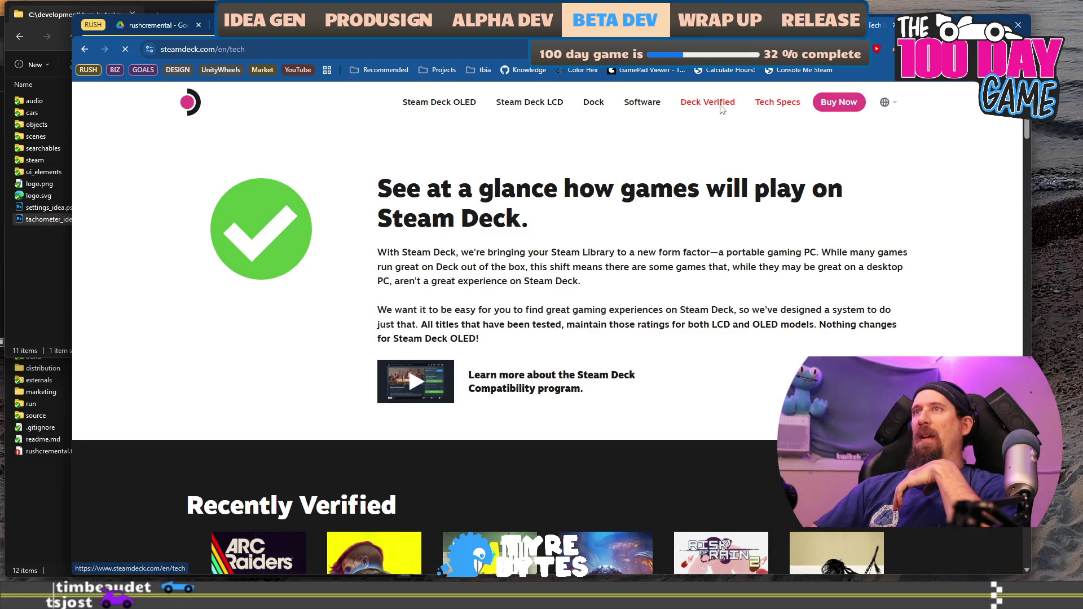
pyautogui.click(765, 107)
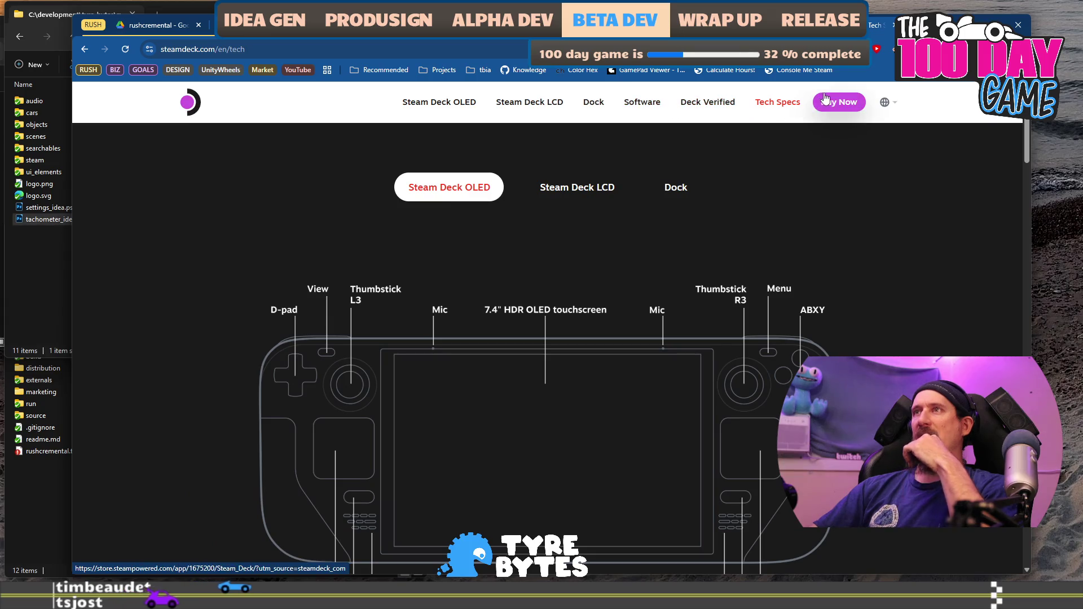
pyautogui.click(823, 120)
# Open the Certified Refurbished Steam Deck page and browse the refurbished models' prices and stock.
pyautogui.scroll(-8, 686, 336)
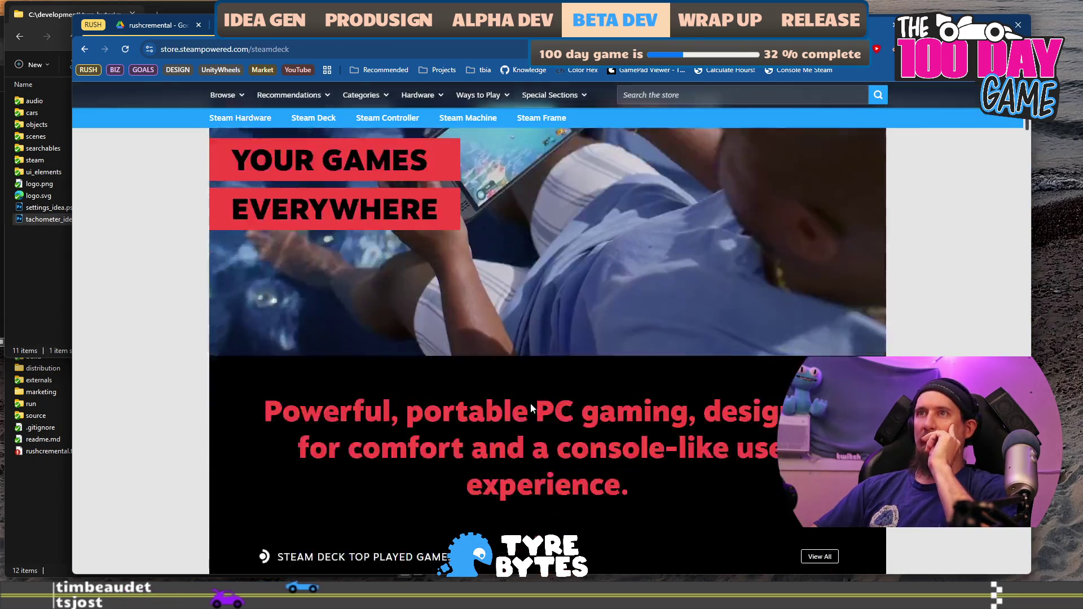
pyautogui.scroll(-6, 672, 386)
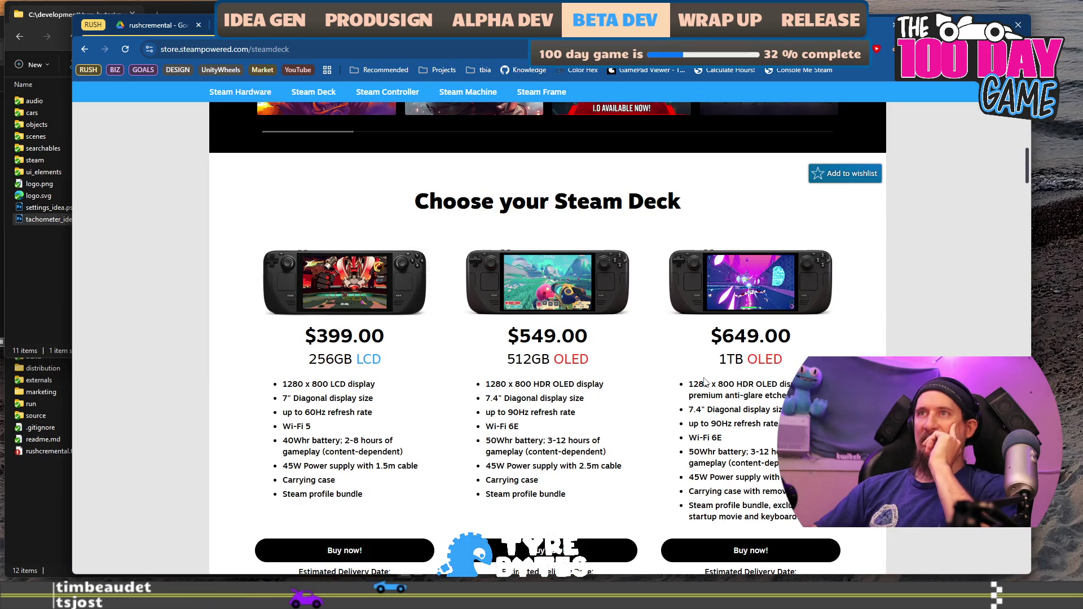
pyautogui.scroll(-2, 682, 399)
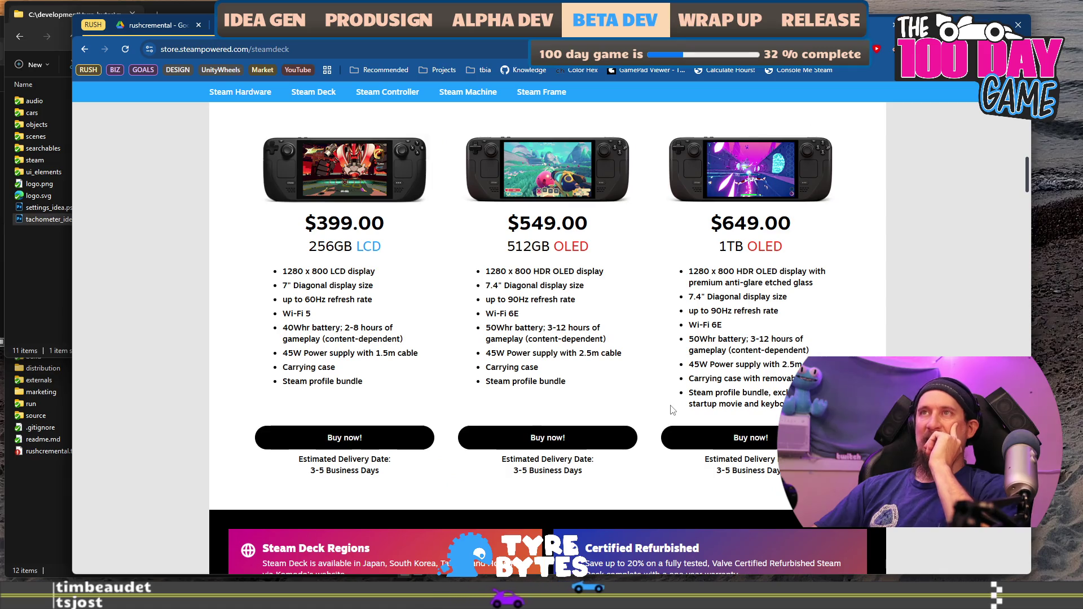
pyautogui.scroll(-4, 839, 349)
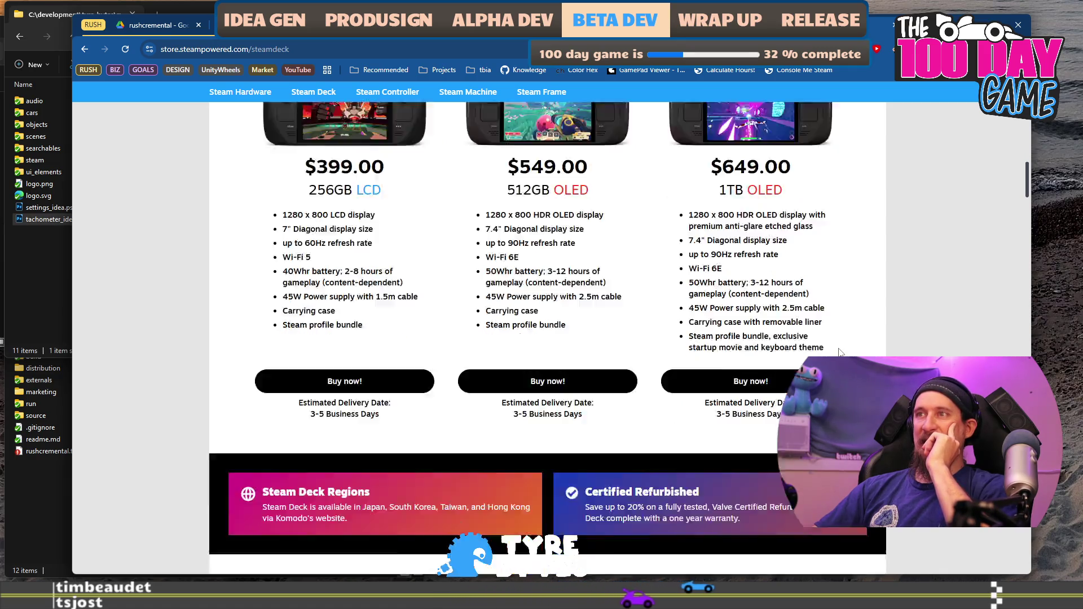
pyautogui.scroll(2, 839, 349)
pyautogui.scroll(2, 838, 352)
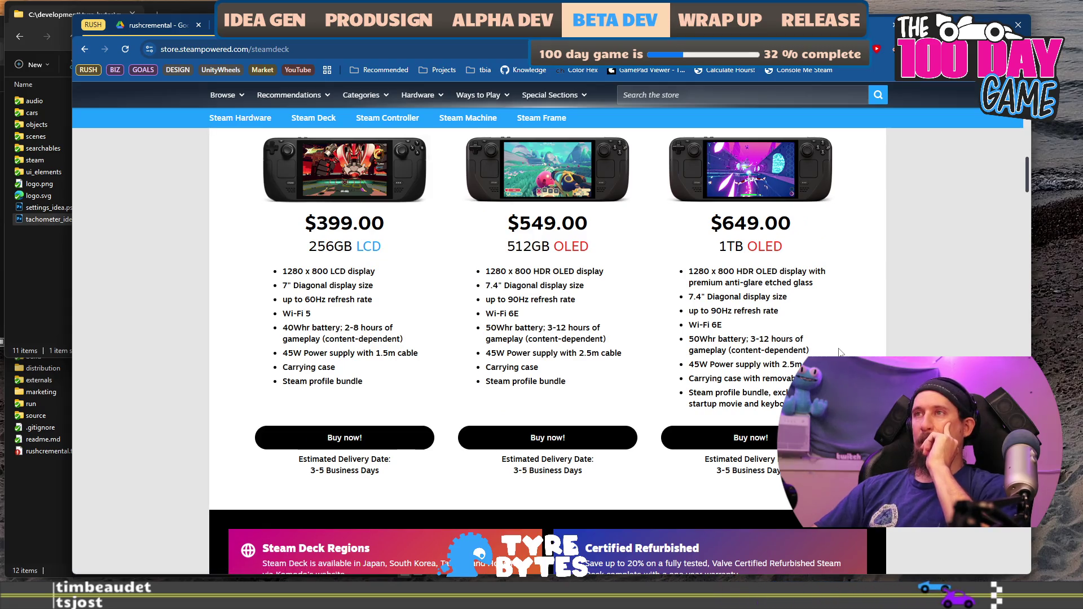
pyautogui.scroll(-4, 840, 352)
pyautogui.click(647, 330)
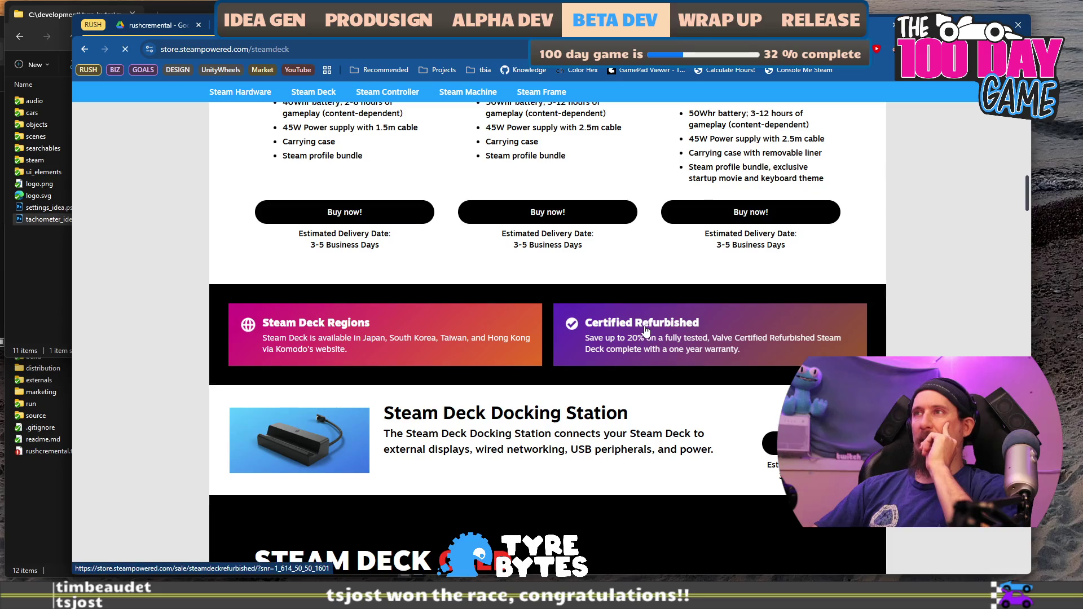
pyautogui.scroll(-5, 677, 310)
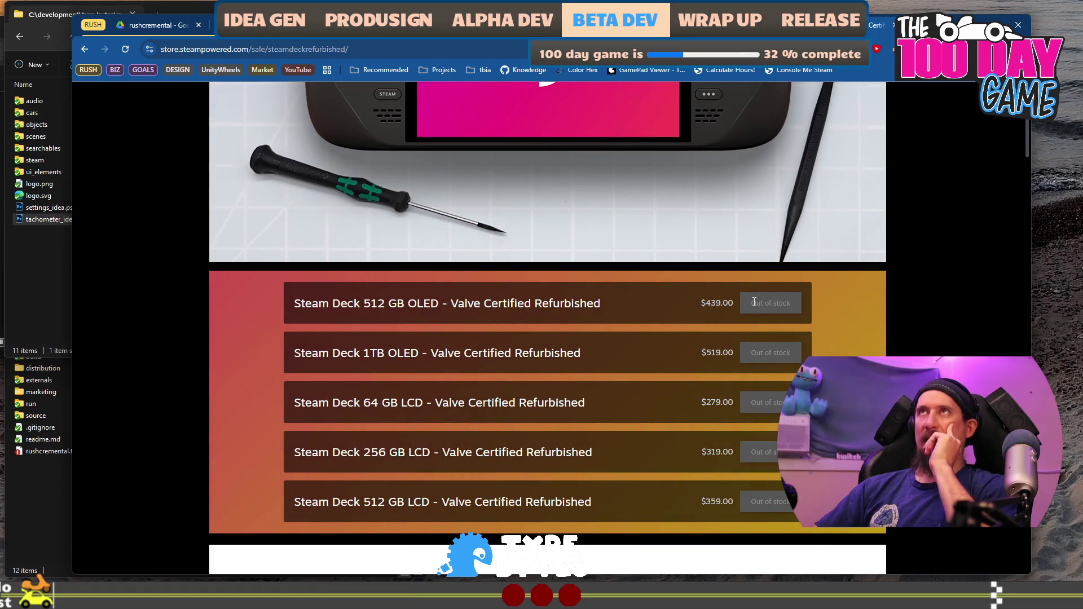
pyautogui.scroll(6, 755, 302)
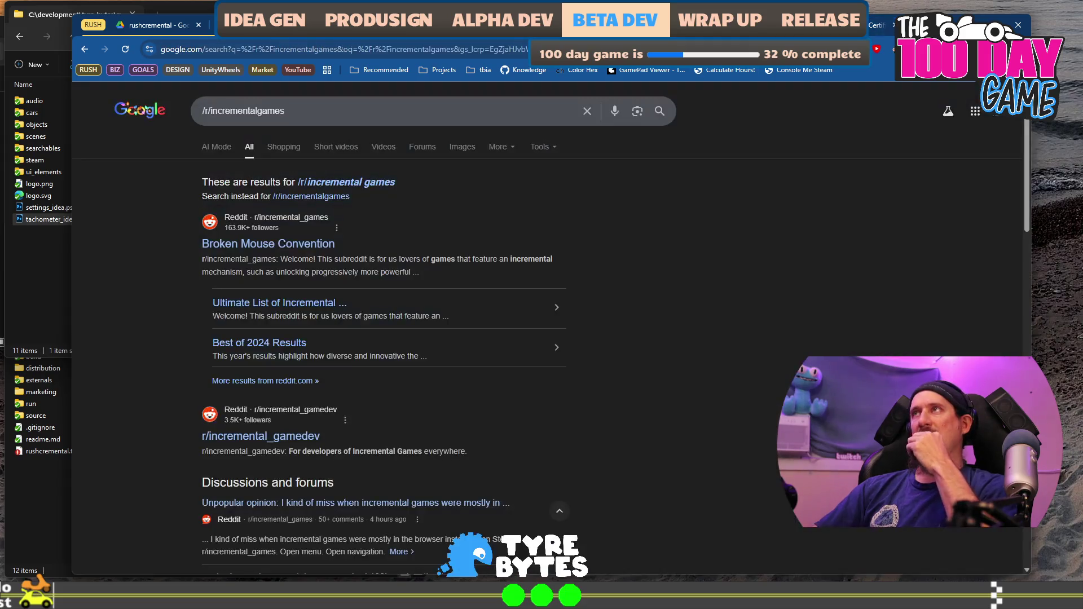
# Search Google for 'craiglist steamdeck' in a new tab and open the first Steam Deck OLED listing.
pyautogui.click(722, 24)
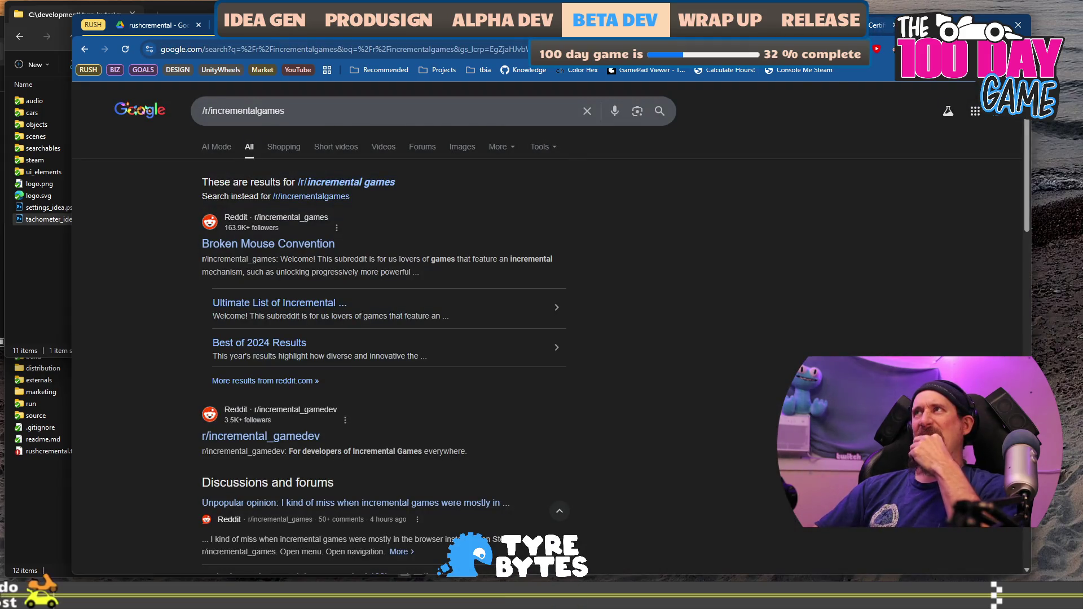
pyautogui.hotkey('ctrl', 'Tab')
pyautogui.hotkey('ctrl', 't')
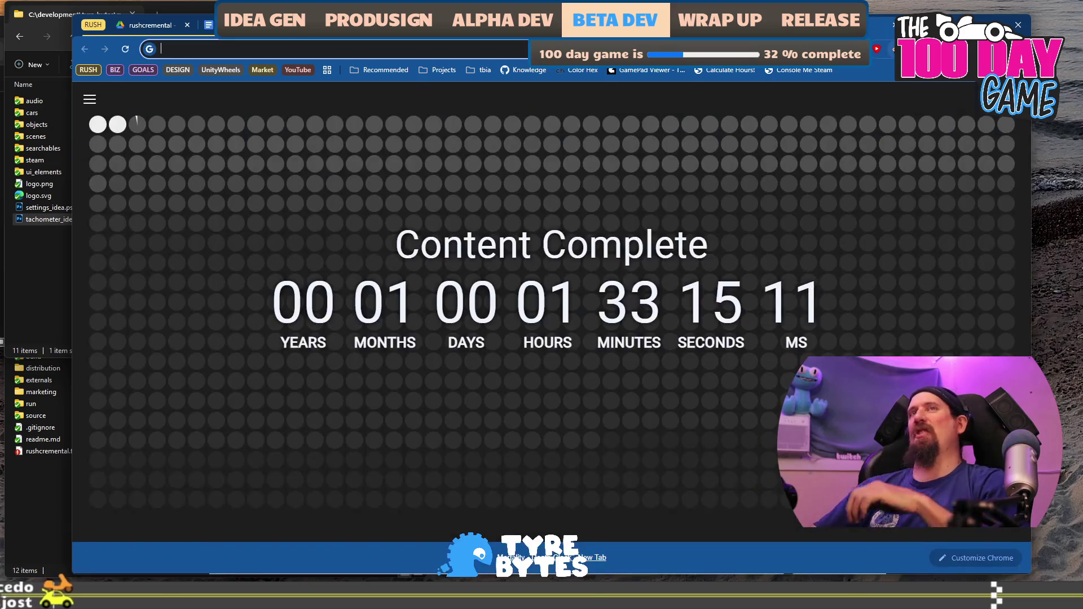
pyautogui.write('craiglis')
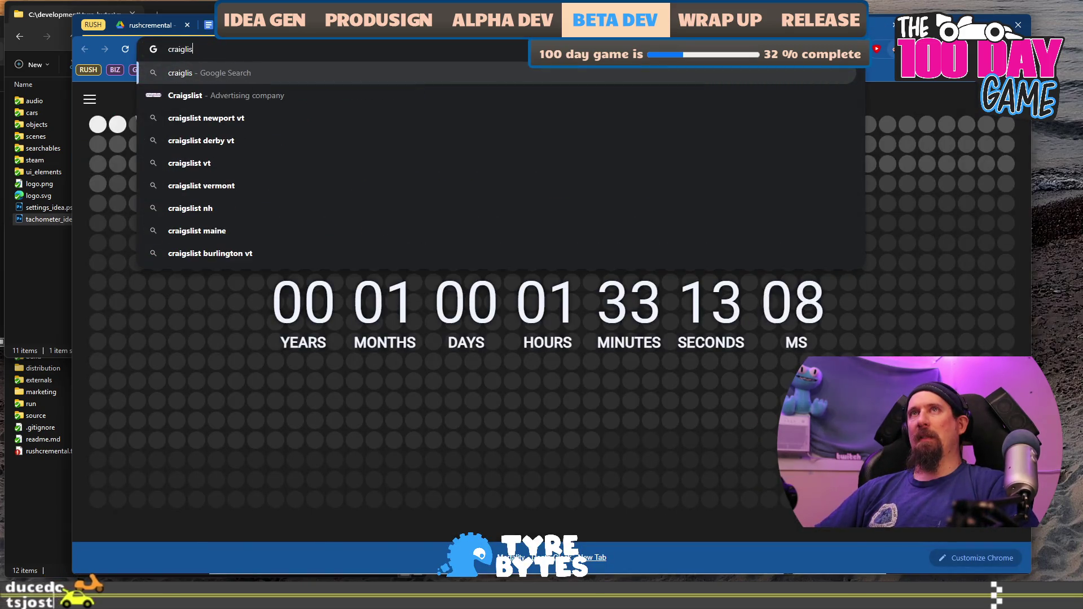
pyautogui.write('t steamdeck')
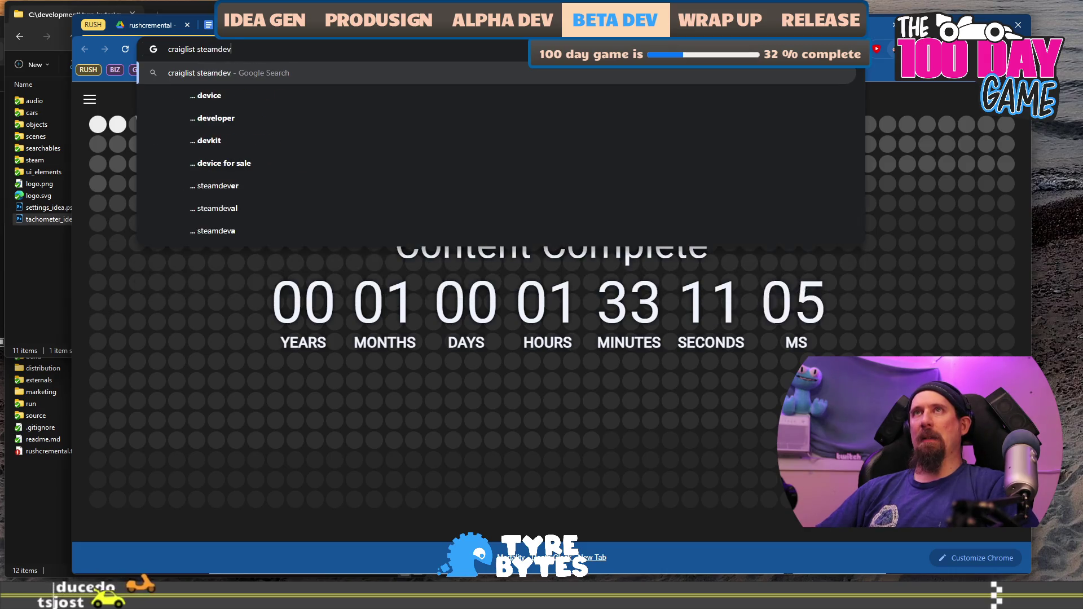
pyautogui.press('Return')
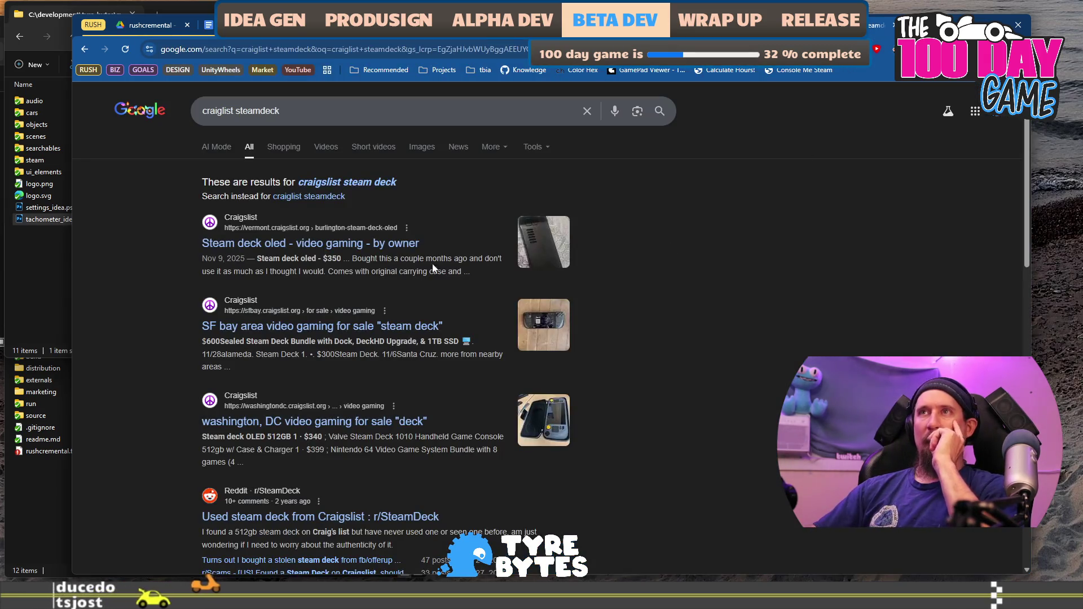
pyautogui.click(349, 250)
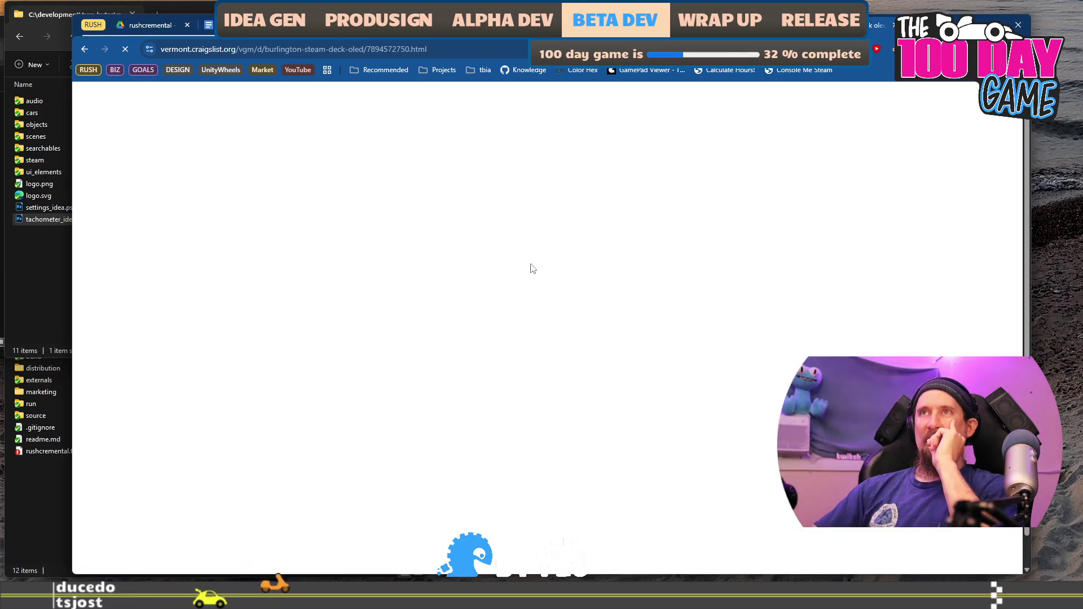
# Flip through the $350 Steam Deck OLED listing's photos, then go back to the Steam refurbished Deck tab.
pyautogui.click(346, 432)
pyautogui.moveTo(320, 462); pyautogui.dragTo(735, 462)
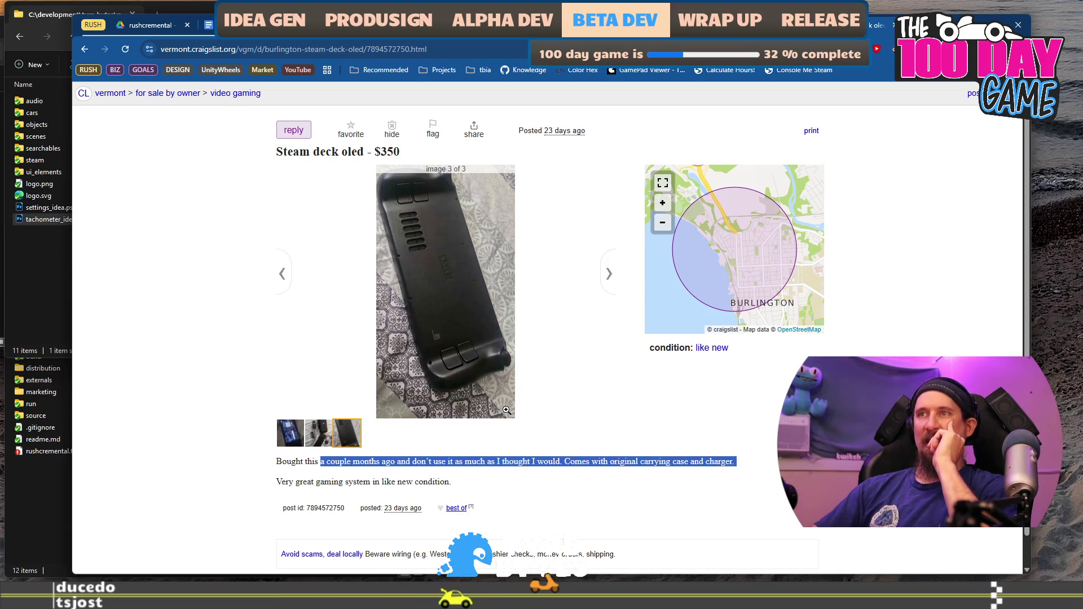
pyautogui.click(290, 433)
pyautogui.click(324, 440)
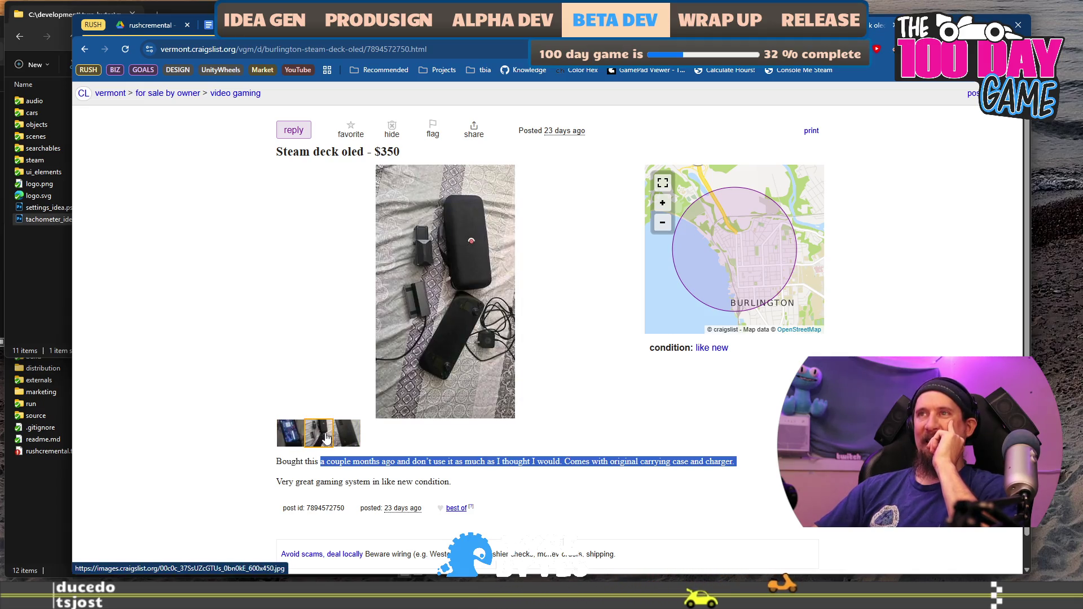
pyautogui.click(337, 438)
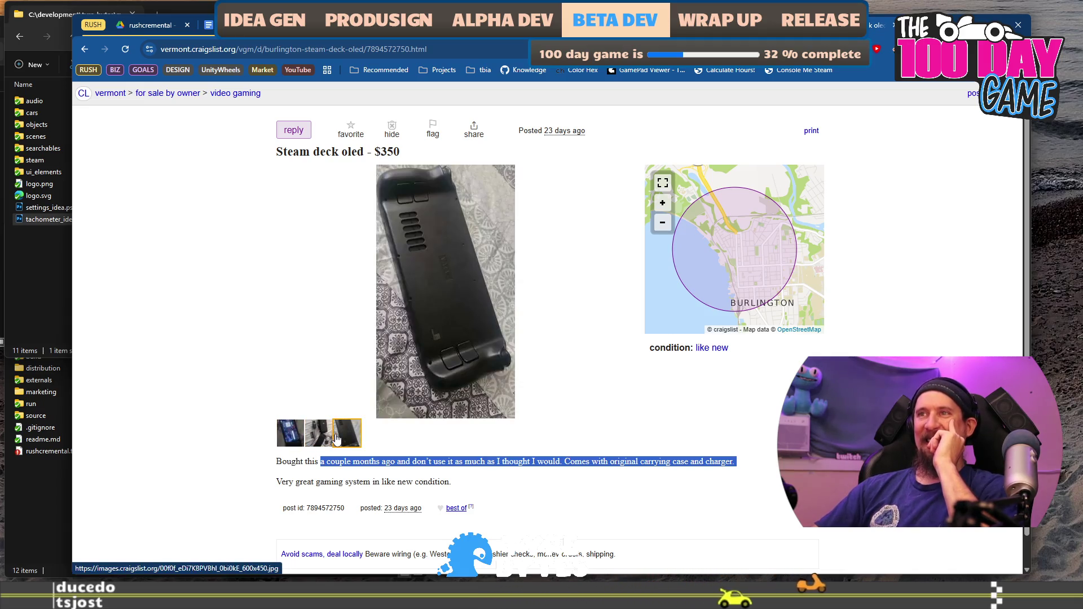
pyautogui.click(438, 476)
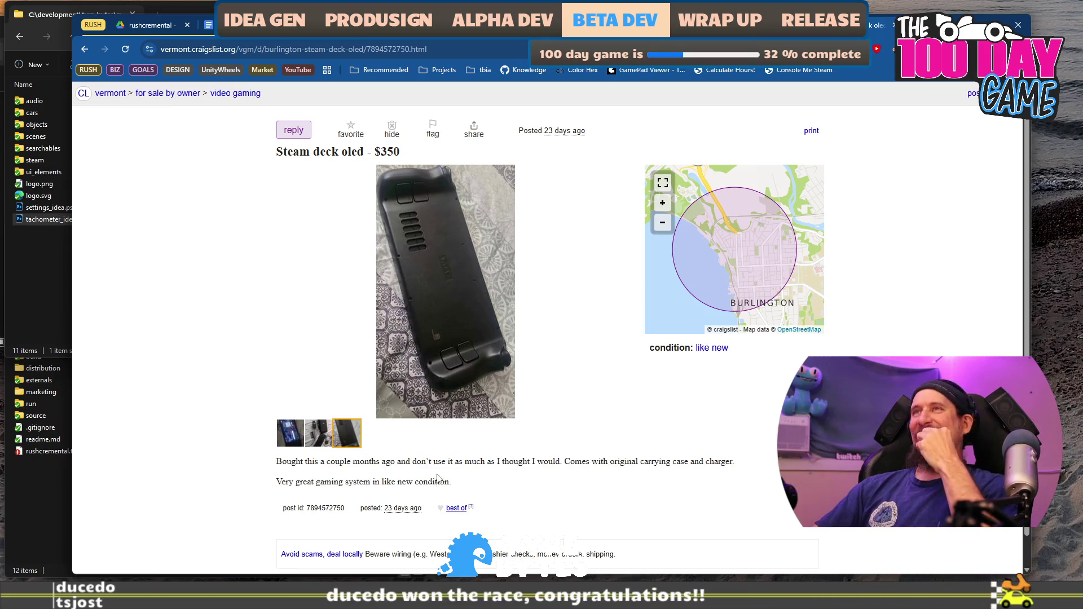
pyautogui.click(289, 437)
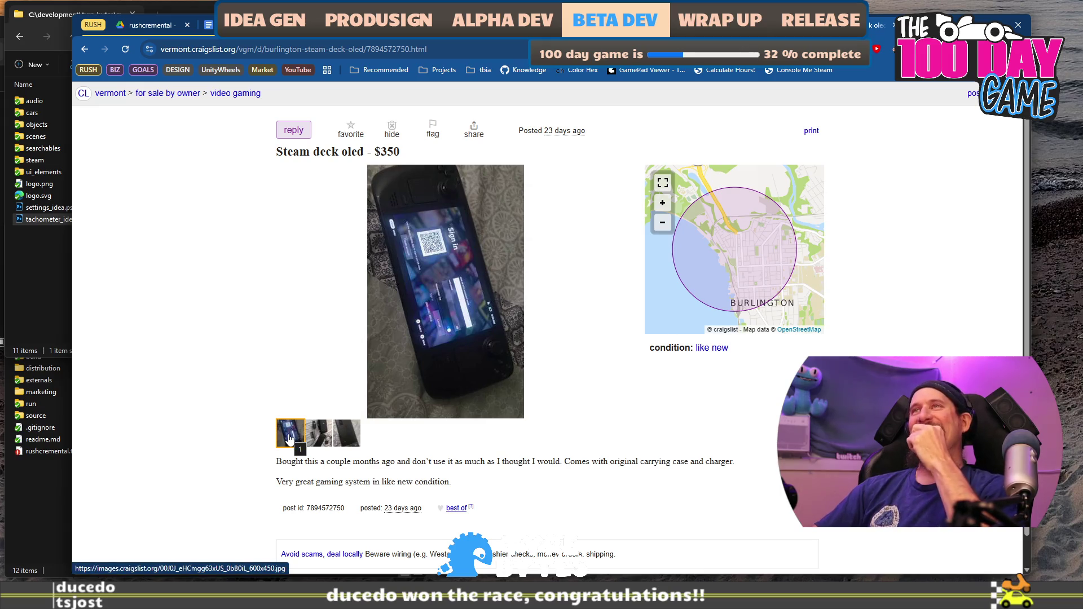
pyautogui.scroll(-1, 265, 389)
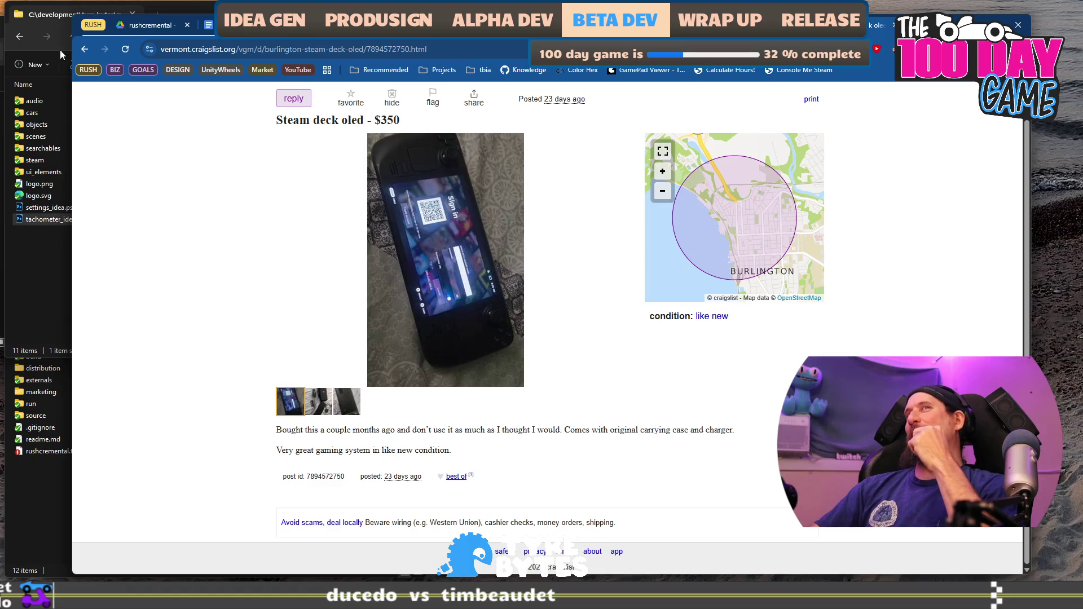
pyautogui.click(82, 50)
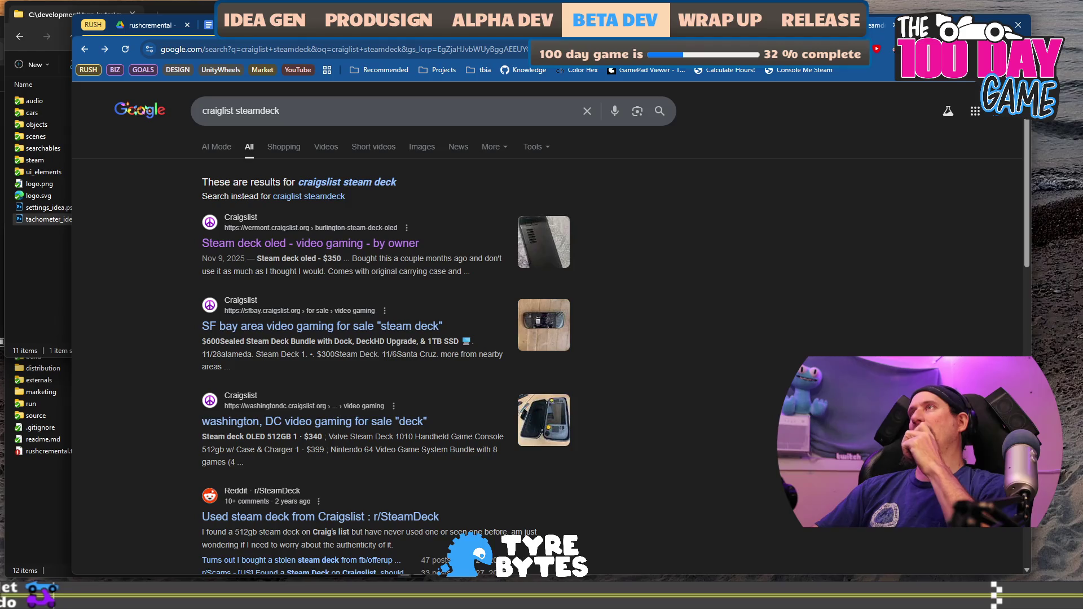
pyautogui.click(880, 26)
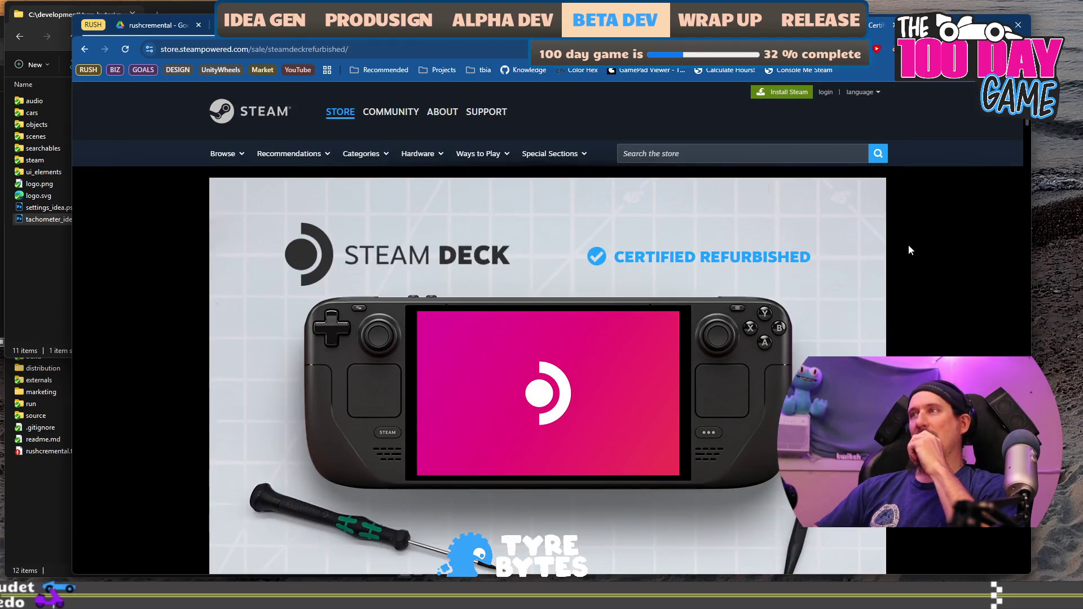
# Switch tabs back to the marketing_campaign_rushcremental document.
pyautogui.hotkey('alt', 'Left')
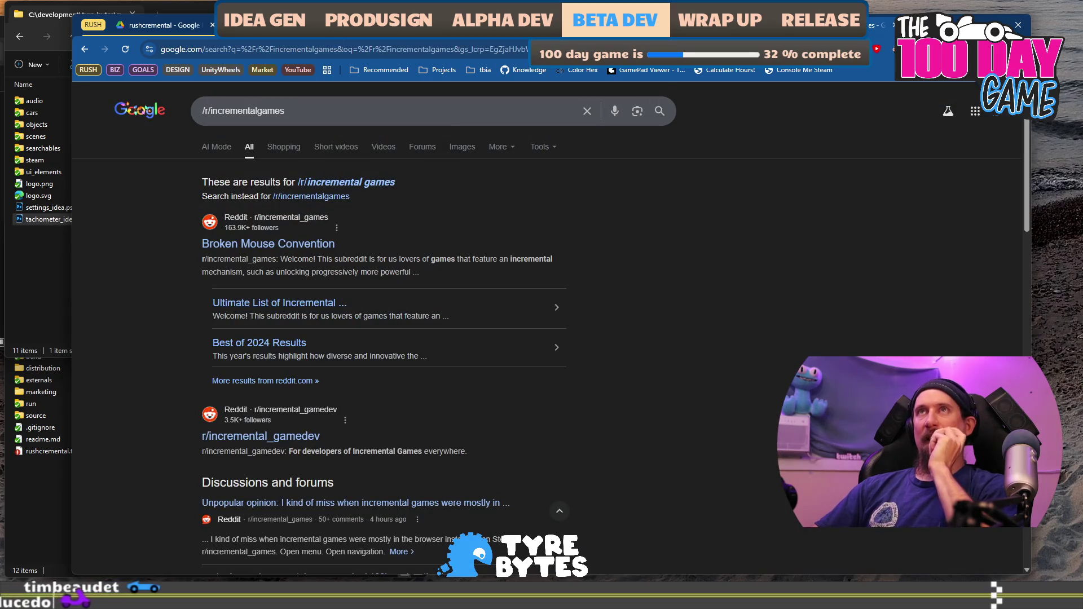
pyautogui.hotkey('ctrl', 'Tab')
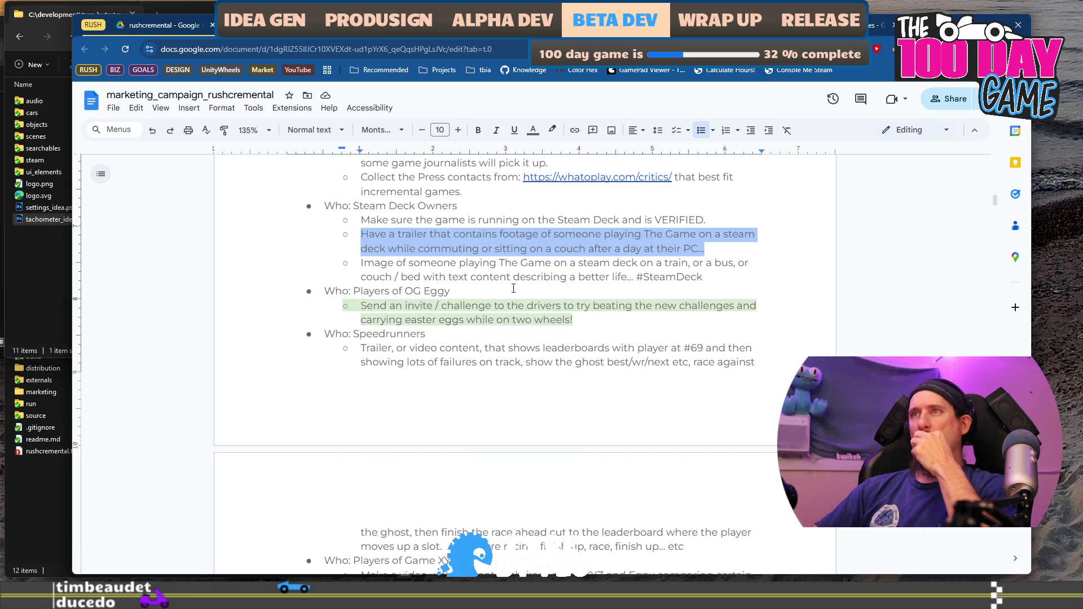
# Replace 'OG Eggy' in the Players of heading with the Eggcelerates name.
pyautogui.click(514, 289)
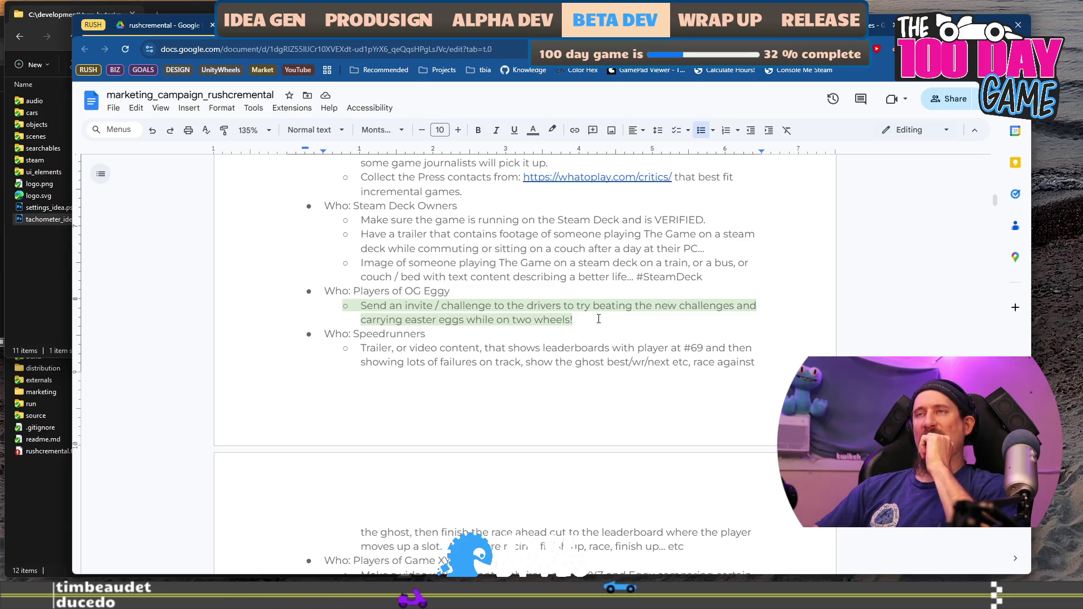
pyautogui.scroll(7, 598, 318)
pyautogui.scroll(-5, 598, 317)
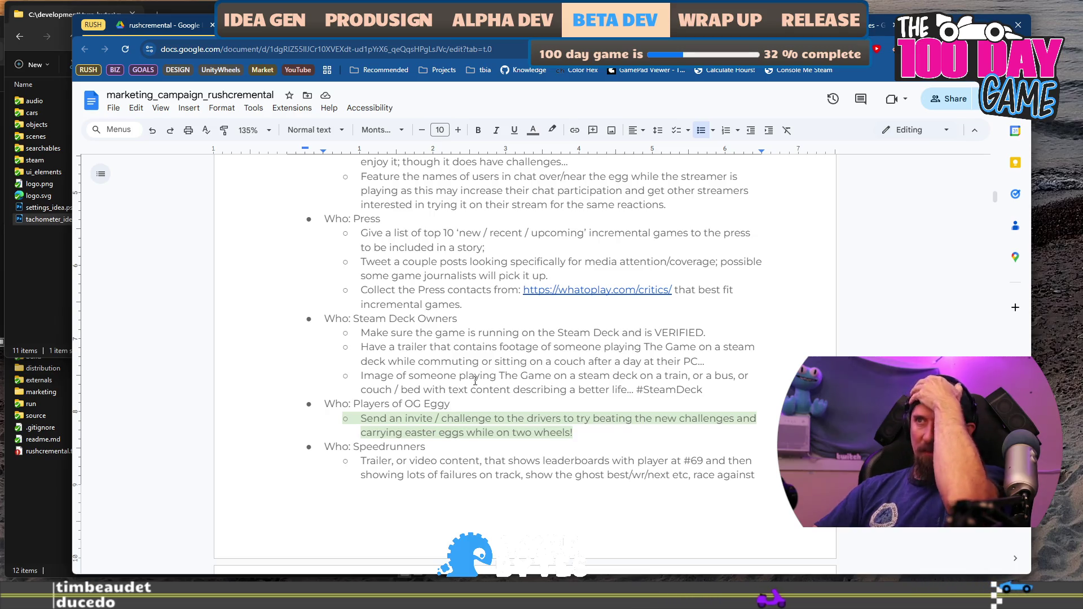
pyautogui.hotkey('ctrl', 'shift', 'Left')
pyautogui.hotkey('ctrl', 'shift', 'Left')
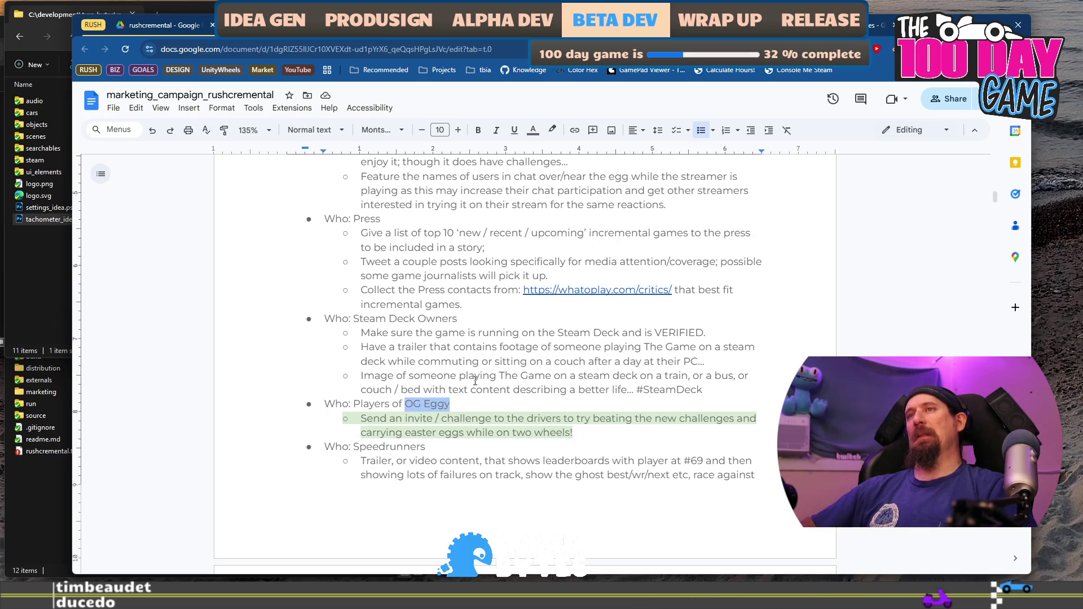
pyautogui.write('Egg')
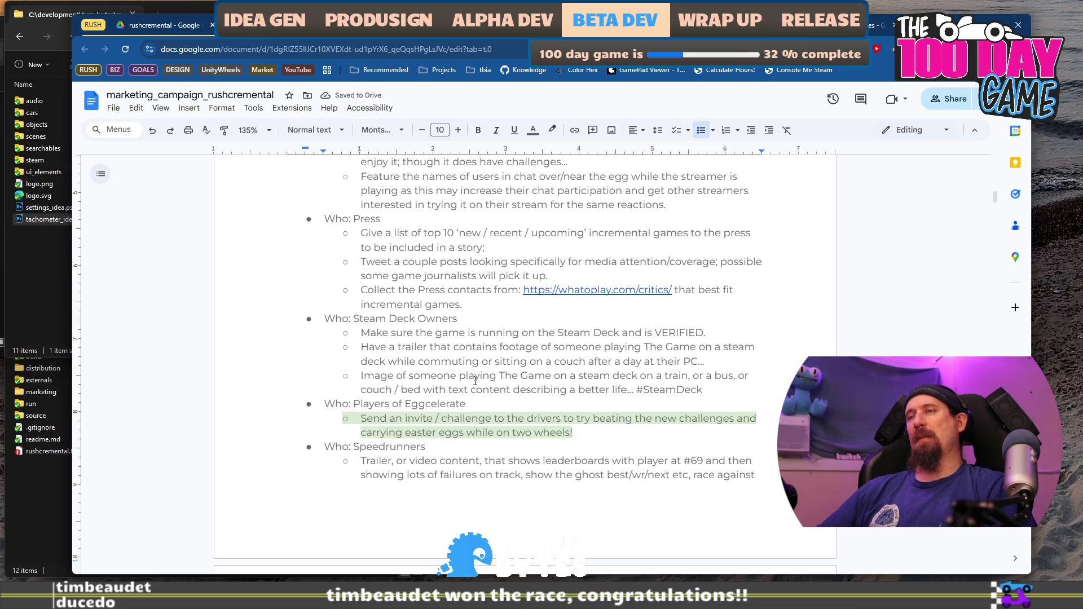
pyautogui.write(':')
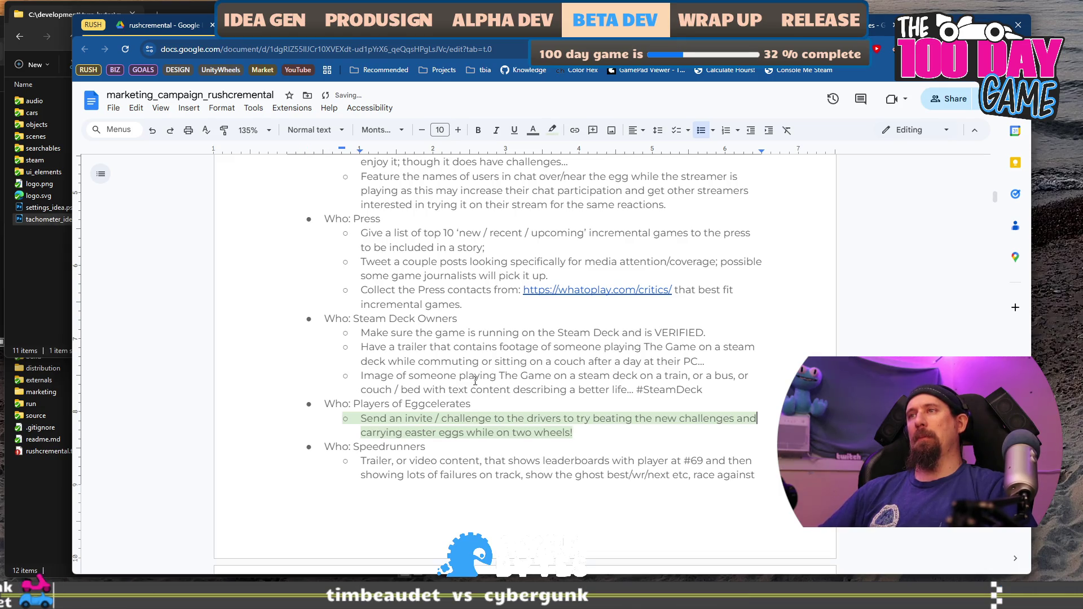
# Set the invite bullet's highlight colour to none.
pyautogui.hotkey('ctrl', 'shift', 'Up')
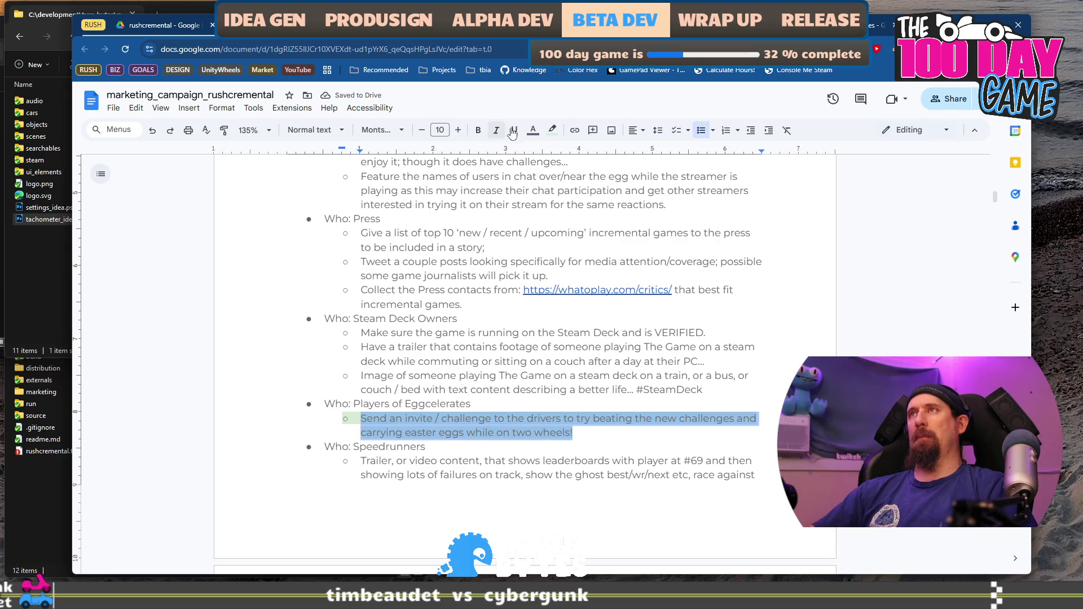
pyautogui.click(553, 129)
pyautogui.click(577, 153)
# Rewrite the bullet as an announcement about Tyre Bytes drag racing in a post apocalyptic wasteland.
pyautogui.write('Post a new')
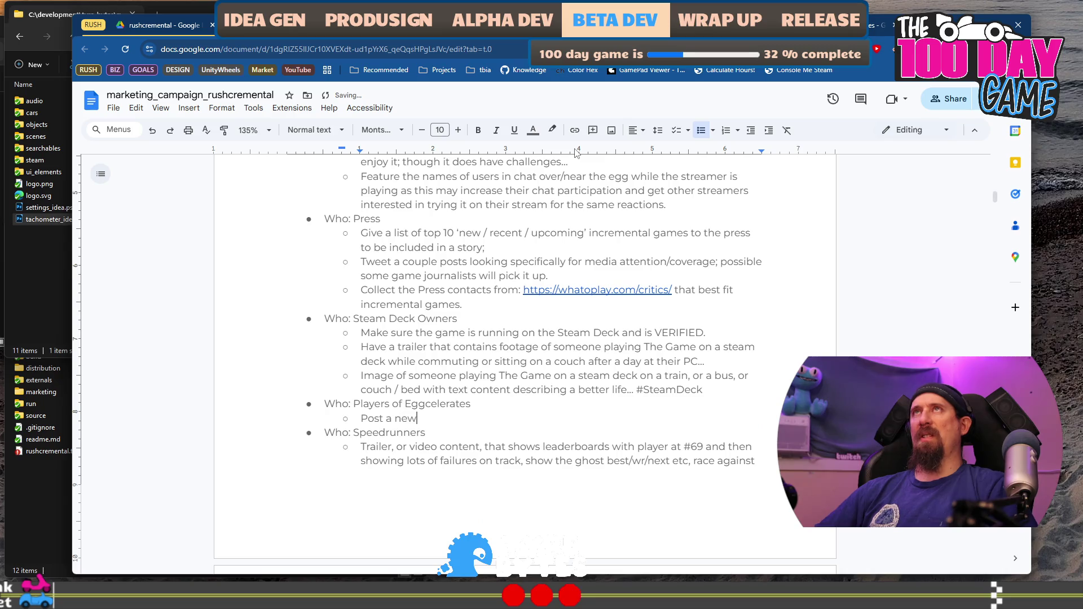
pyautogui.write('s item')
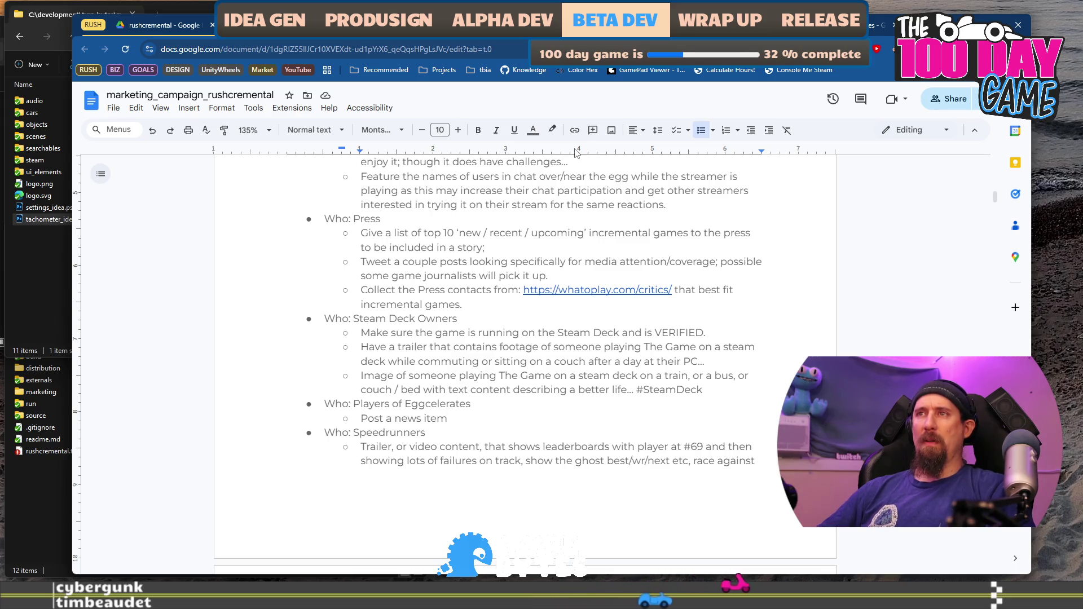
pyautogui.press('BackSpace')
pyautogui.press('BackSpace')
pyautogui.press('BackSpace')
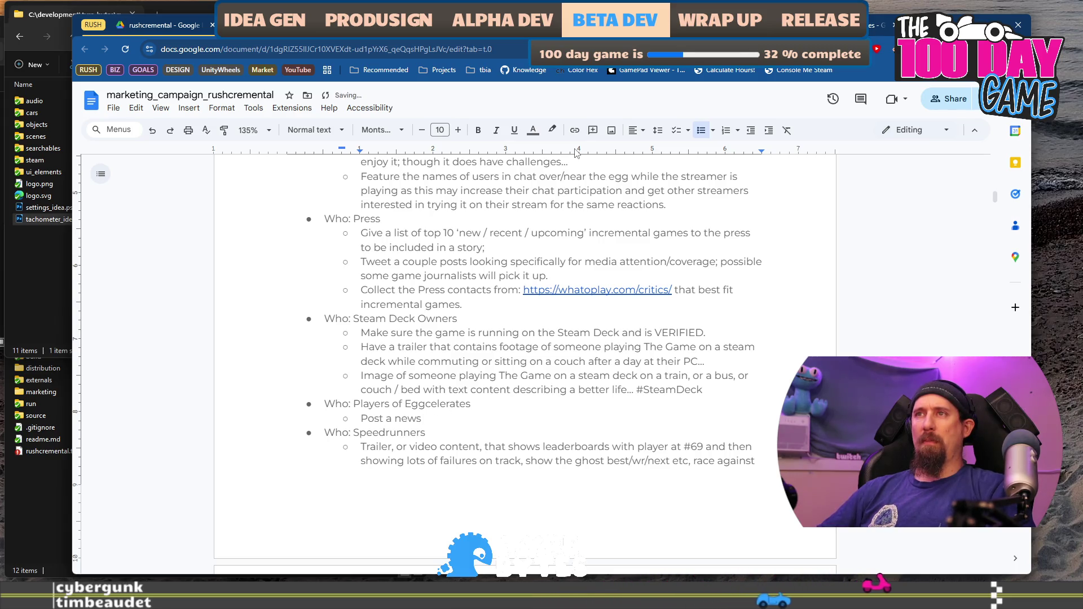
pyautogui.press('BackSpace')
pyautogui.press('BackSpace')
pyautogui.press('BackSpace')
pyautogui.write('Ann')
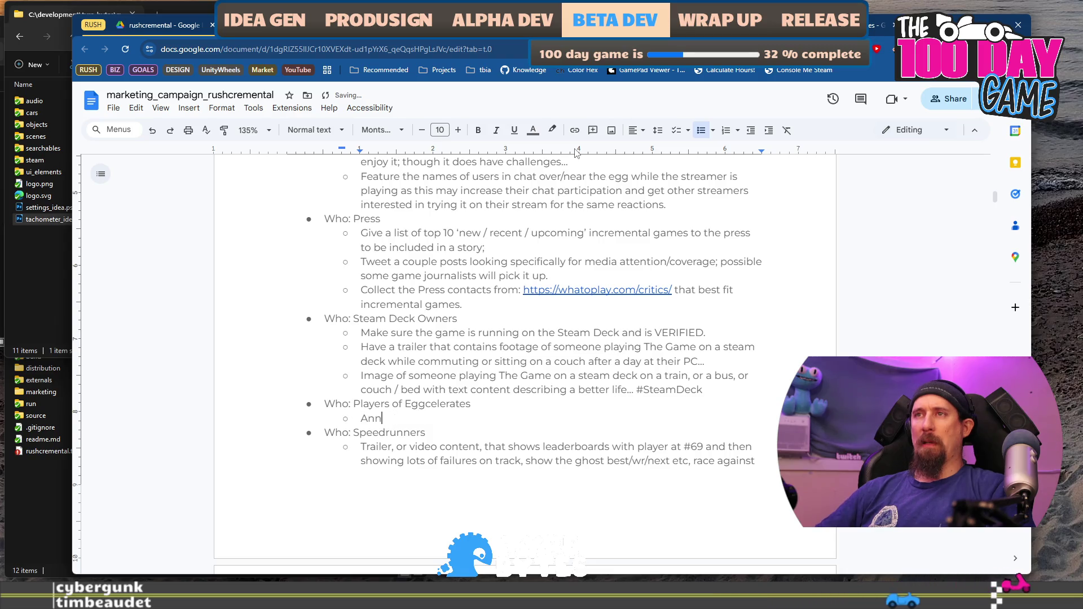
pyautogui.write('ounce “Tyre ')
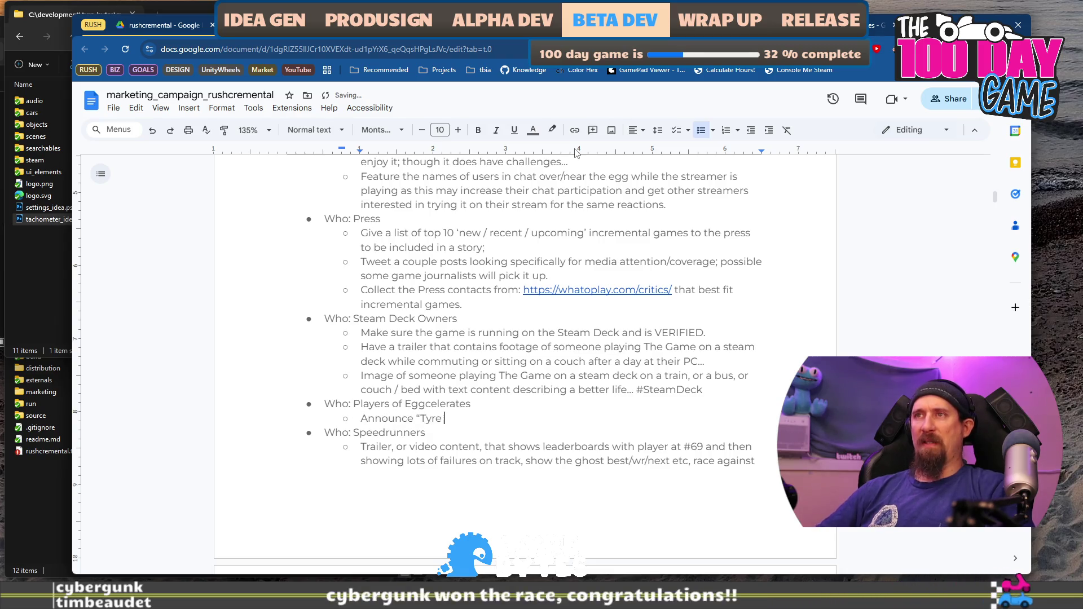
pyautogui.write('game with drag racing in post apocal')
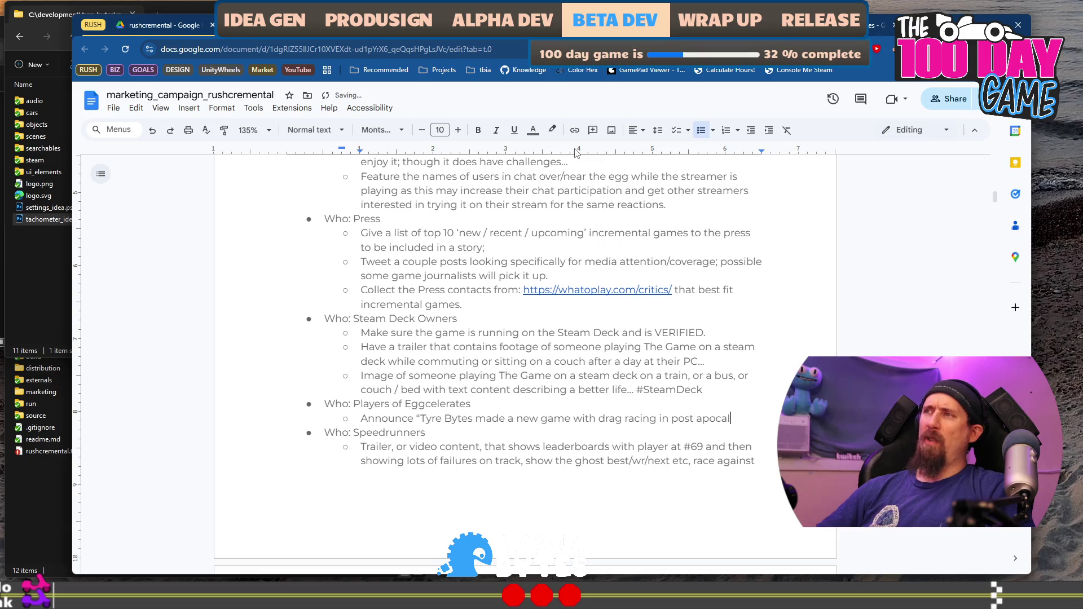
pyautogui.press('BackSpace')
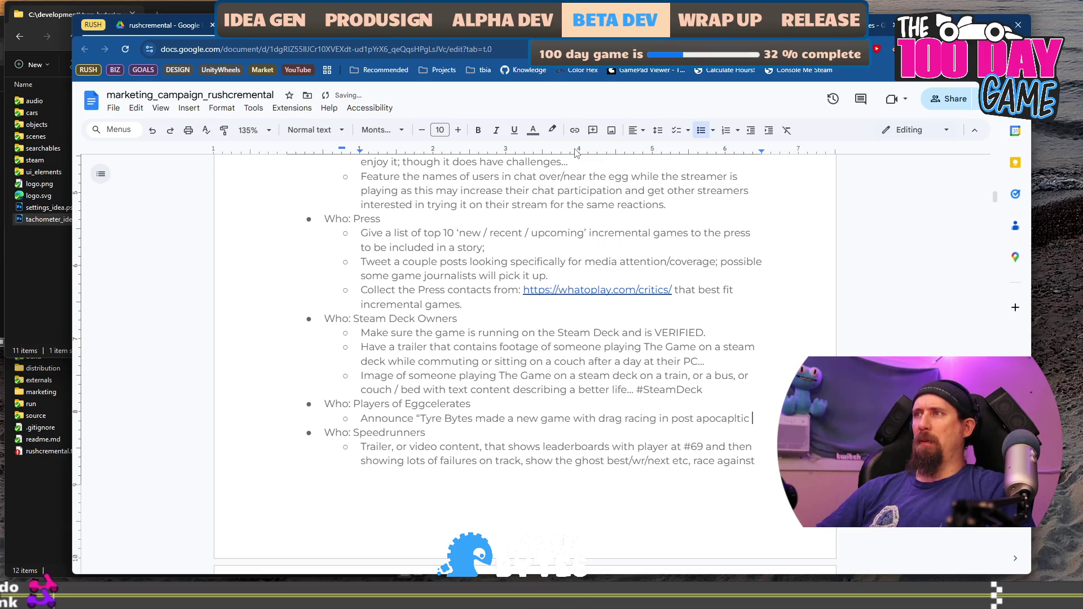
pyautogui.hotkey('ctrl', 'BackSpace')
pyautogui.write('ap')
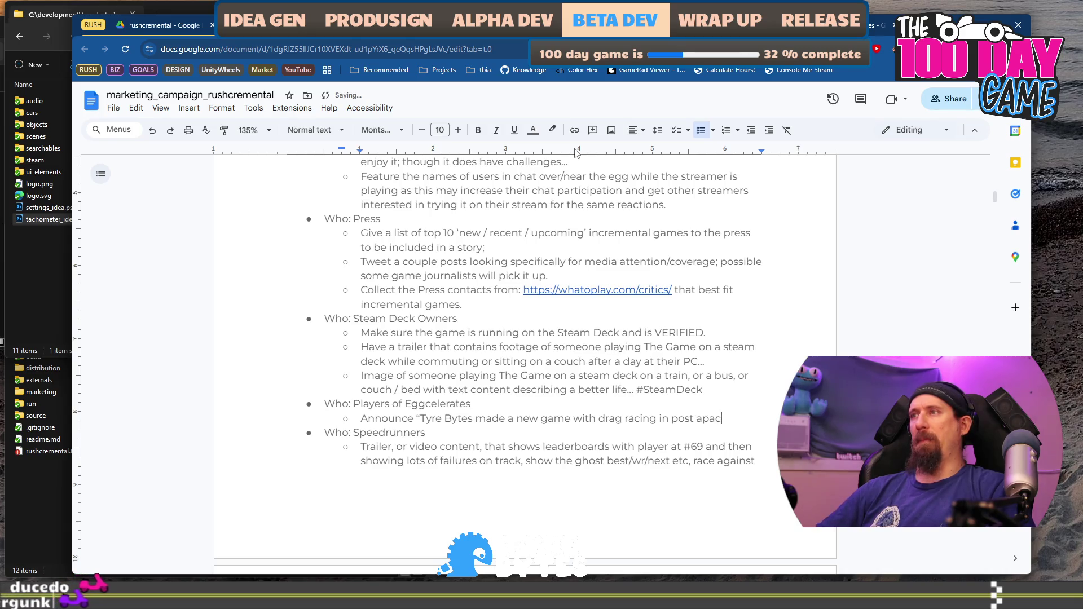
pyautogui.write('ocal')
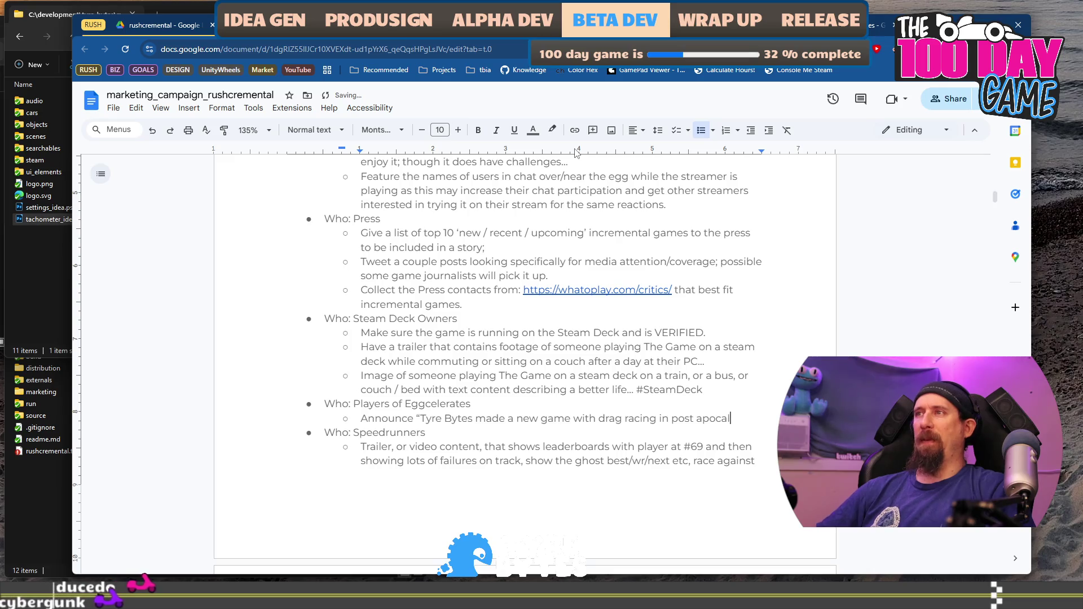
pyautogui.write('yptic')
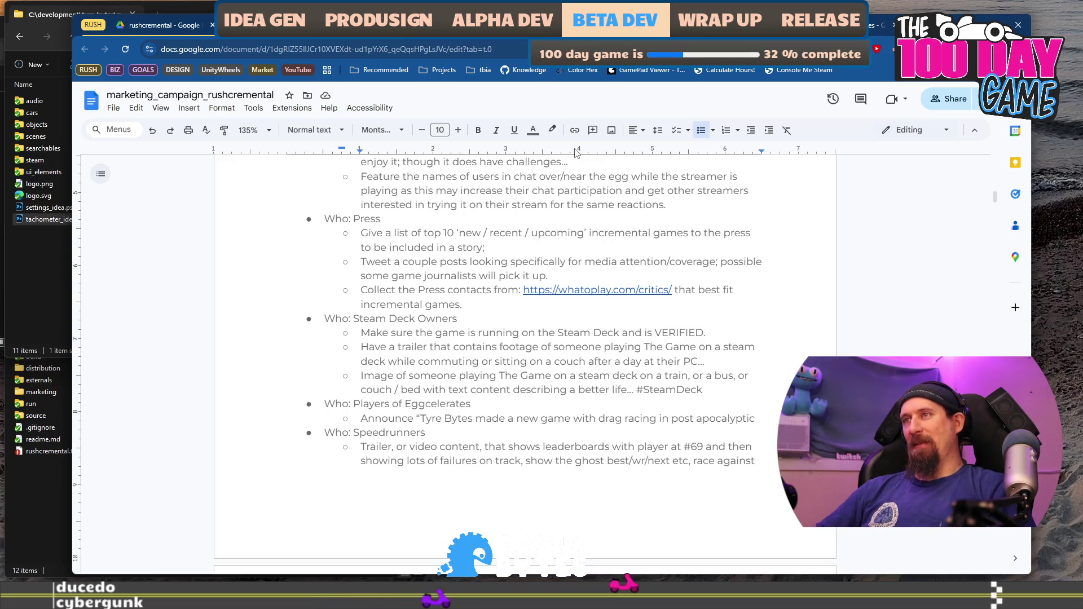
pyautogui.write('wo')
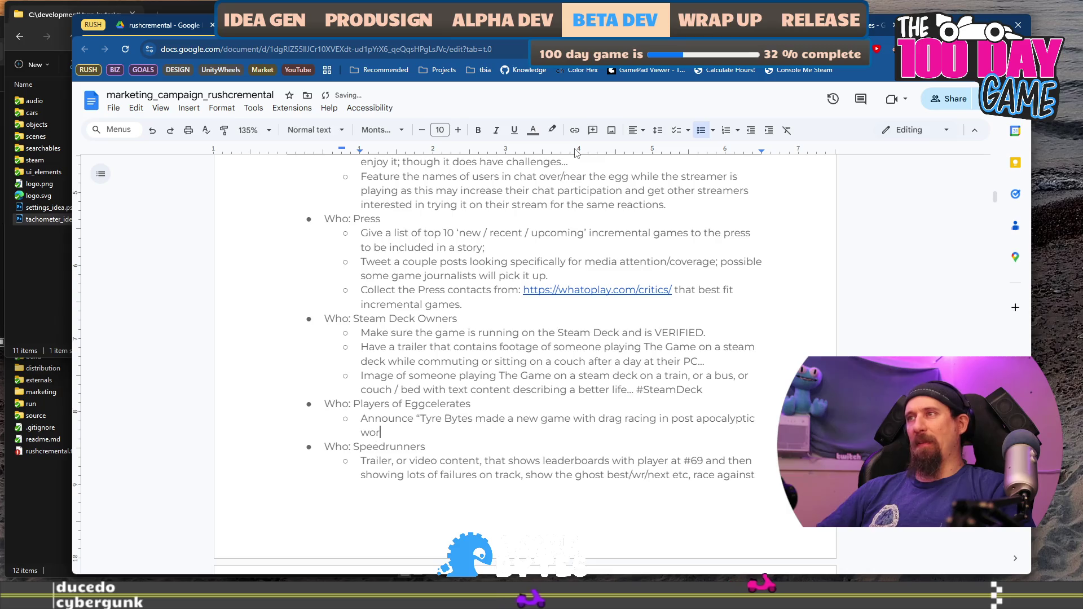
pyautogui.press('BackSpace')
pyautogui.write('astelan')
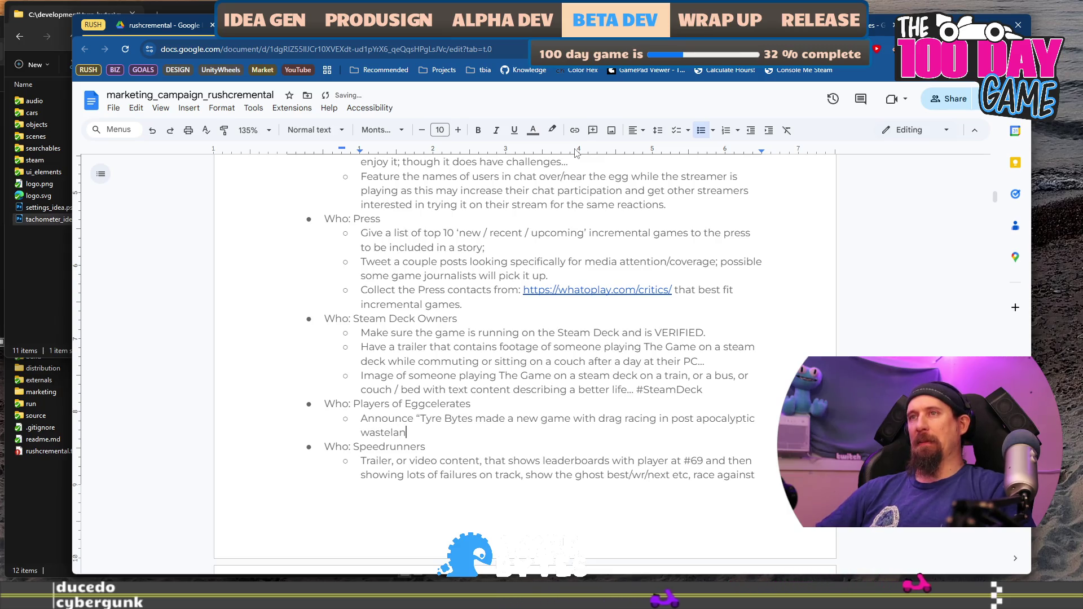
pyautogui.write('d,')
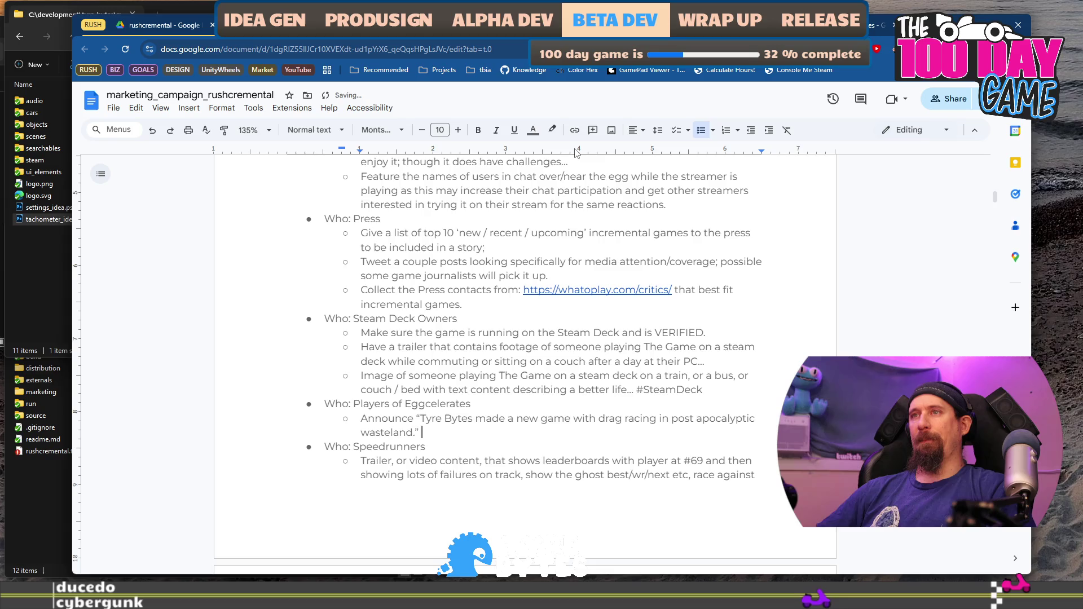
# Hyphenate 'post-apocalyptic' and delete 'new game with' and the stray 'a' from the announcement.
pyautogui.hotkey('ctrl', 'Right')
pyautogui.hotkey('ctrl', 'Right')
pyautogui.hotkey('ctrl', 'Right')
pyautogui.write('a')
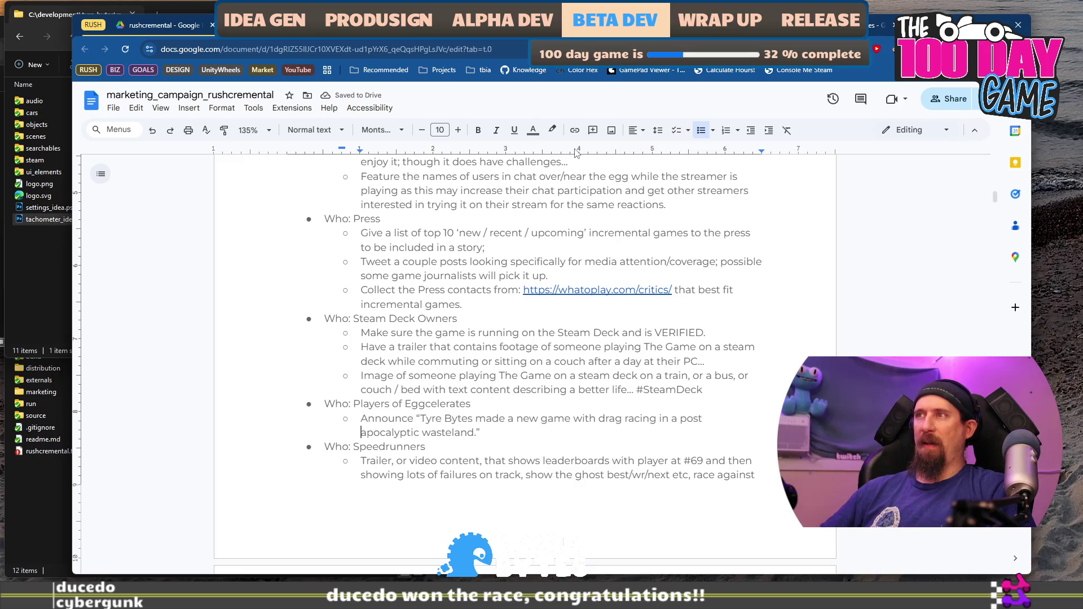
pyautogui.press('BackSpace')
pyautogui.write('-')
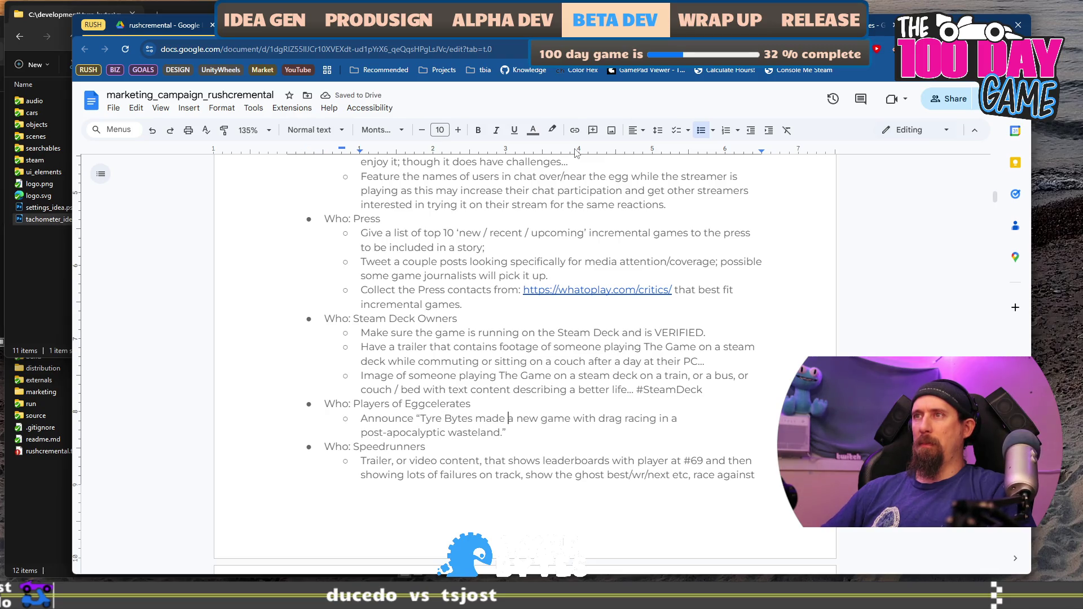
pyautogui.hotkey('ctrl', 'shift', 'Right')
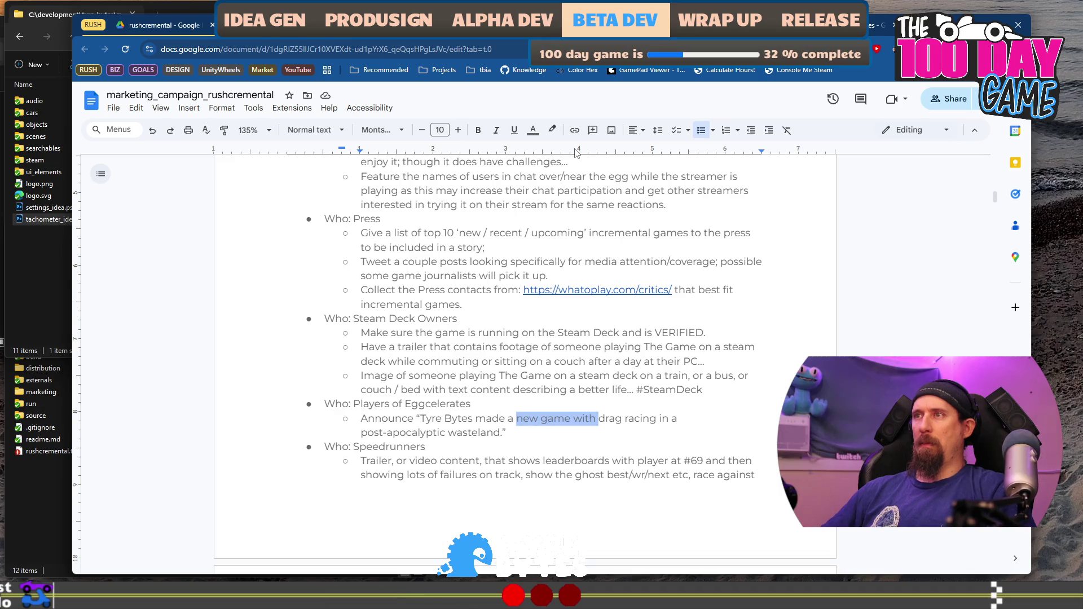
pyautogui.press('BackSpace')
pyautogui.press('BackSpace')
pyautogui.press('BackSpace')
pyautogui.hotkey('ctrl', 'Right')
pyautogui.hotkey('ctrl', 'Right')
pyautogui.hotkey('ctrl', 'Right')
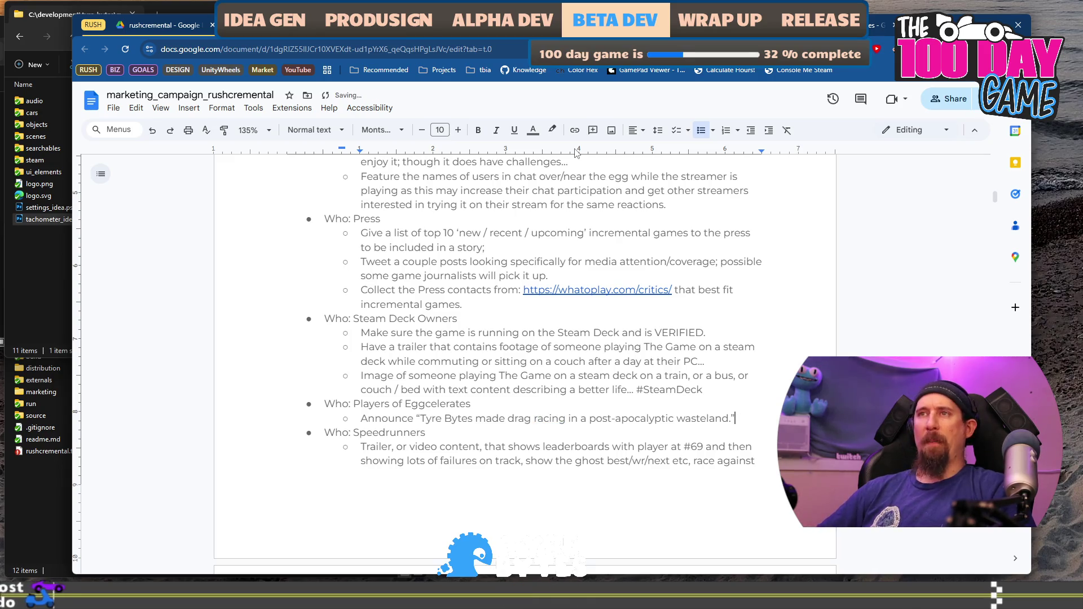
pyautogui.click(232, 224)
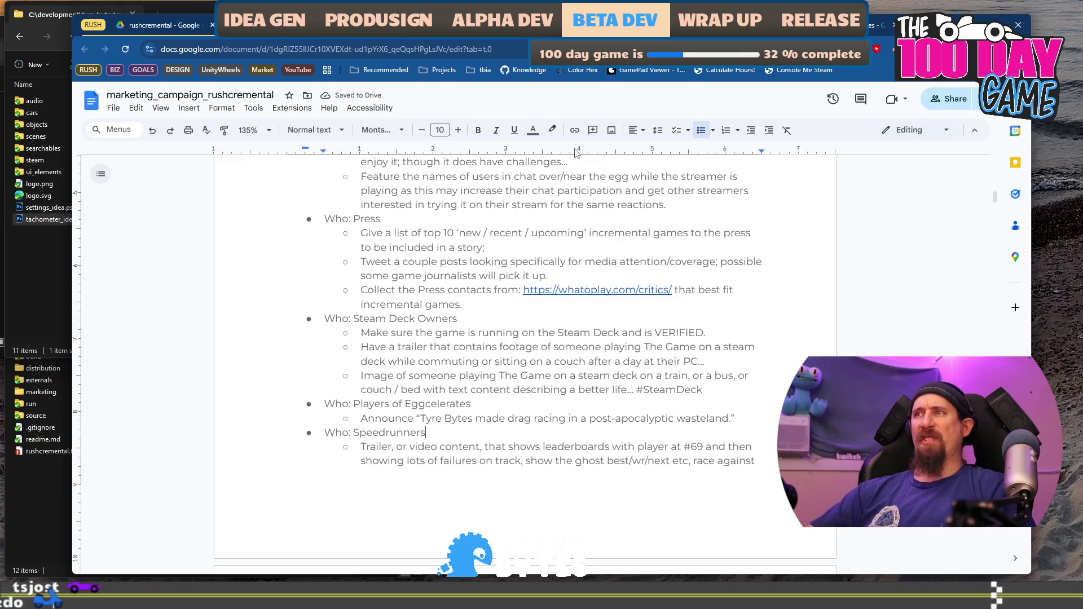
pyautogui.scroll(-4, 304, 280)
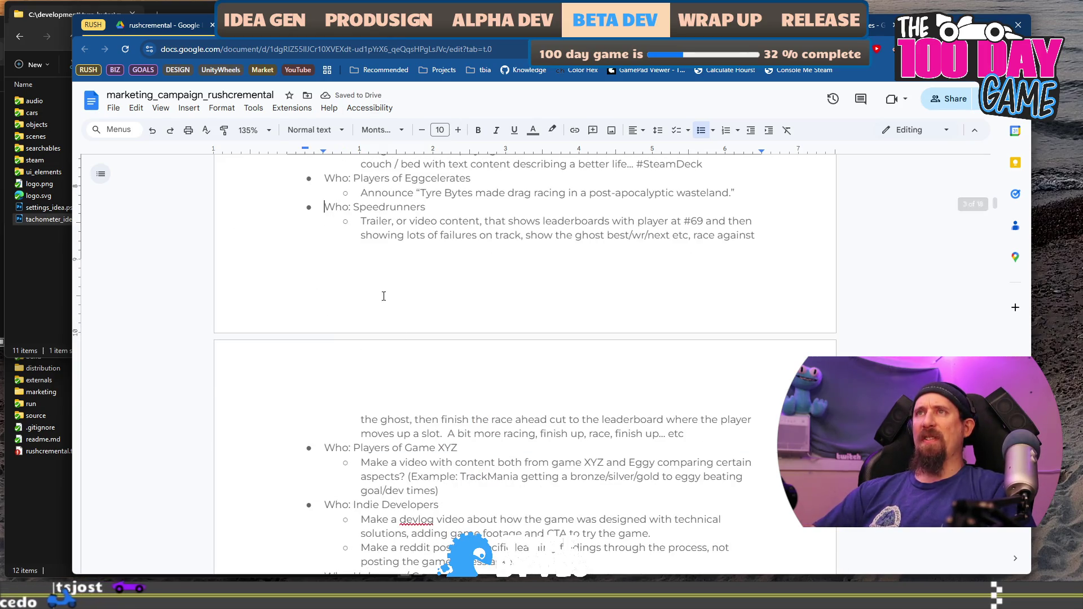
# Delete the 'Who: Speedrunners' bullet, its trailer text, and the leftover empty bullet.
pyautogui.keyDown('shift'); pyautogui.click(484, 434); pyautogui.keyUp('shift')
pyautogui.hotkey('shift', 'End')
pyautogui.press('BackSpace')
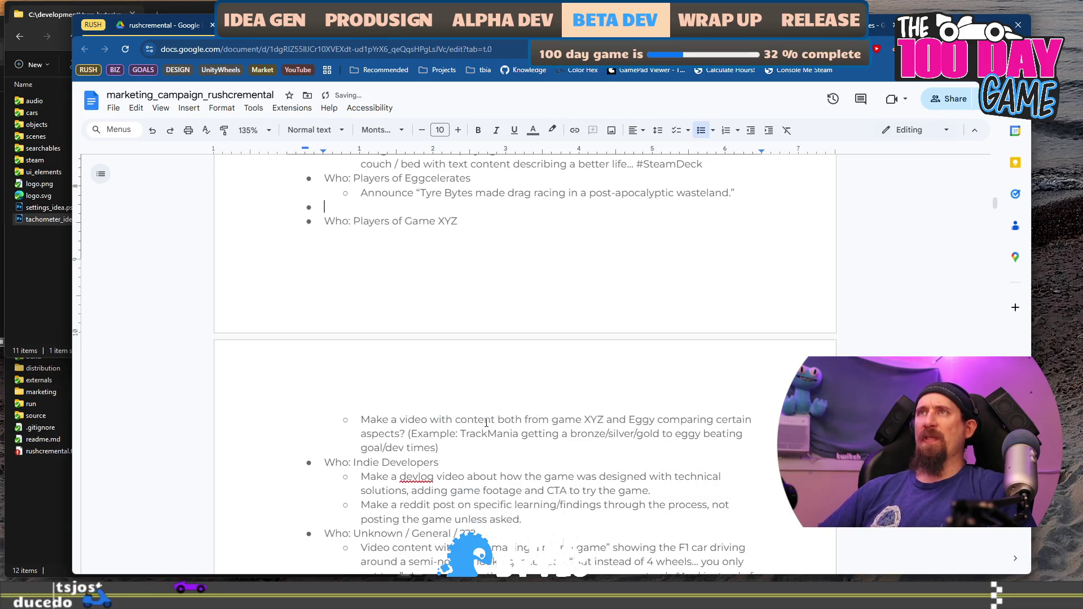
pyautogui.press('BackSpace')
pyautogui.press('Down')
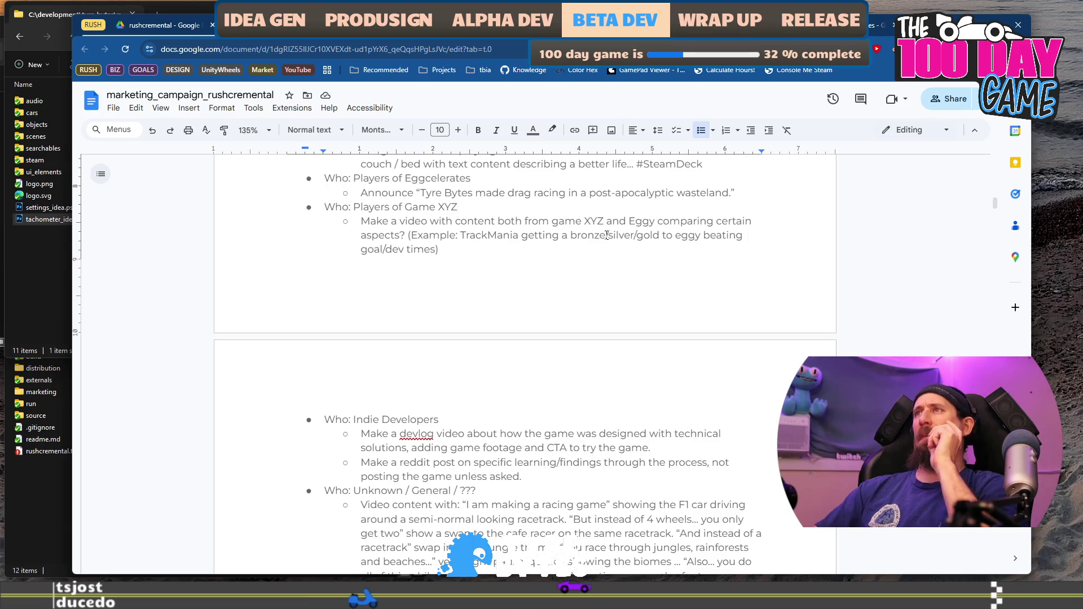
# Replace 'Eggy' with 'Rushcremental' in the Game XYZ idea.
pyautogui.doubleClick(650, 220)
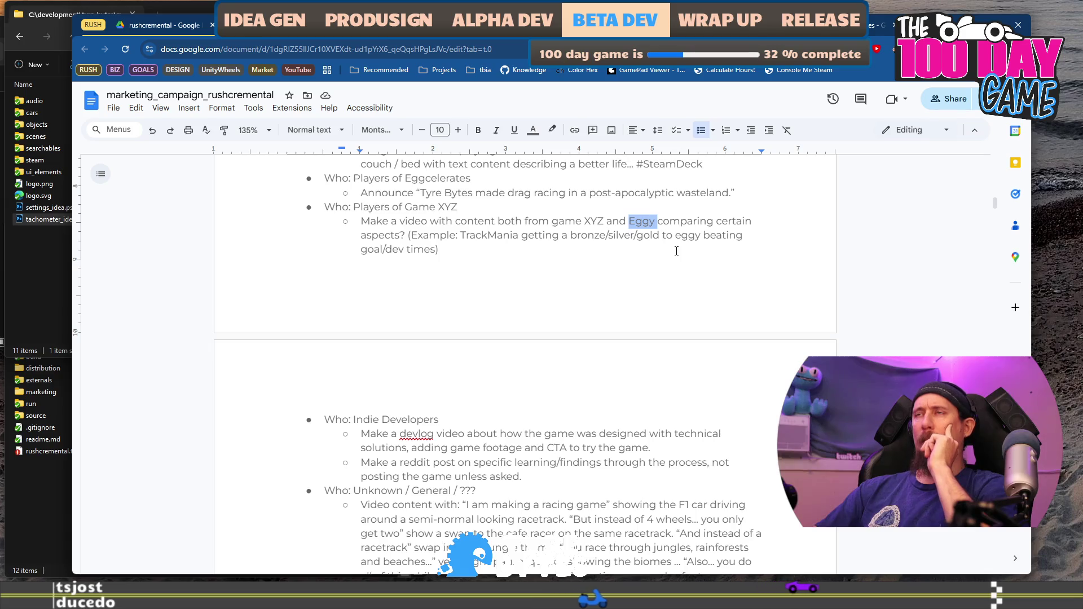
pyautogui.write('R')
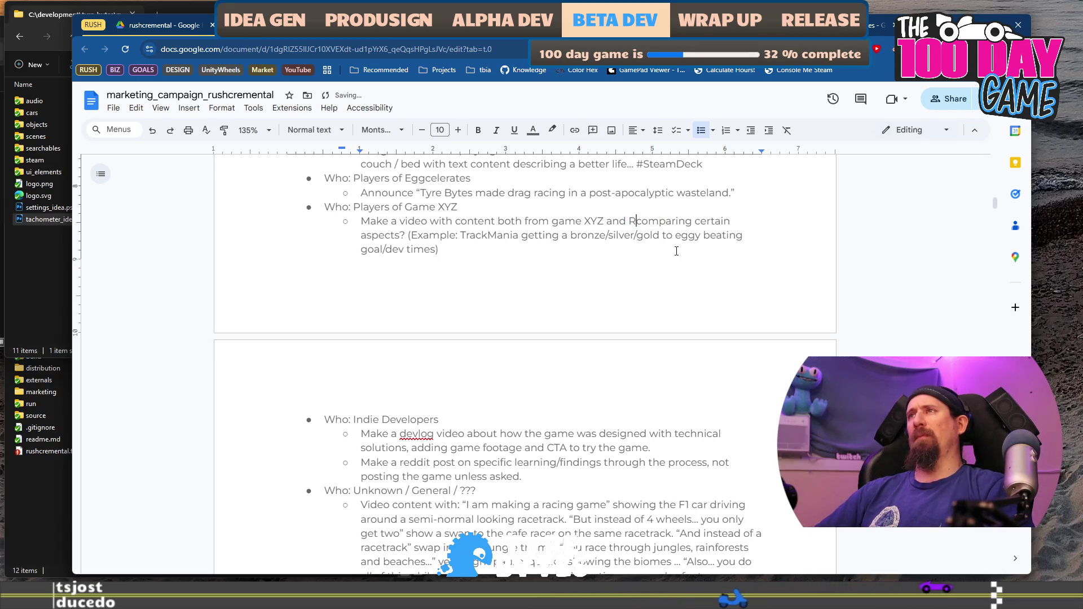
pyautogui.write('cre')
pyautogui.write('mental')
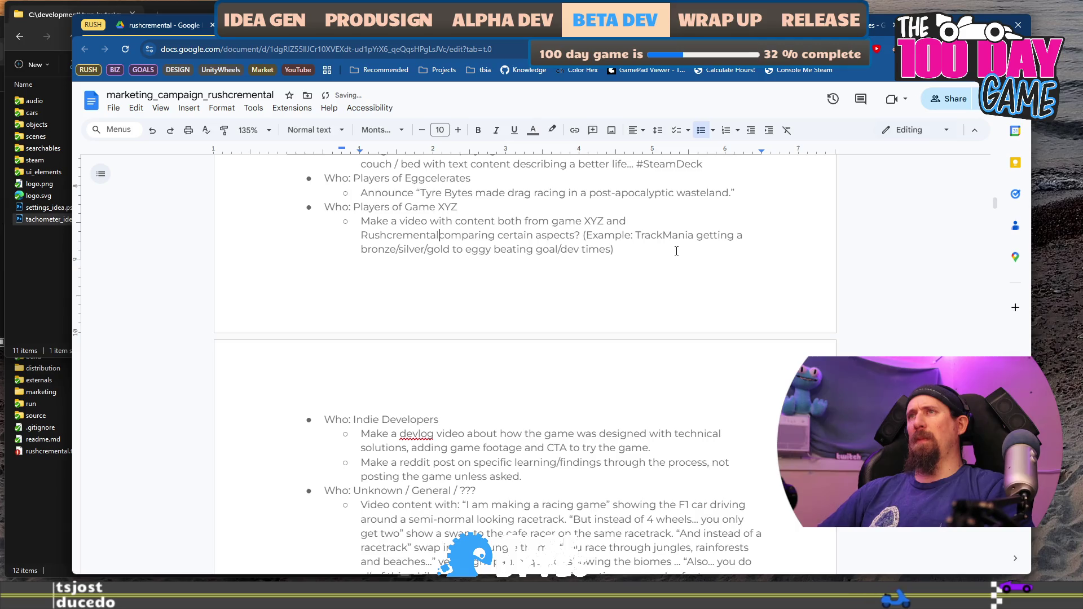
pyautogui.hotkey('ctrl', 'Right')
pyautogui.hotkey('ctrl', 'Right')
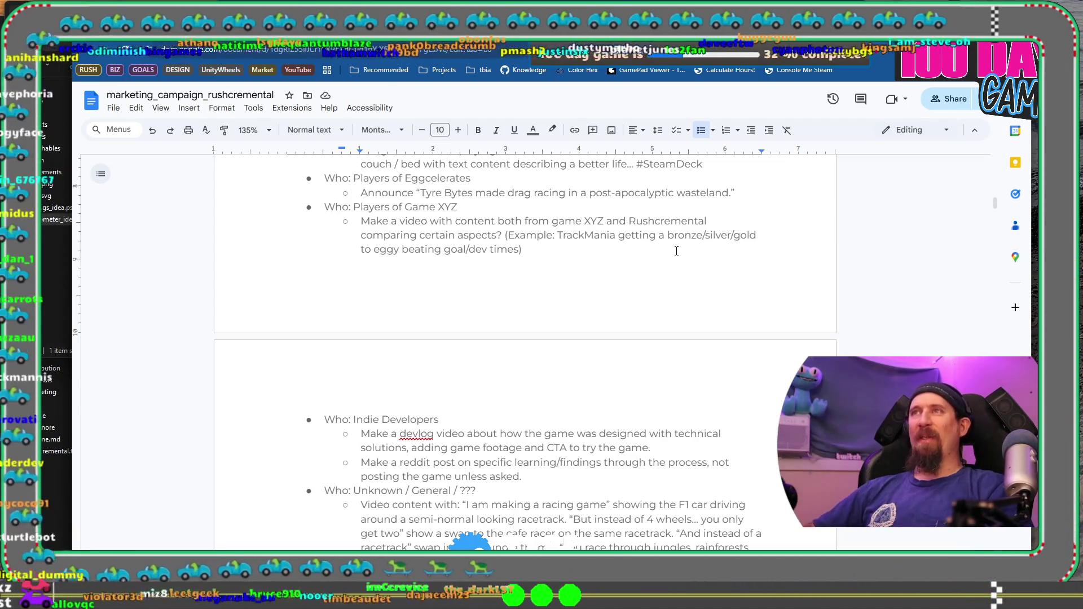
pyautogui.press('Up')
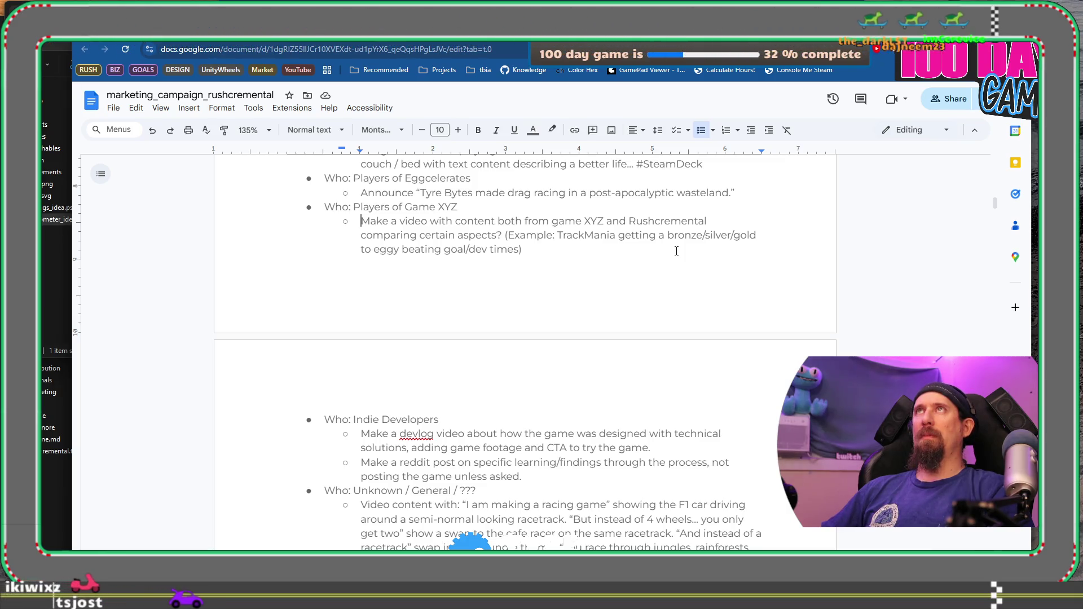
pyautogui.hotkey('shift', 'End')
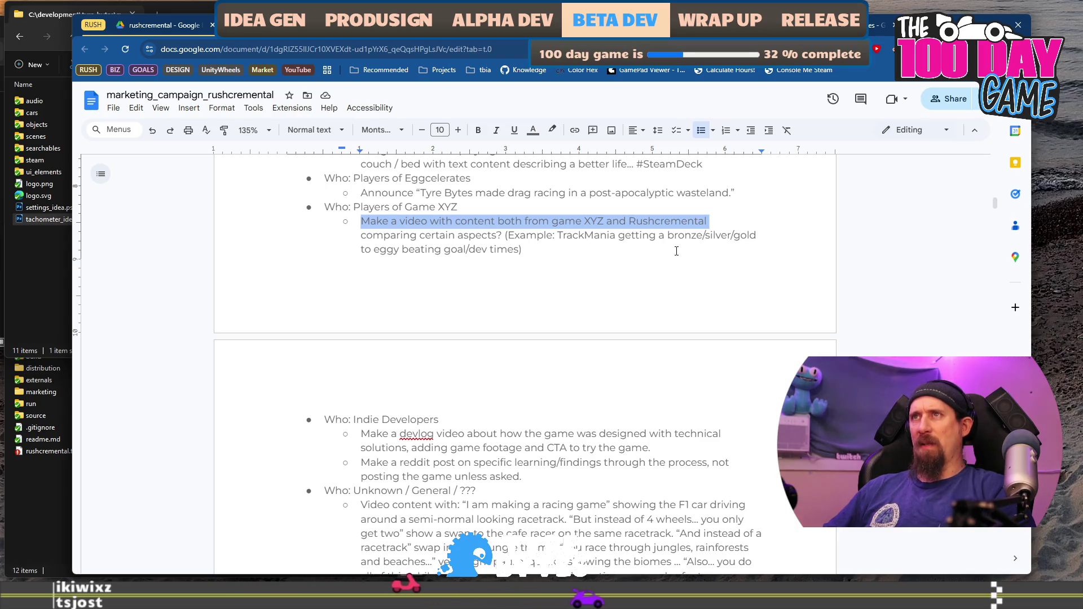
# Change the example to 'Keep On Mining mine with Rushcremental Camp?', removing the bronze/silver/gold timing text.
pyautogui.hotkey('ctrl', 'Right')
pyautogui.hotkey('ctrl', 'Right')
pyautogui.hotkey('ctrl', 'Right')
pyautogui.hotkey('ctrl', 'Right')
pyautogui.press('Delete')
pyautogui.hotkey('ctrl', 'shift', 'Right')
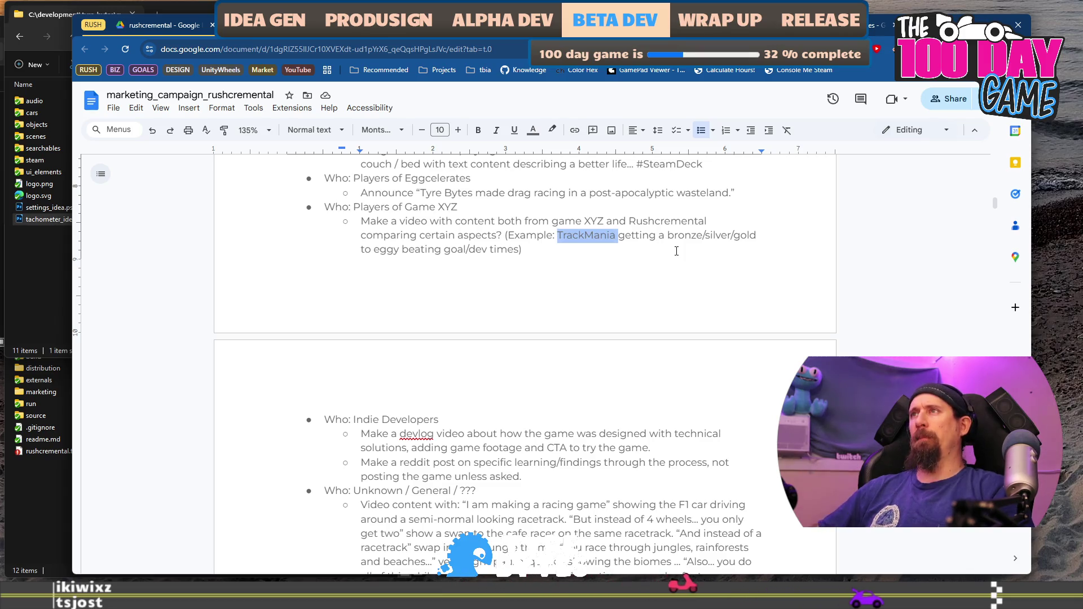
pyautogui.write('K')
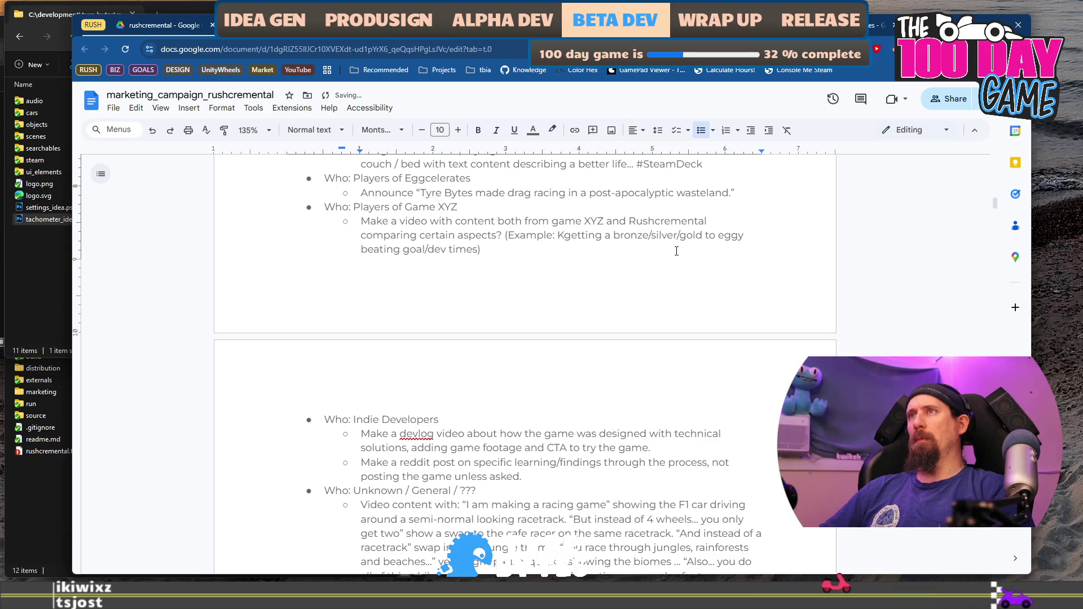
pyautogui.write('eep')
pyautogui.write(' On Mining mine wi')
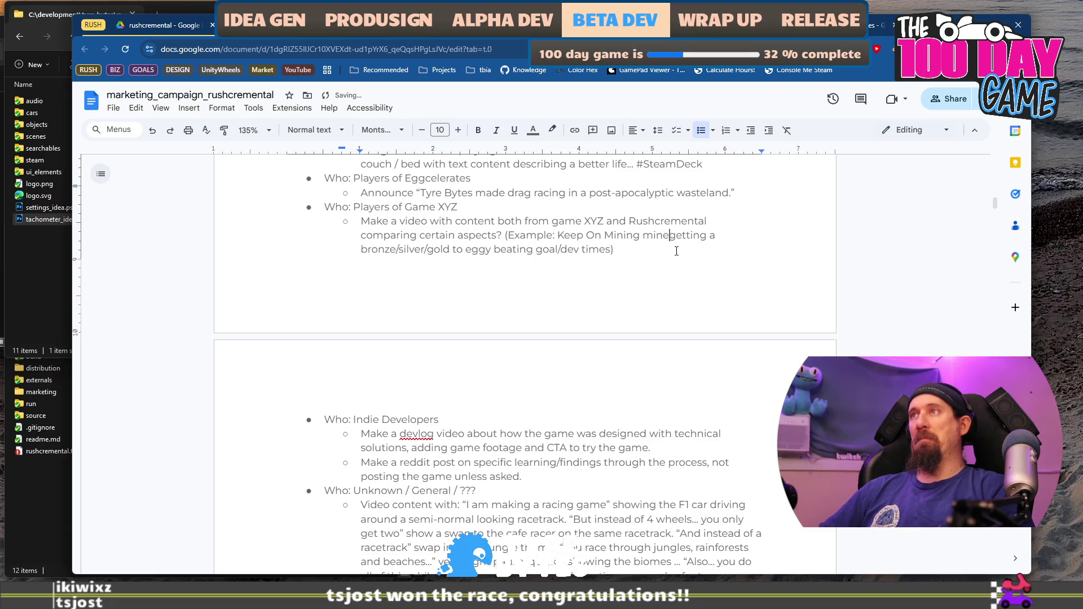
pyautogui.write('th ')
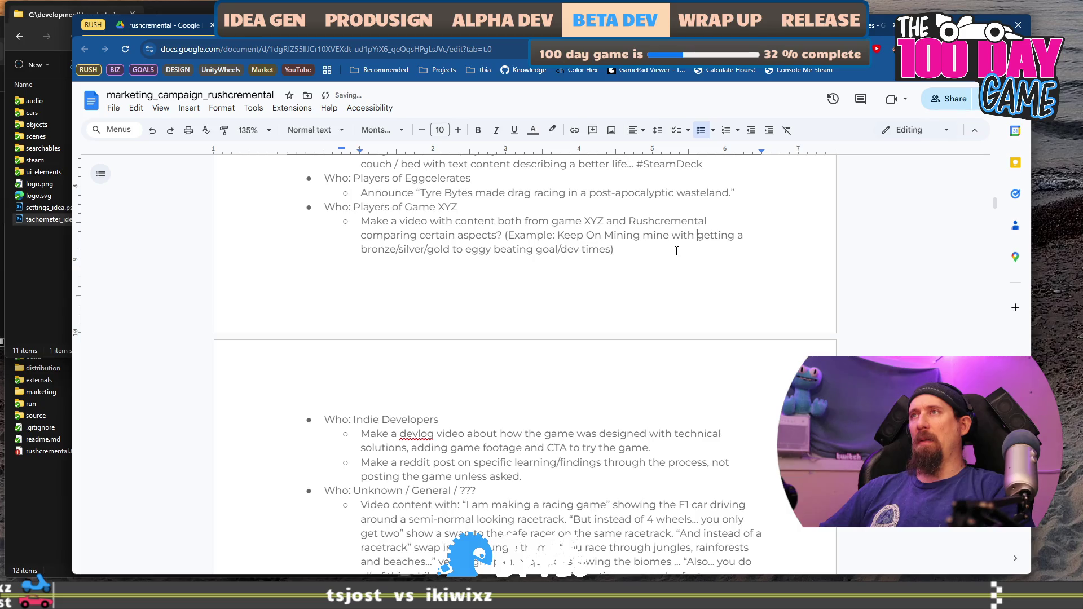
pyautogui.write('Rushcremental ')
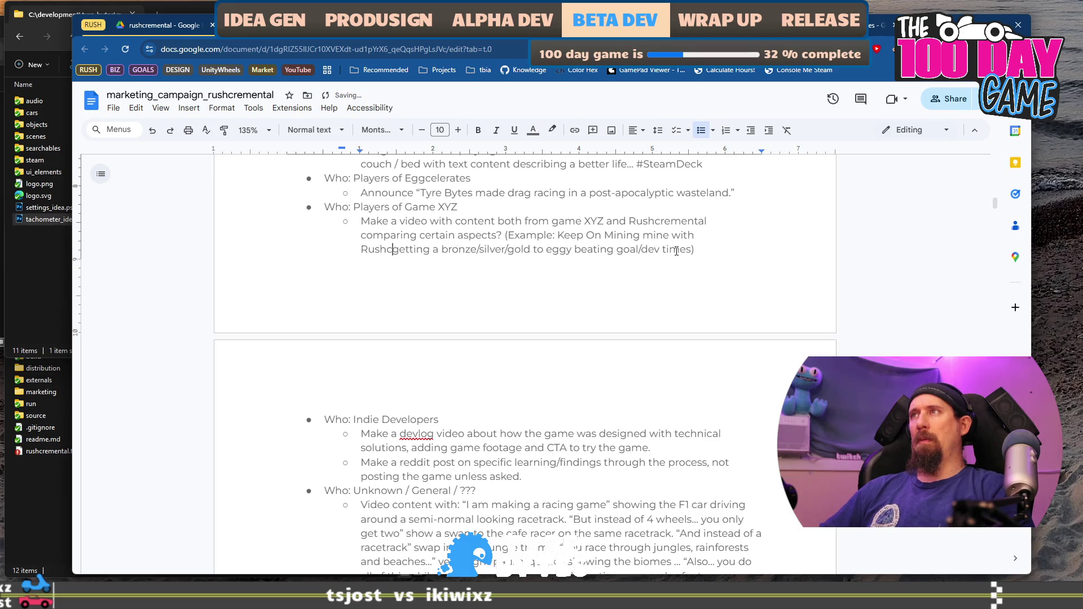
pyautogui.write('Camp?')
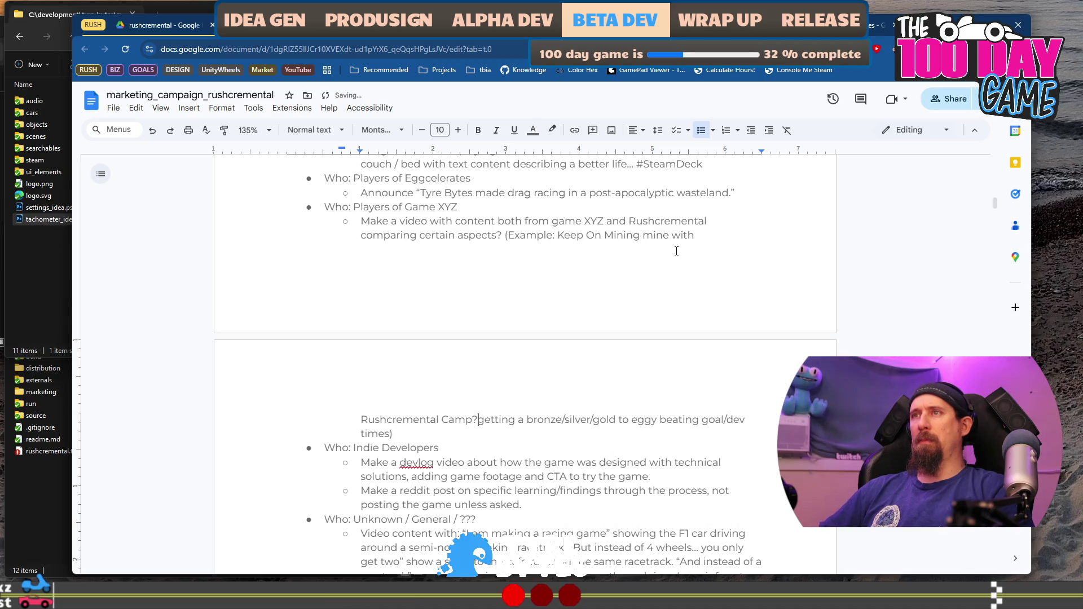
pyautogui.hotkey('shift', 'Down')
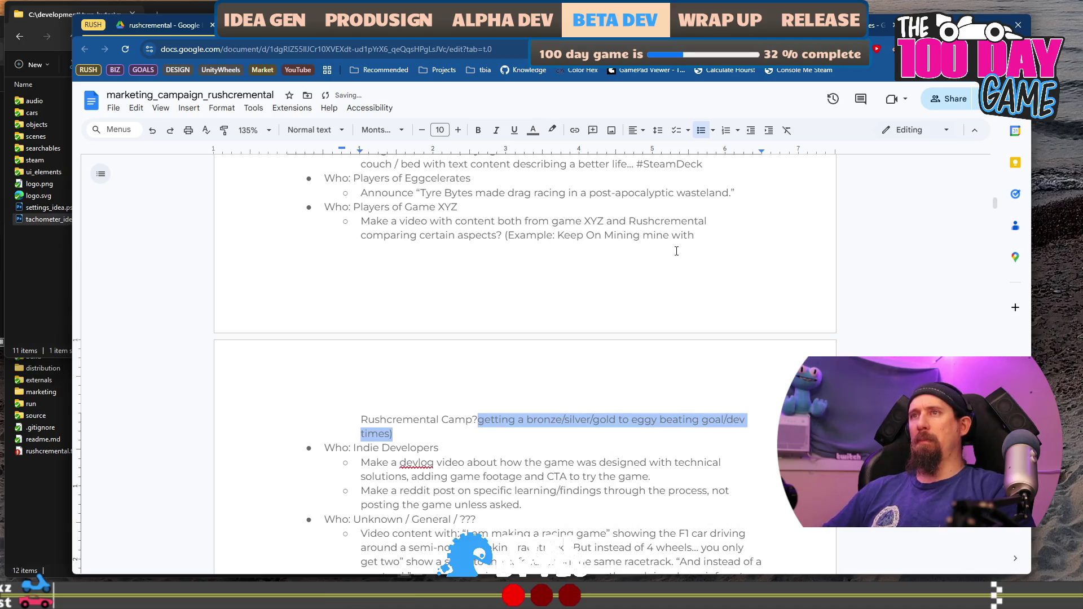
pyautogui.write('?')
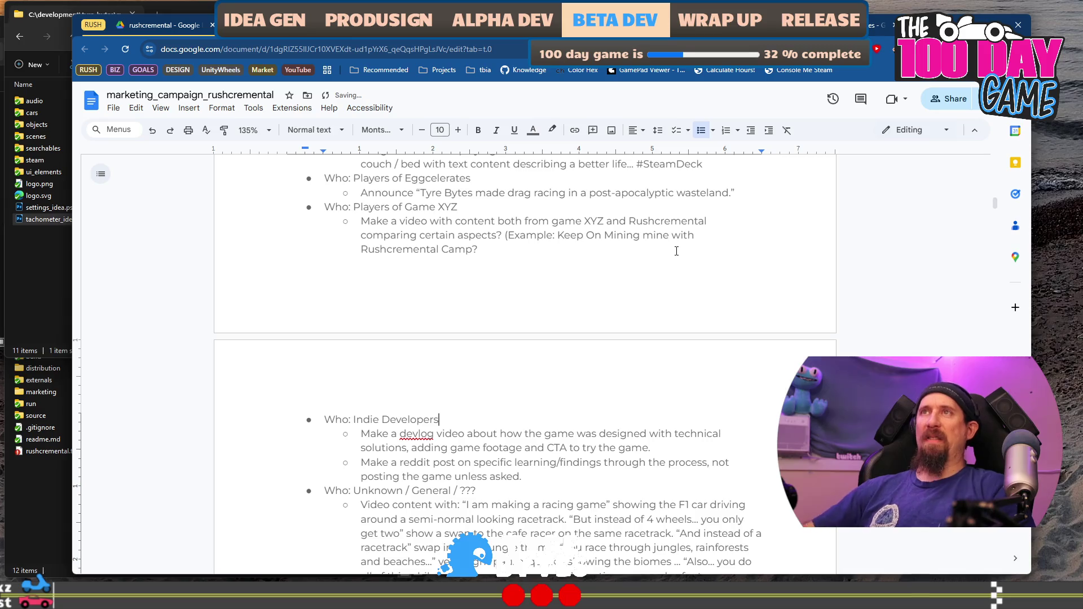
pyautogui.scroll(-3, 536, 265)
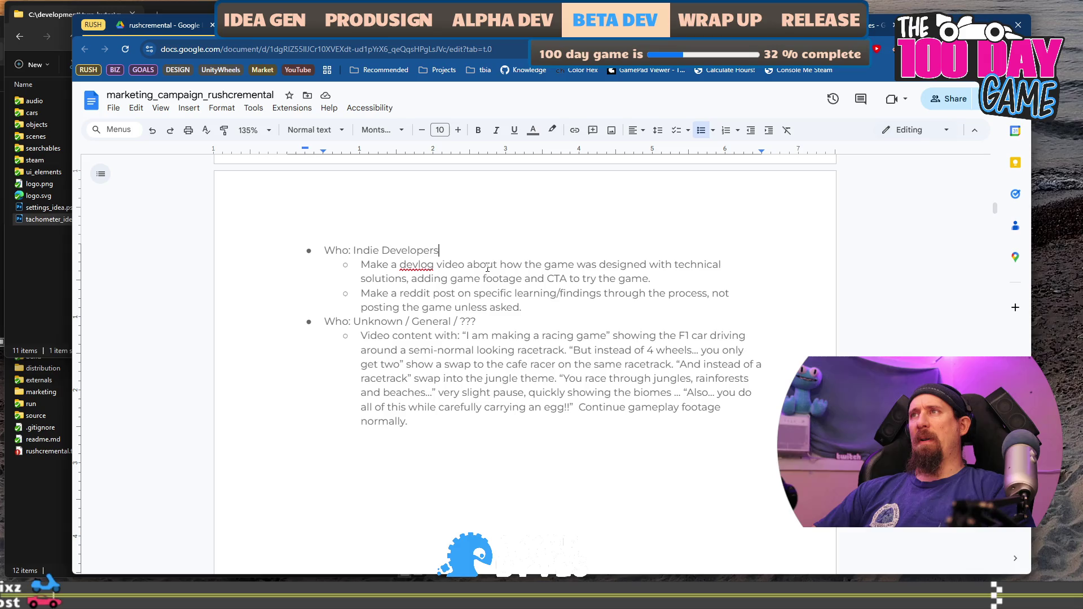
# Italicise the 'Indie Developers' label in the audience list.
pyautogui.doubleClick(419, 250)
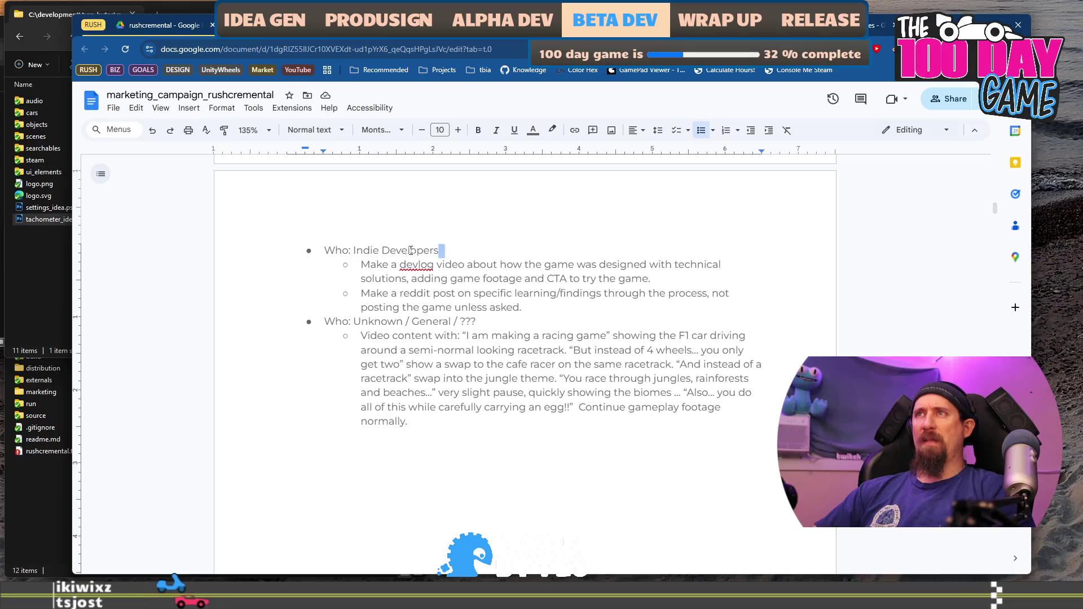
pyautogui.moveTo(356, 250); pyautogui.dragTo(354, 250)
pyautogui.hotkey('ctrl', 'i')
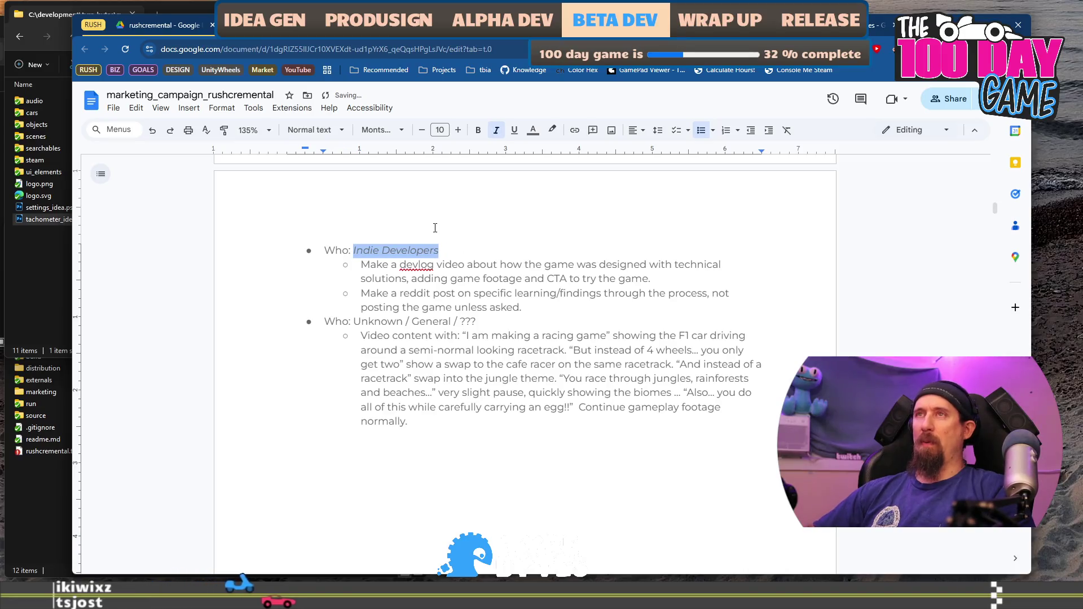
pyautogui.press('Down')
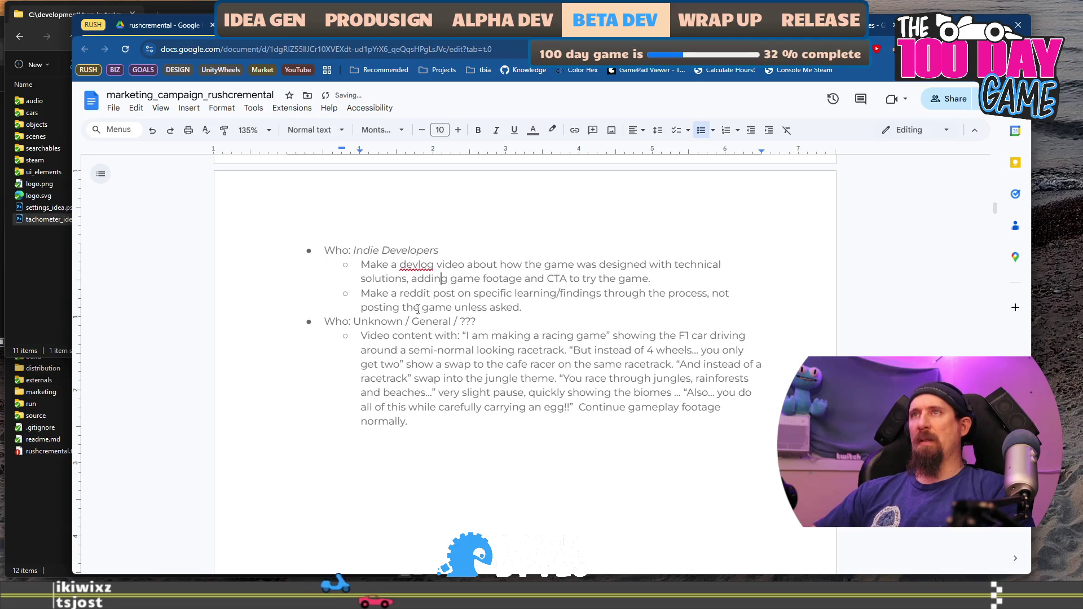
pyautogui.tripleClick(351, 294)
pyautogui.press('Right')
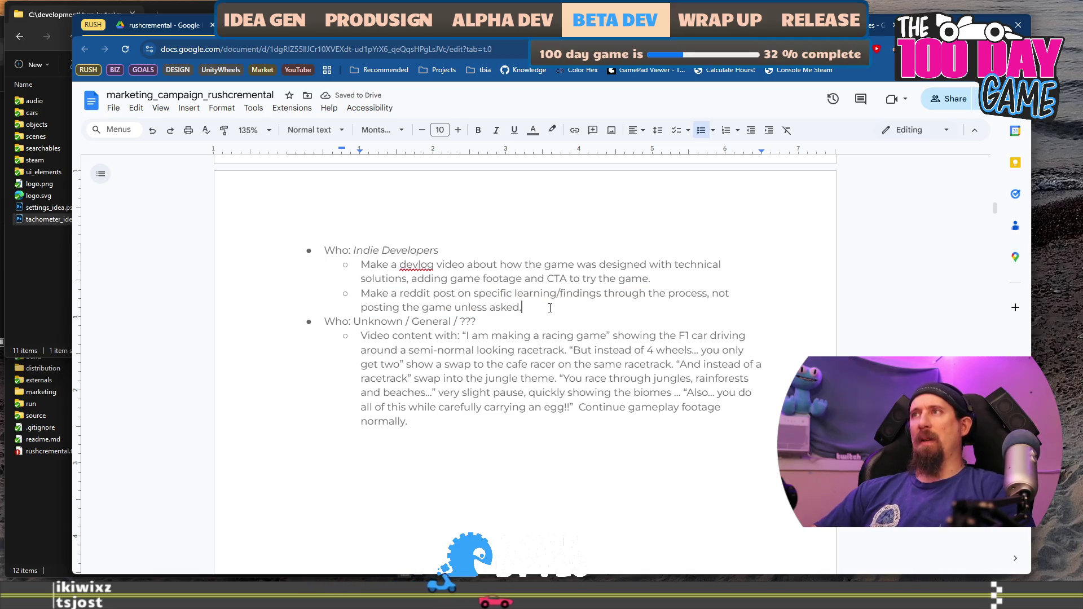
pyautogui.scroll(-1, 550, 294)
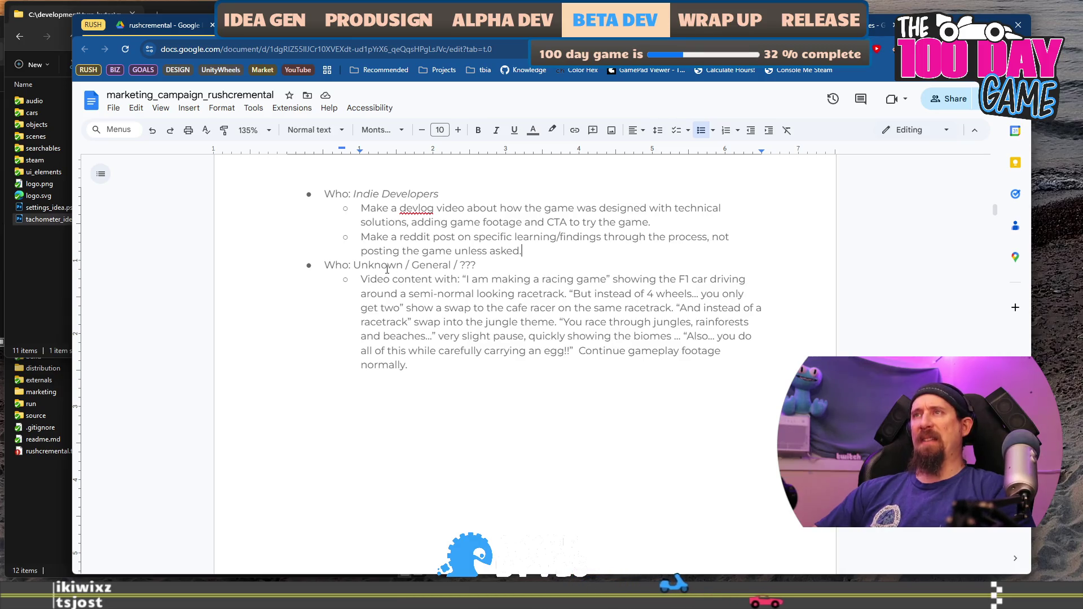
pyautogui.click(350, 260)
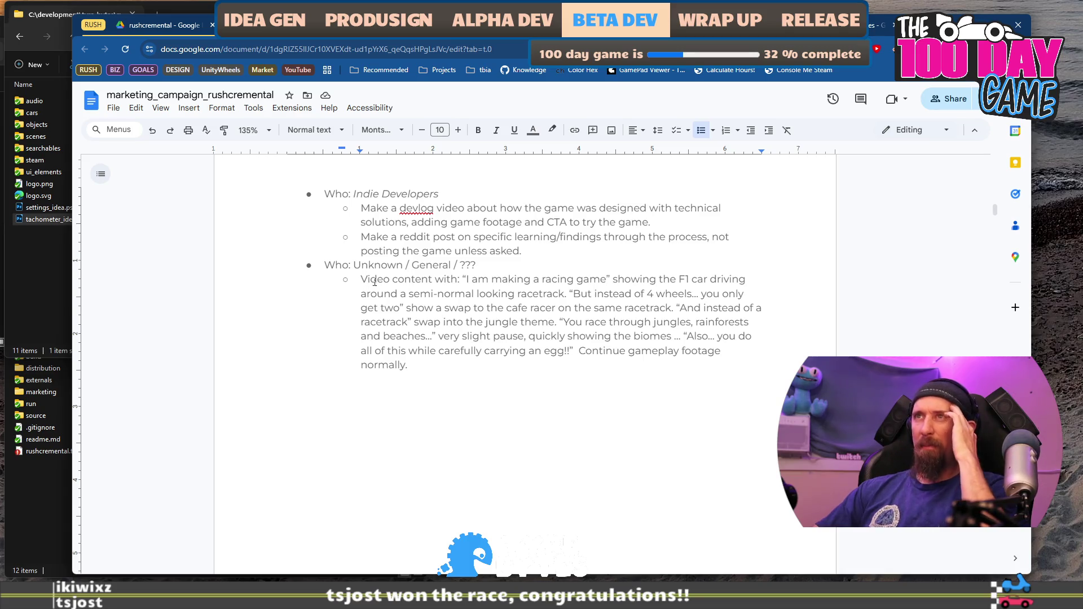
pyautogui.moveTo(351, 265); pyautogui.dragTo(522, 266)
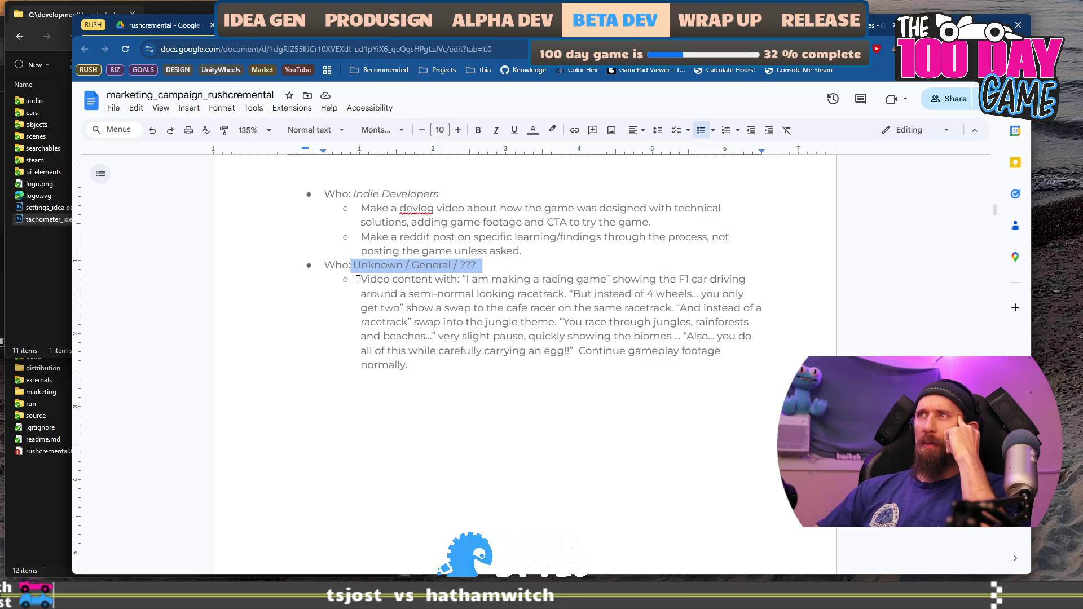
pyautogui.moveTo(358, 280)
pyautogui.mouseDown()
pyautogui.moveTo(561, 280)
pyautogui.moveTo(560, 305)
pyautogui.mouseUp()
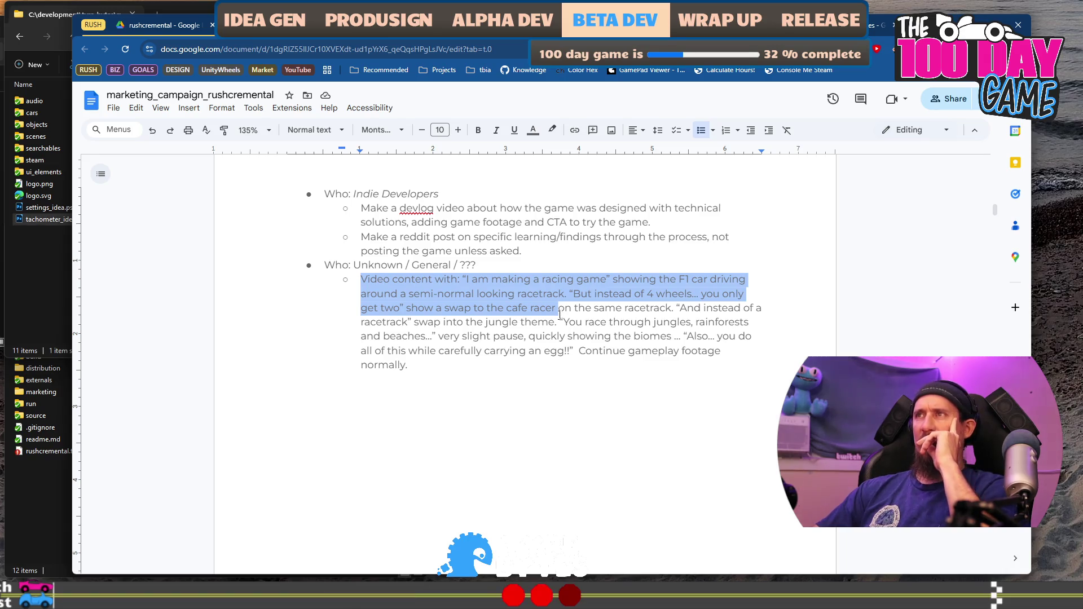
pyautogui.moveTo(561, 315); pyautogui.dragTo(560, 323)
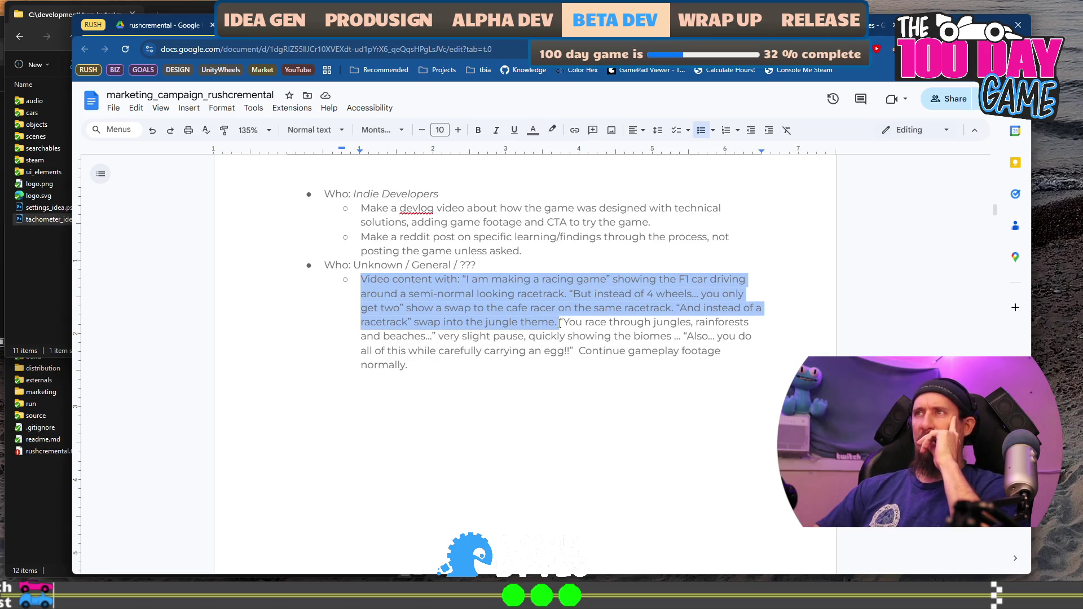
pyautogui.moveTo(561, 323); pyautogui.dragTo(574, 339)
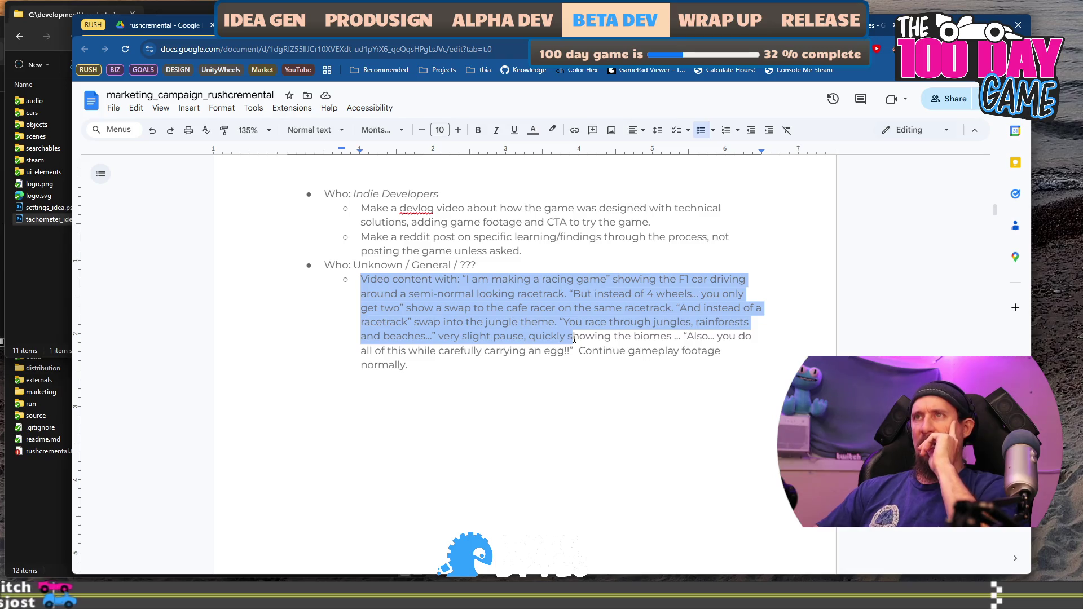
pyautogui.moveTo(574, 339); pyautogui.dragTo(568, 363)
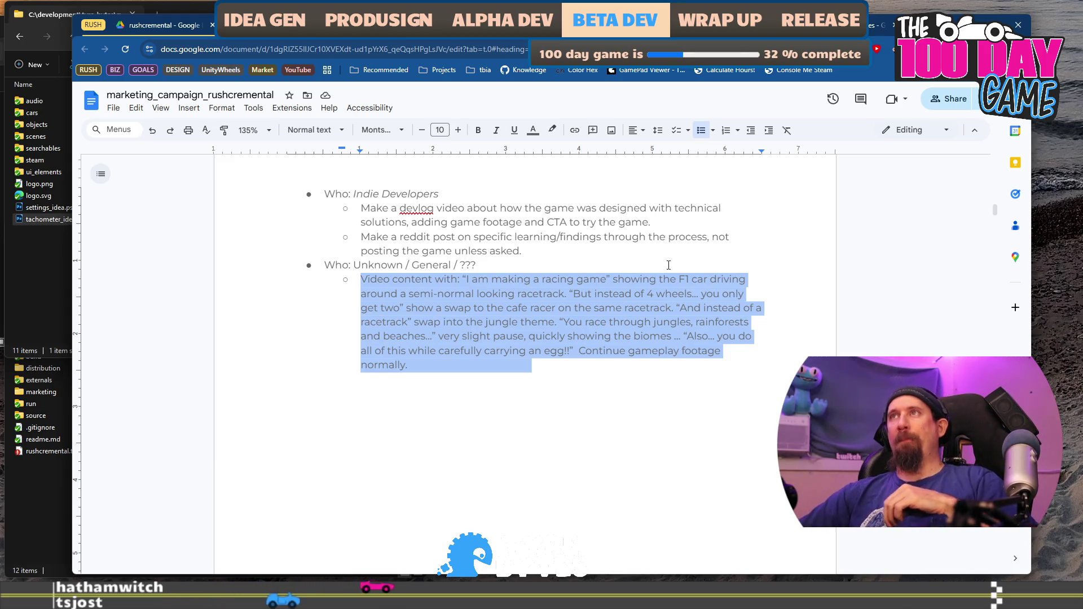
pyautogui.scroll(-10, 626, 258)
pyautogui.scroll(11, 602, 268)
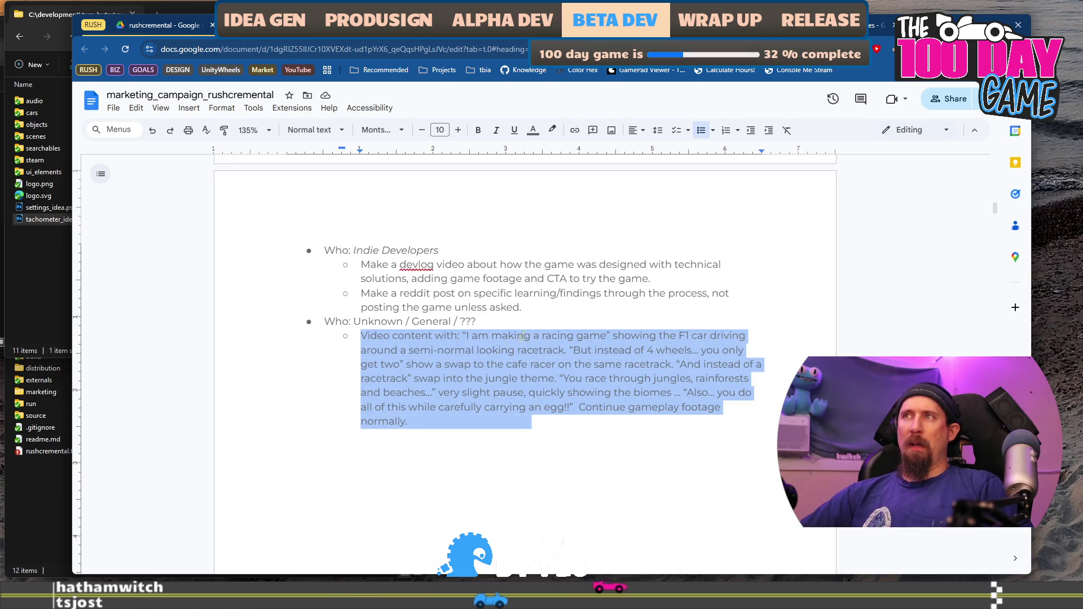
pyautogui.click(569, 418)
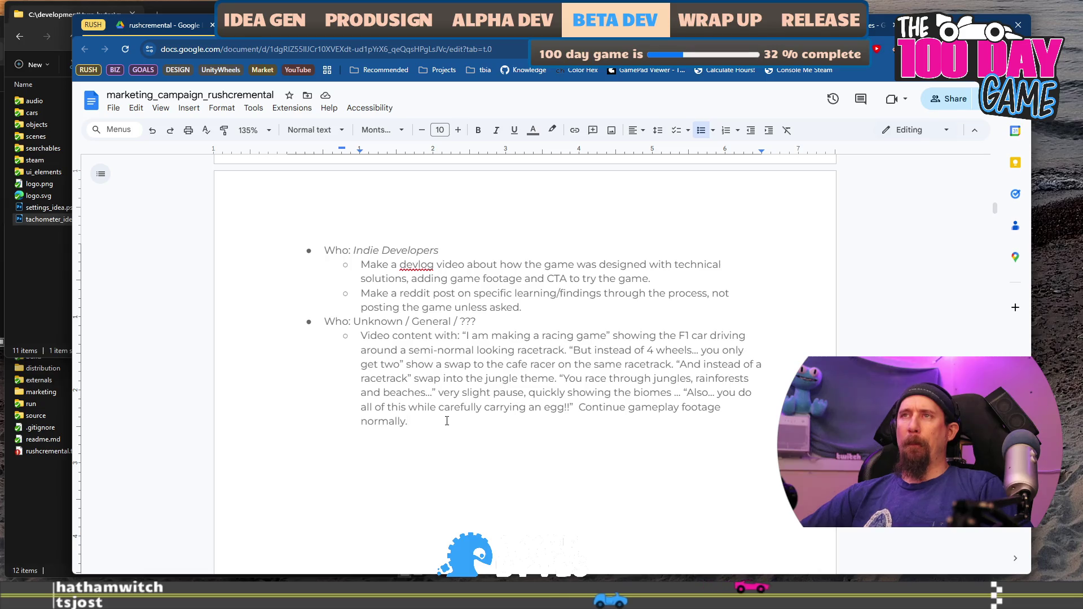
# Add a sub-bullet pitching F1 racing through a wasteland, collecting scrap for upgrades: 'Car go zoooooom.'.
pyautogui.press('Return')
pyautogui.press('Return')
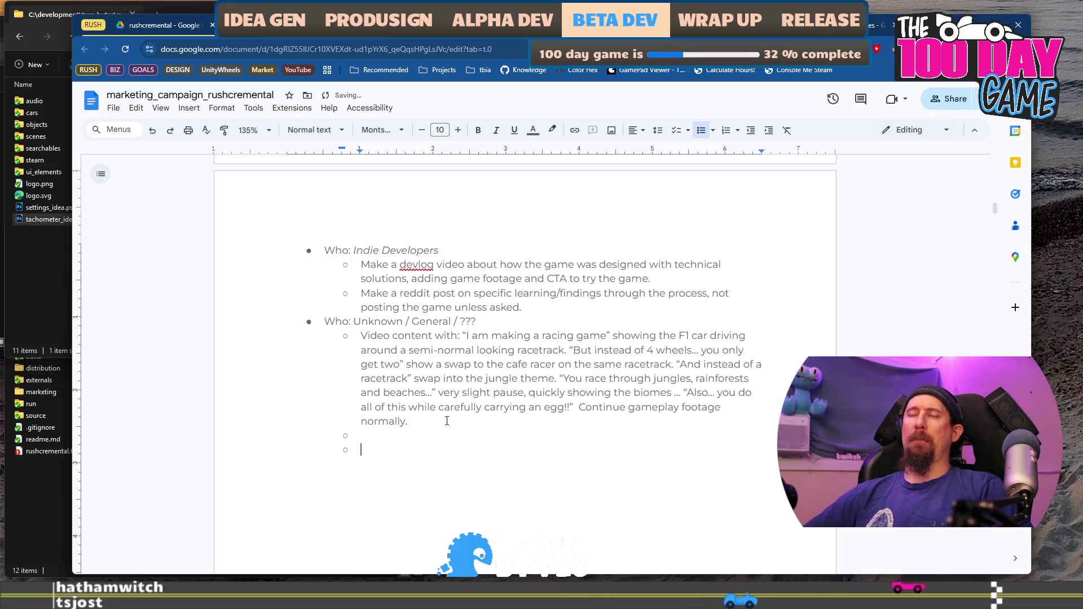
pyautogui.press('BackSpace')
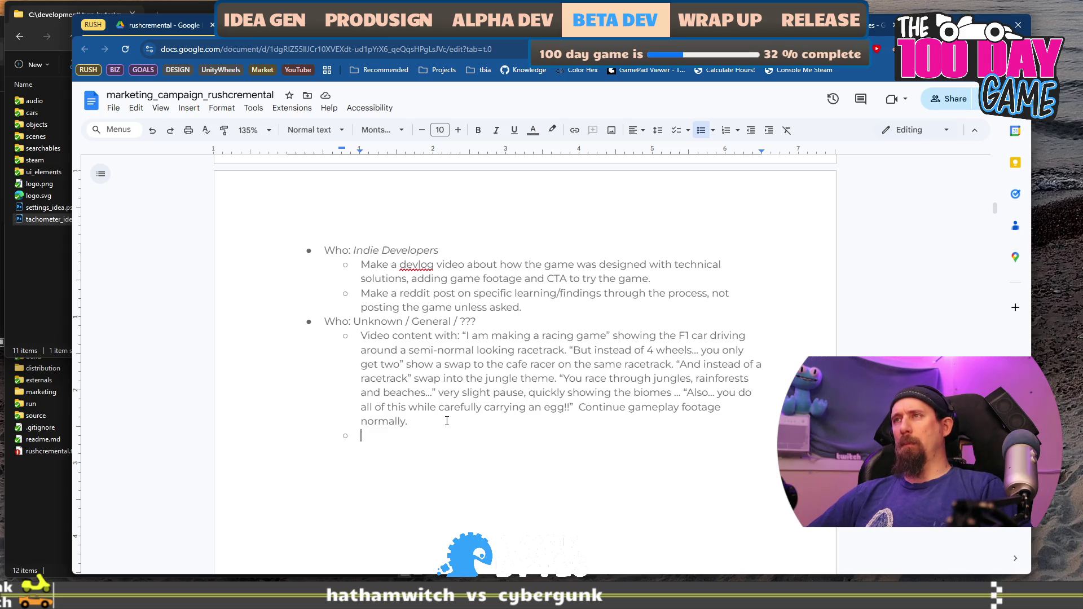
pyautogui.write("I'")
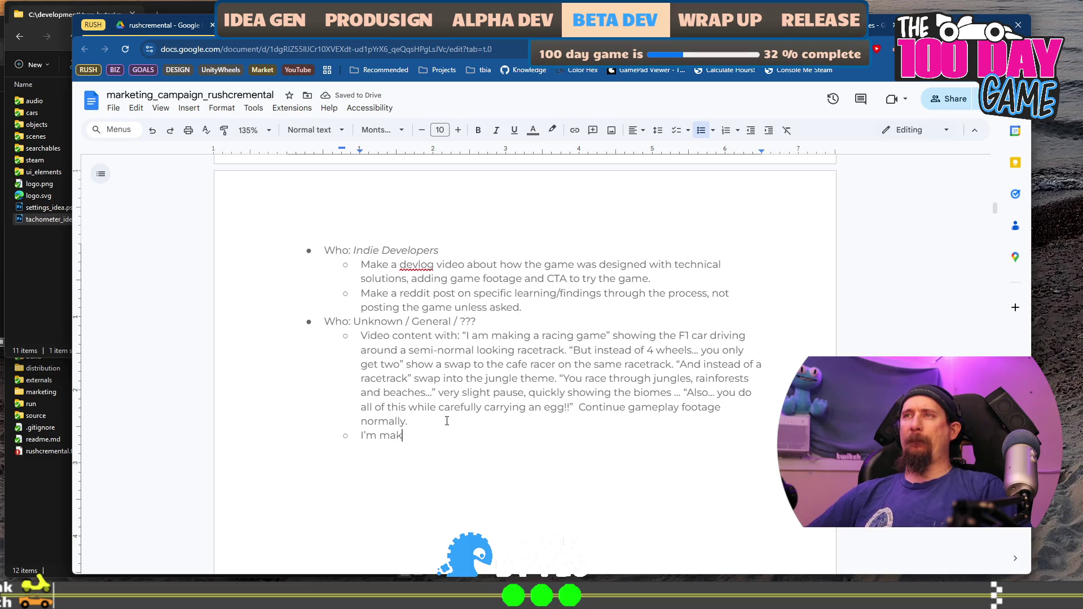
pyautogui.hotkey('shift', 'Home')
pyautogui.press('BackSpace')
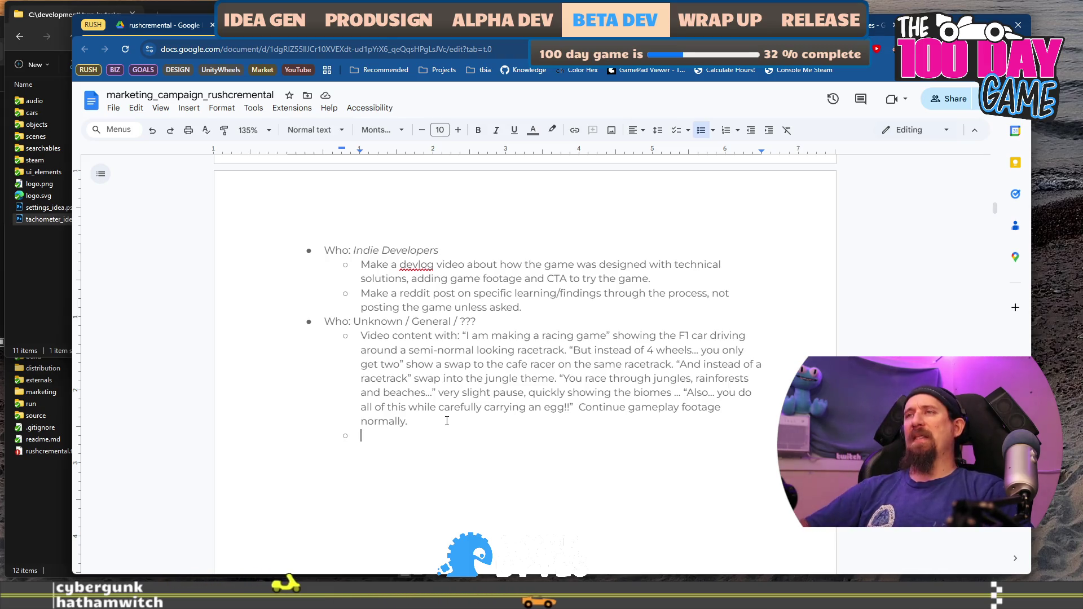
pyautogui.write("I'm")
pyautogui.write(' making a racing')
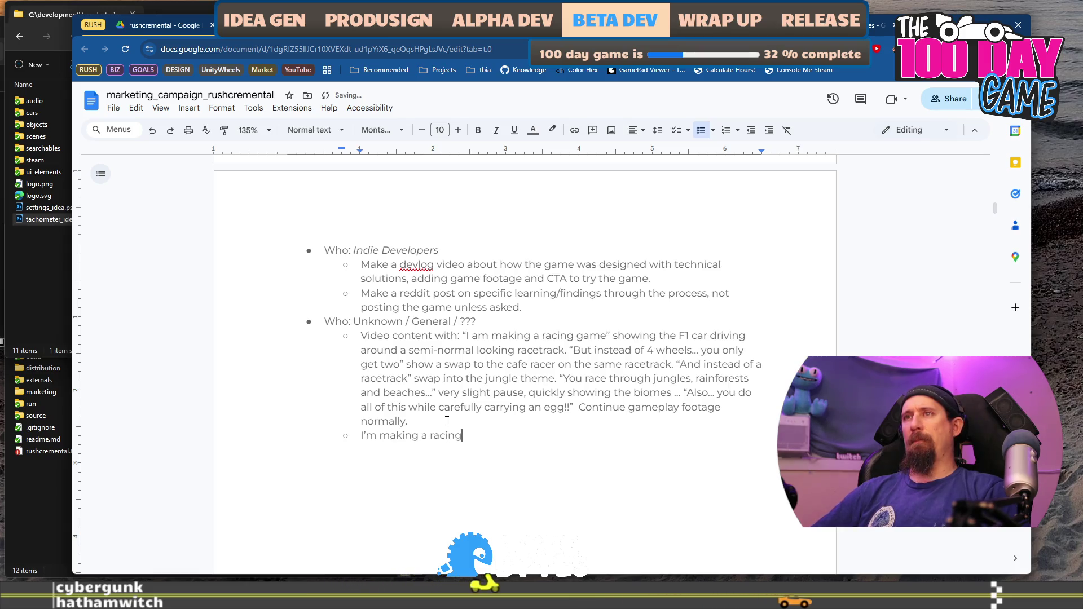
pyautogui.write(' game ... F1 car driving ... but you have ')
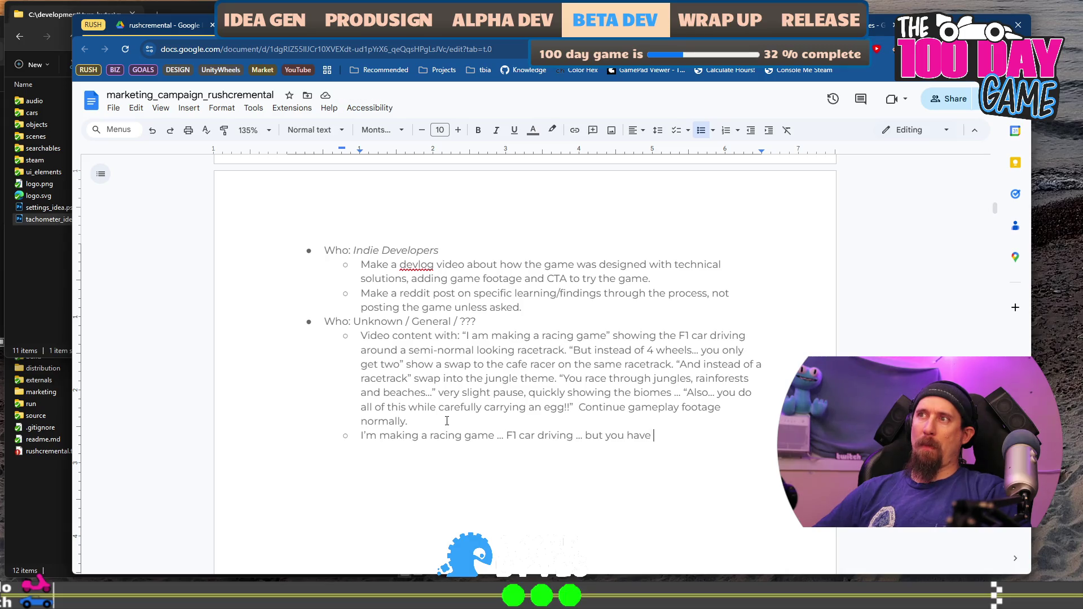
pyautogui.press('BackSpace')
pyautogui.press('BackSpace')
pyautogui.press('BackSpace')
pyautogui.press('BackSpace')
pyautogui.press('BackSpace')
pyautogui.write('are in a w')
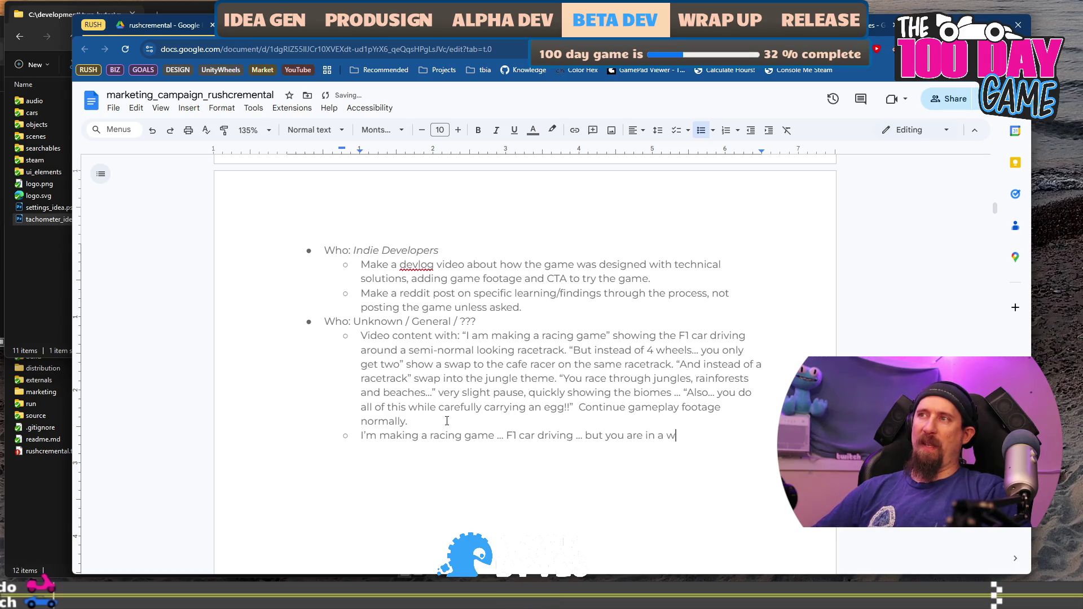
pyautogui.write('asteland')
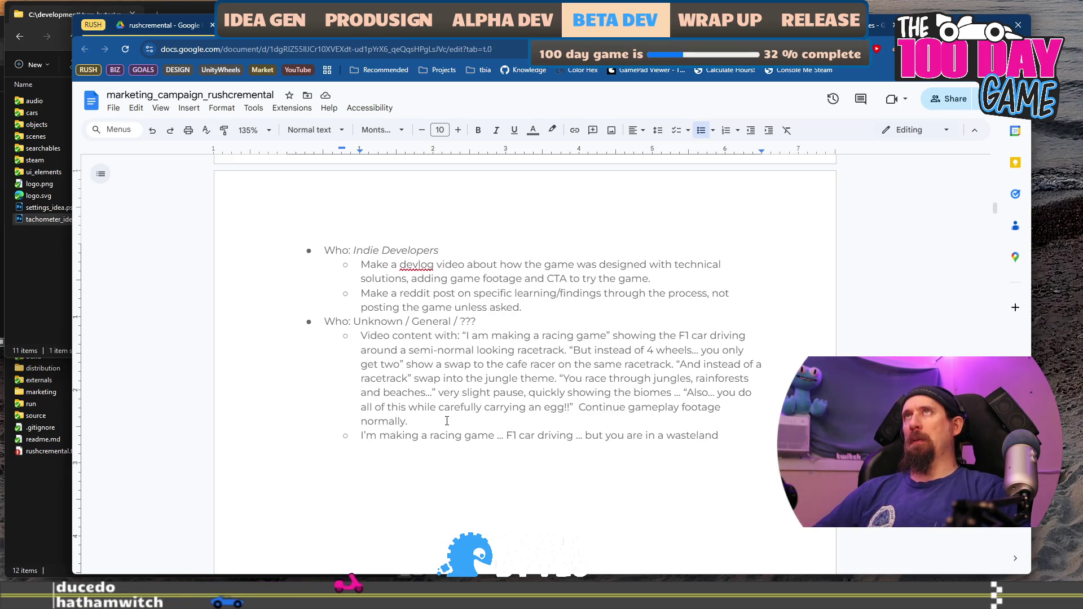
pyautogui.write(' ...')
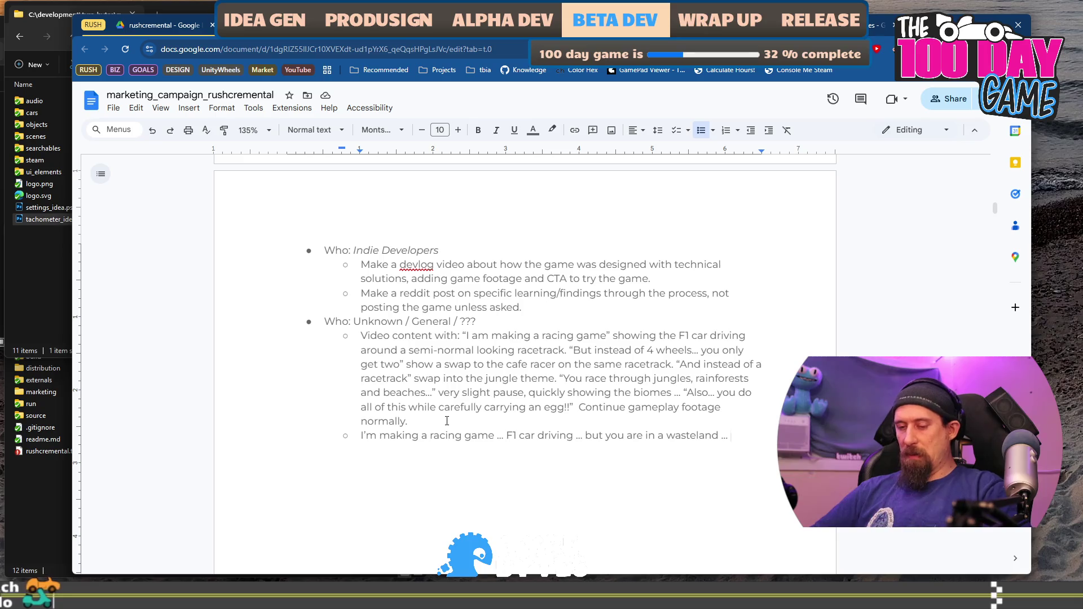
pyautogui.write('you got')
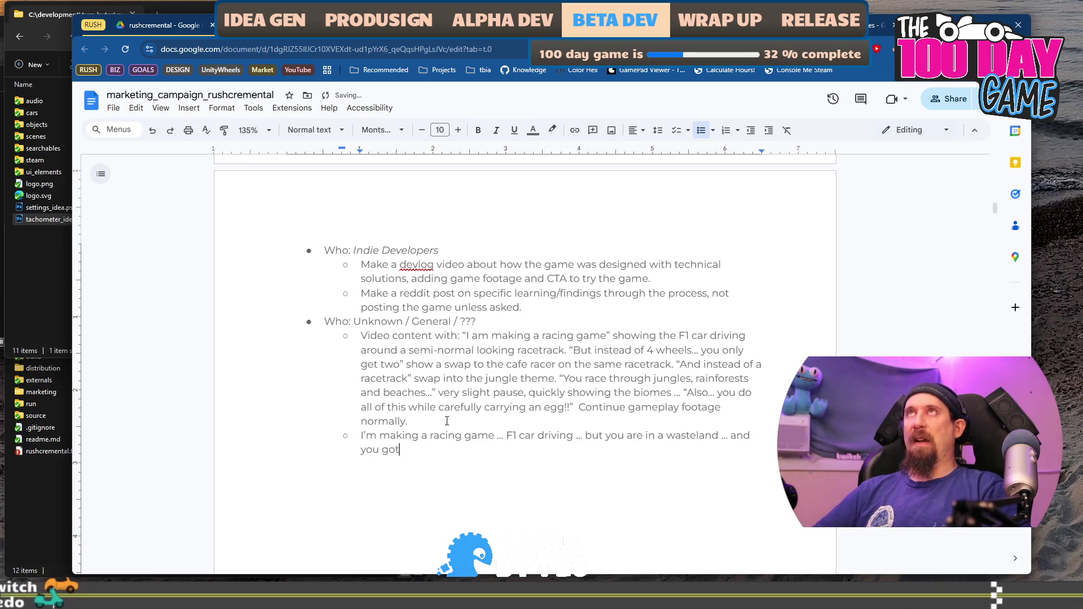
pyautogui.write('ta collect ')
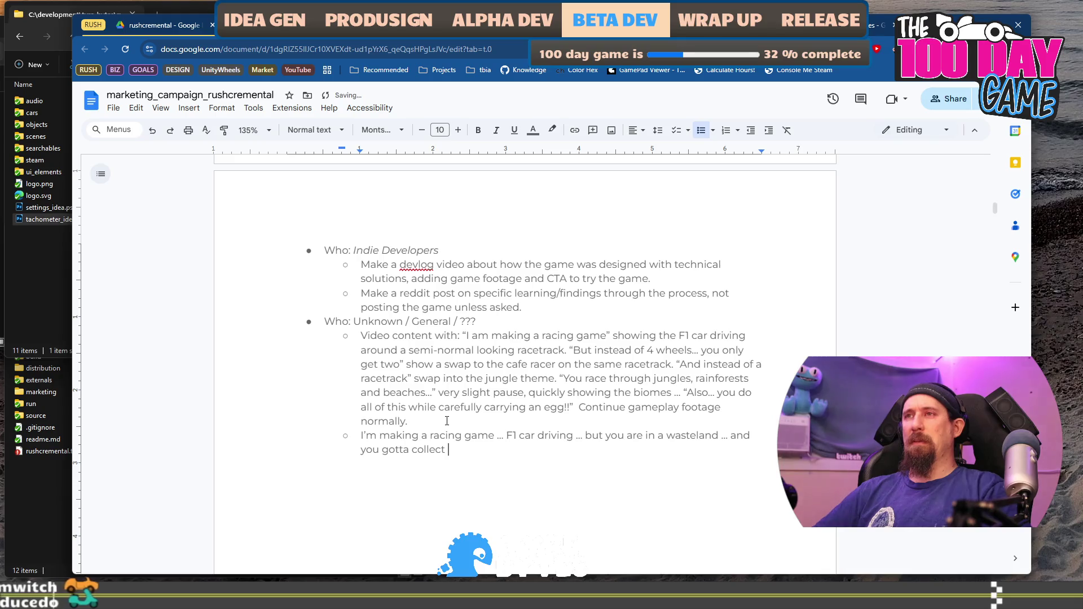
pyautogui.write('scrap to upgra')
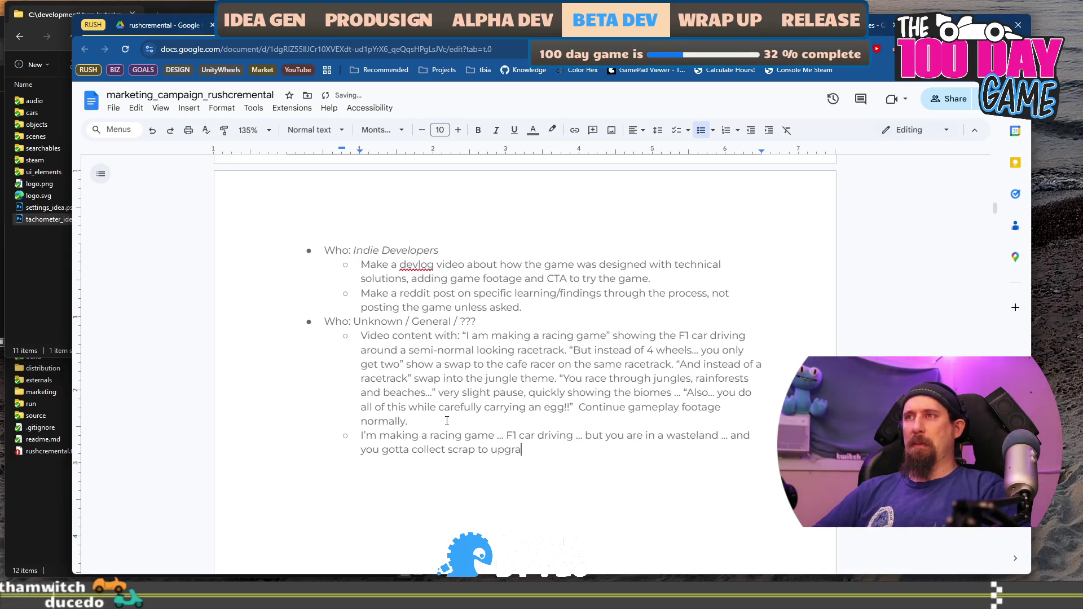
pyautogui.write('de the car.  ')
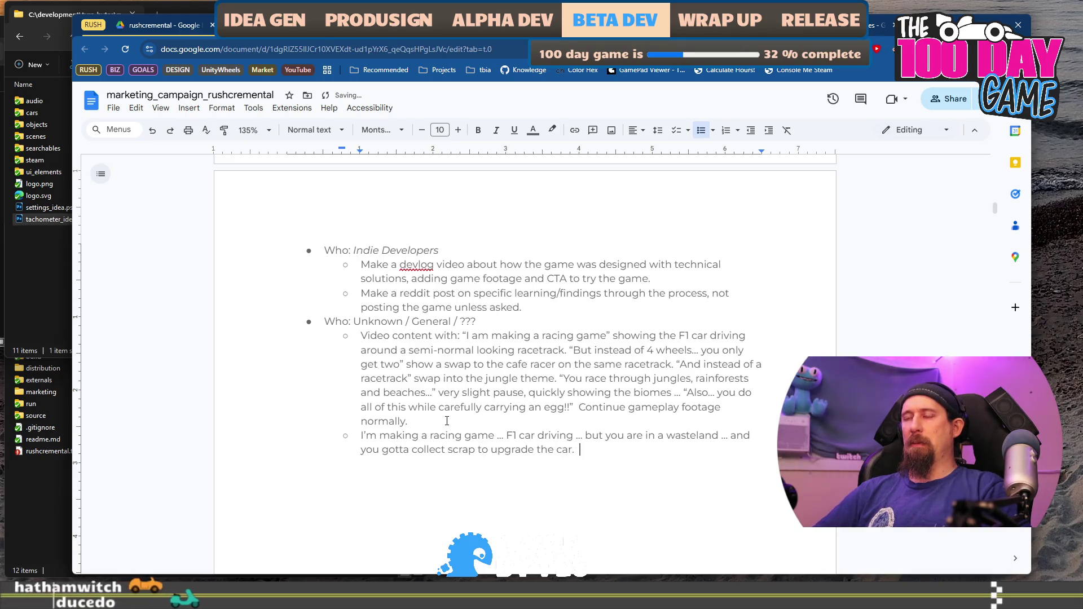
pyautogui.write('Car go')
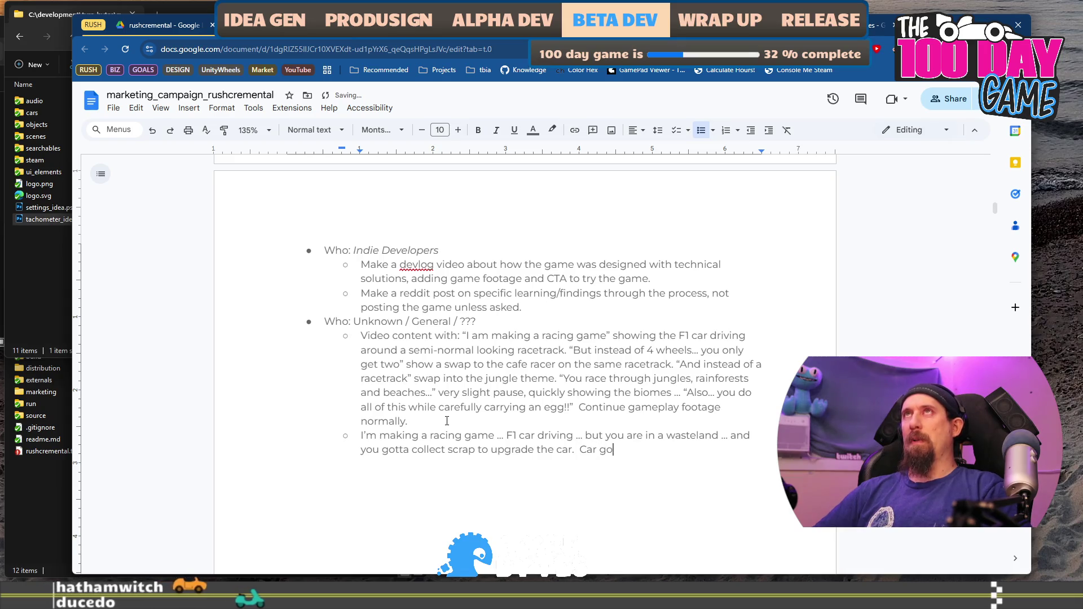
pyautogui.write(' zoooooom.')
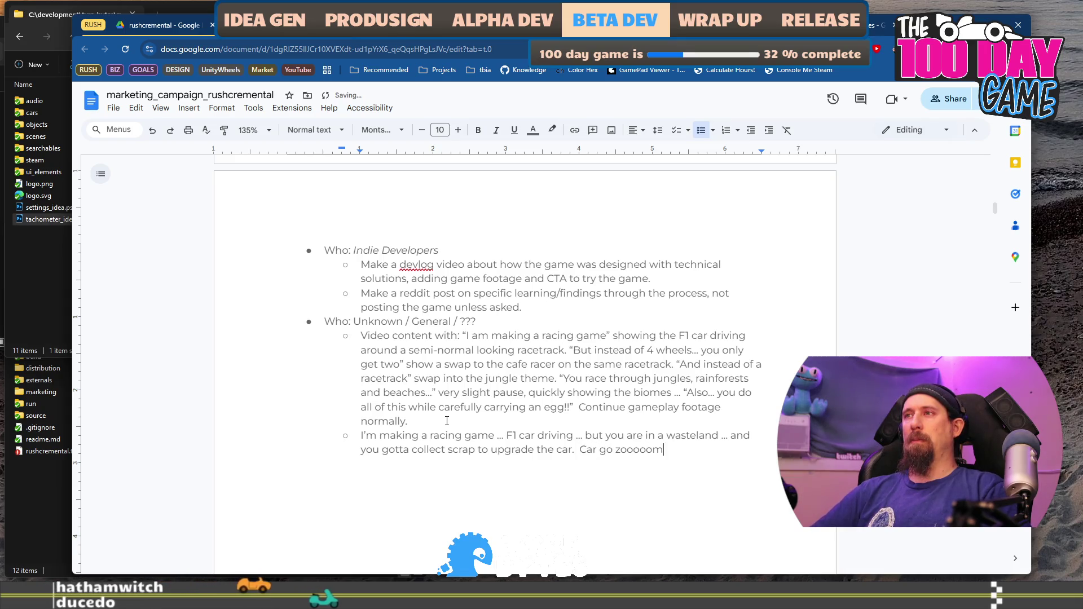
pyautogui.click(447, 421)
# Move the 'Video content with' label onto the wasteland pitch and delete the old video script bullet.
pyautogui.hotkey('shift', 'Up')
pyautogui.hotkey('shift', 'Up')
pyautogui.hotkey('shift', 'Up')
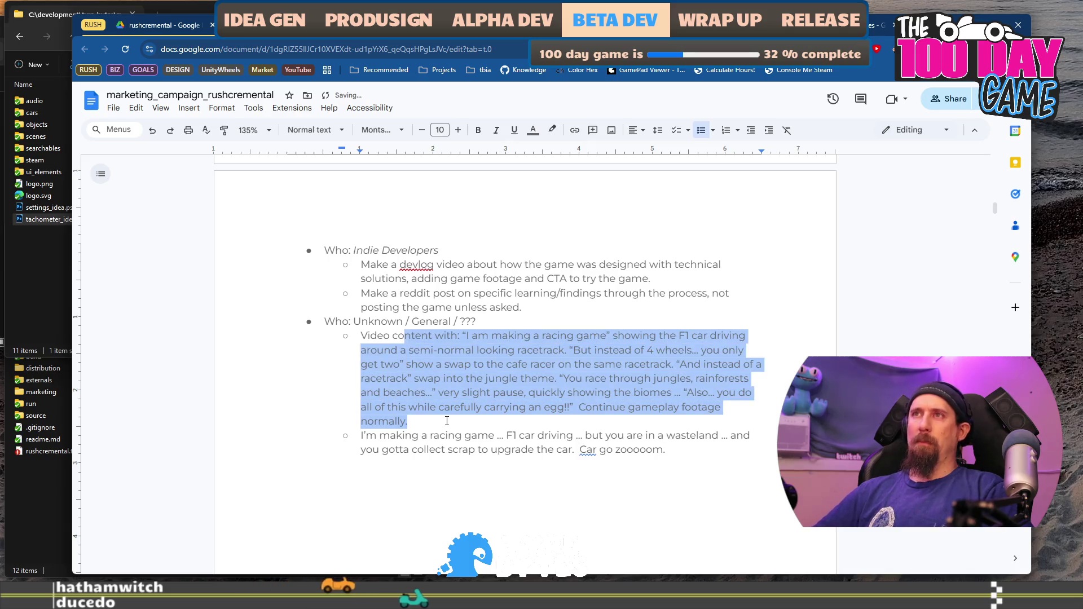
pyautogui.hotkey('shift', 'Home')
pyautogui.press('Left')
pyautogui.hotkey('ctrl', 'shift', 'Right')
pyautogui.hotkey('ctrl', 'shift', 'Right')
pyautogui.hotkey('ctrl', 'shift', 'Right')
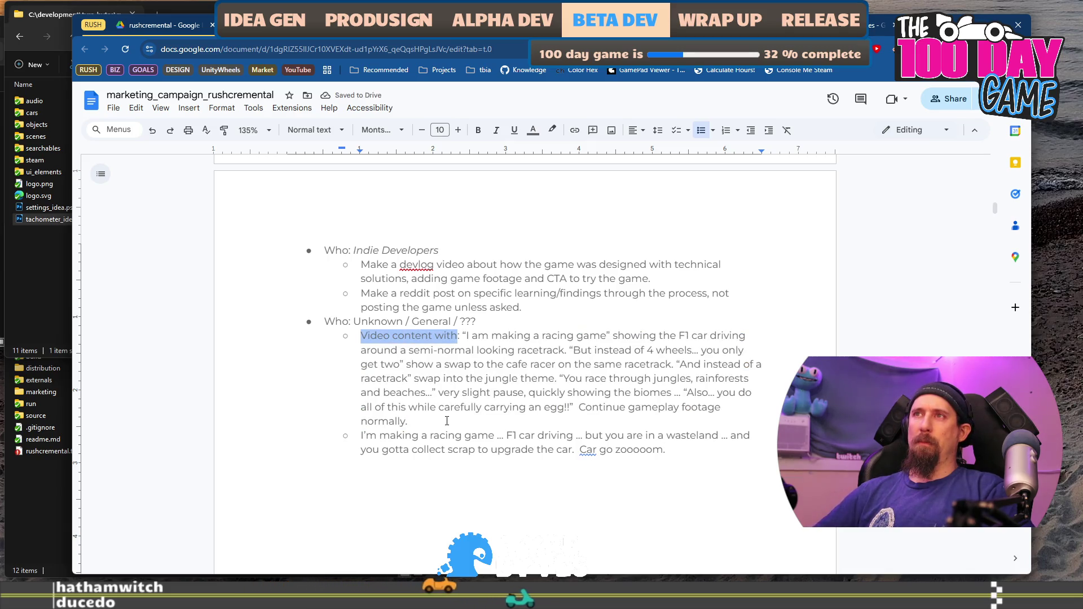
pyautogui.press('Delete')
pyautogui.press('Delete')
pyautogui.press('Delete')
pyautogui.hotkey('shift', 'Down')
pyautogui.hotkey('shift', 'Down')
pyautogui.hotkey('shift', 'Down')
pyautogui.hotkey('ctrl', 'c')
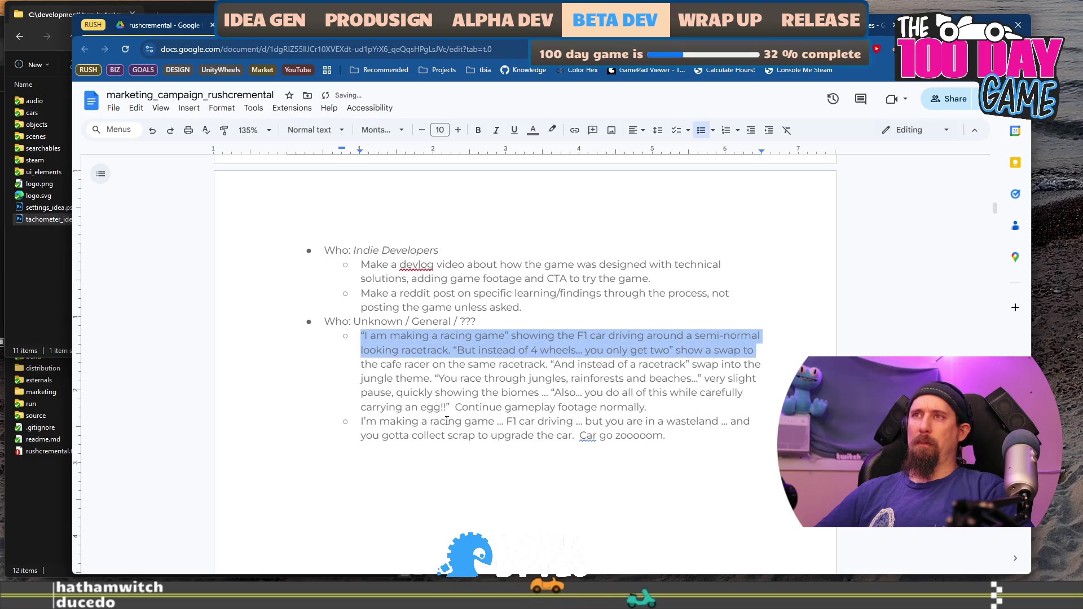
pyautogui.press('Delete')
pyautogui.hotkey('ctrl', 'v')
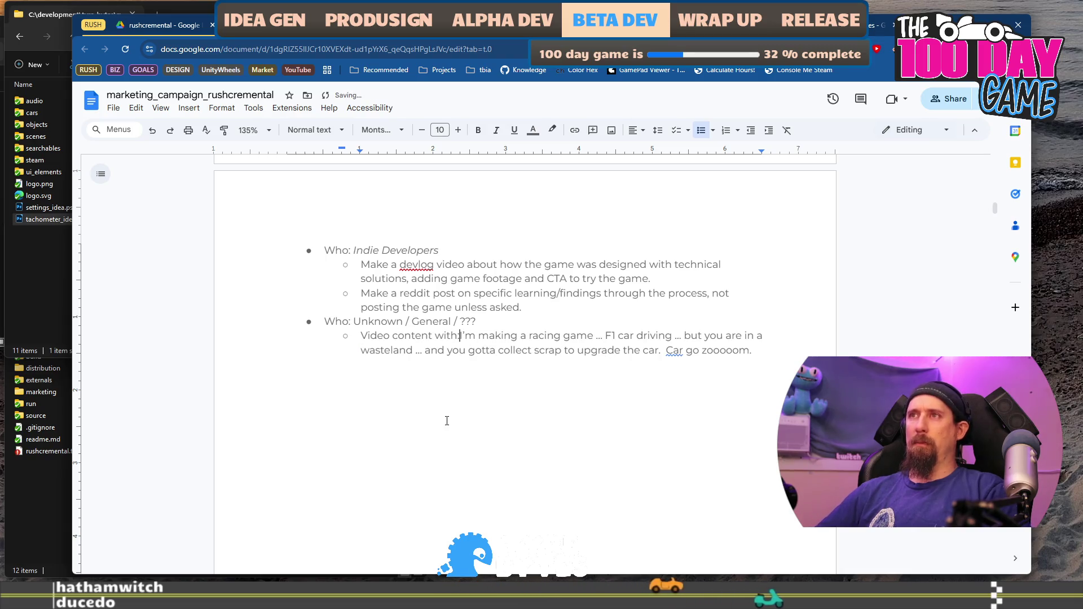
pyautogui.press('Down')
pyautogui.press('Down')
pyautogui.press('Down')
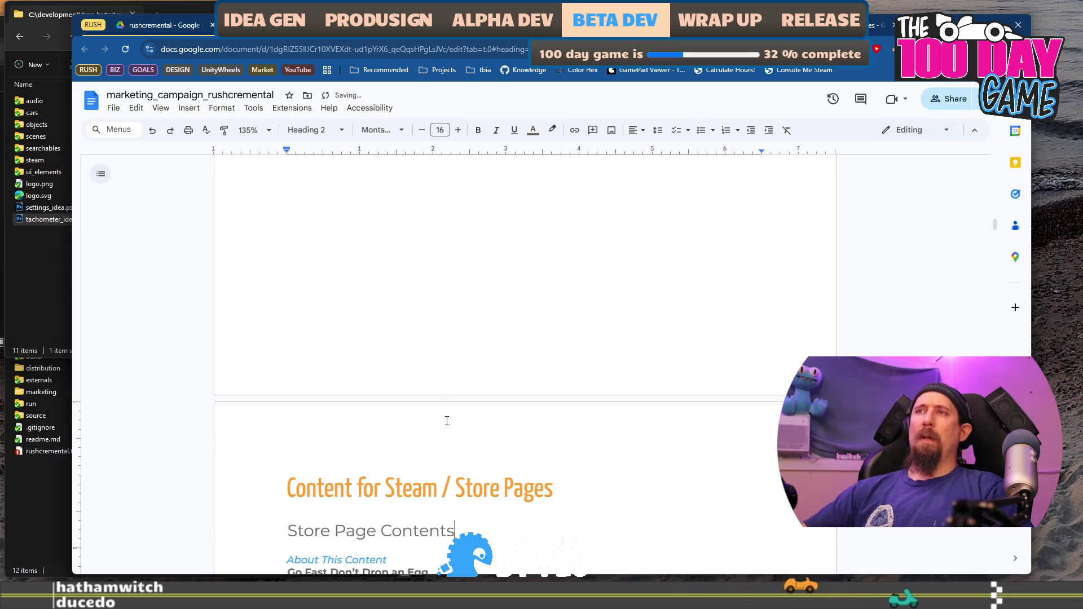
pyautogui.scroll(-2, 459, 429)
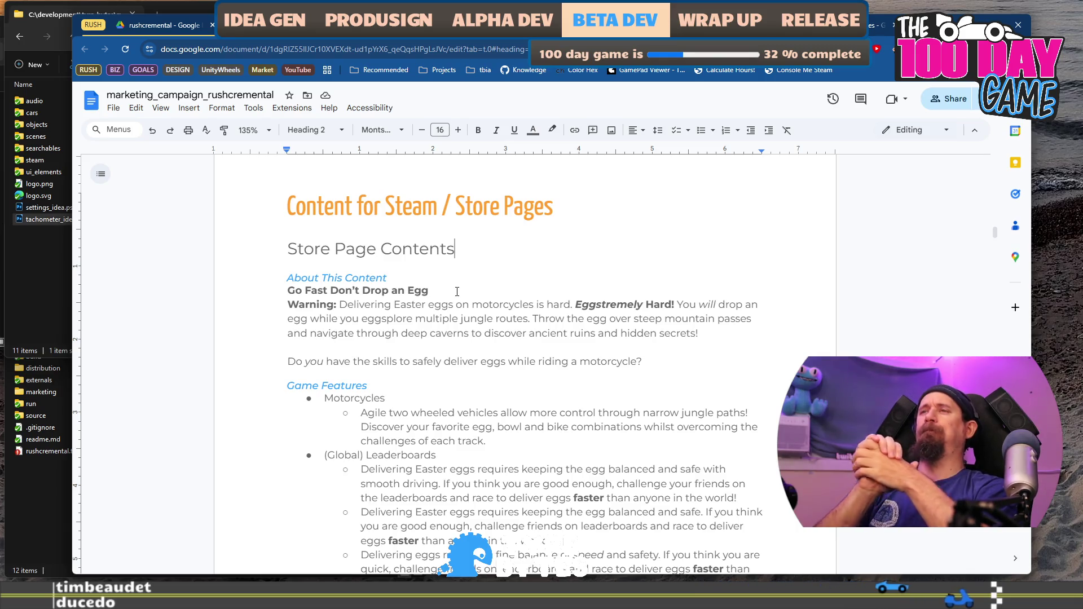
# Remove the empty line below the Part 1 brainstorming bullets.
pyautogui.scroll(-10, 624, 433)
pyautogui.scroll(-2, 624, 433)
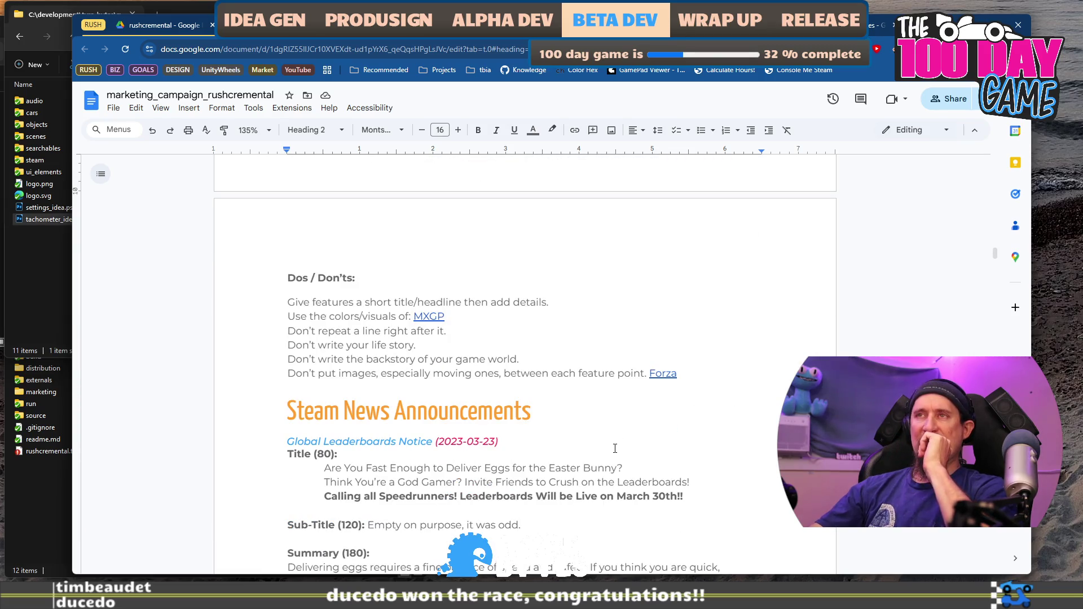
pyautogui.scroll(-1, 615, 449)
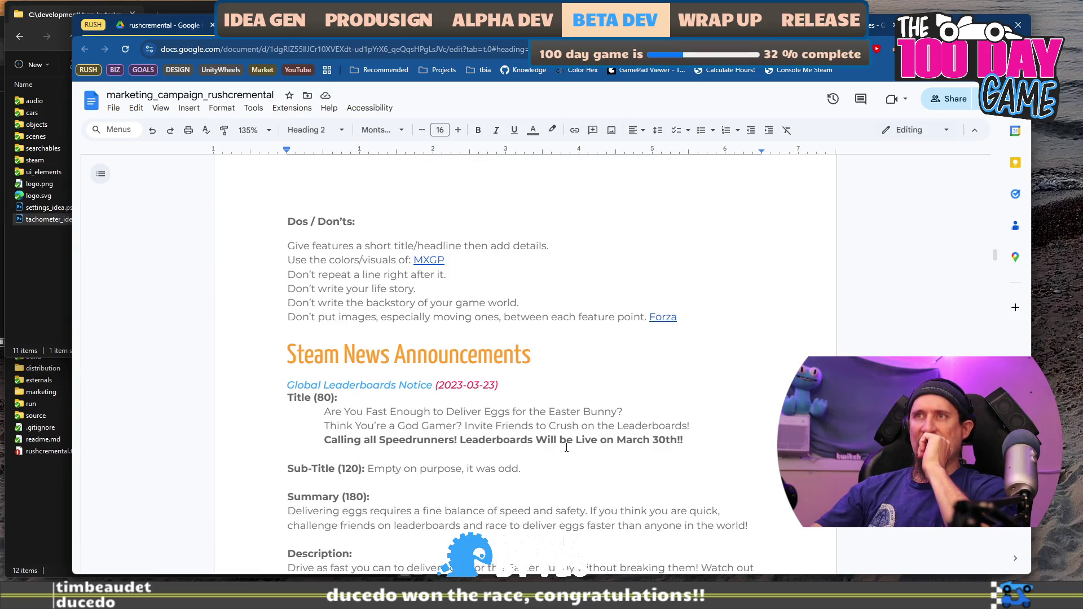
pyautogui.scroll(-20, 567, 447)
pyautogui.scroll(-11, 600, 445)
pyautogui.scroll(-5, 626, 439)
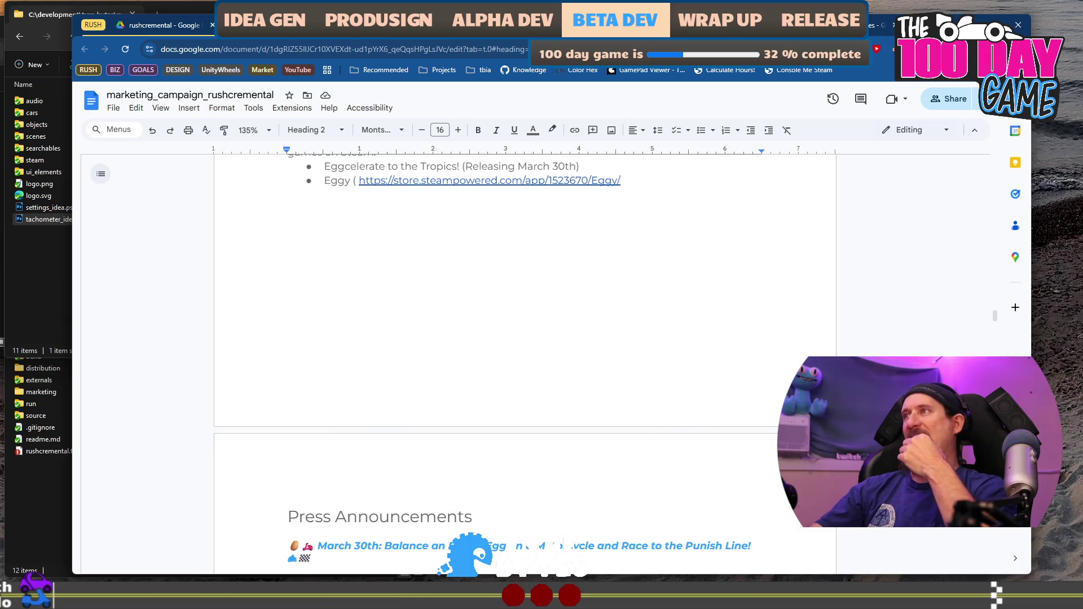
pyautogui.moveTo(998, 318)
pyautogui.mouseDown()
pyautogui.moveTo(998, 341)
pyautogui.moveTo(998, 330)
pyautogui.mouseUp()
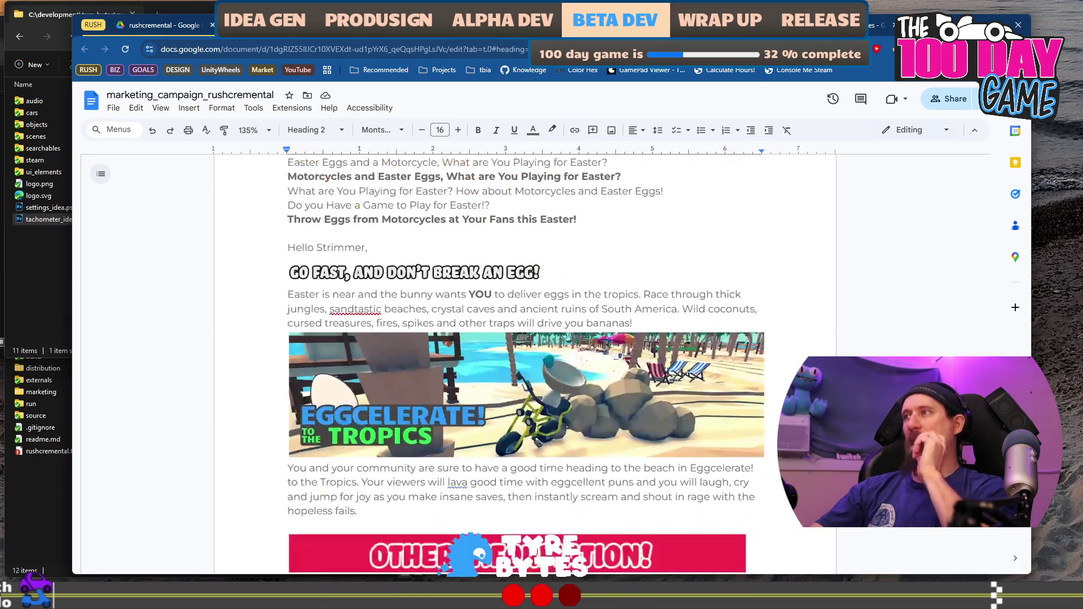
pyautogui.scroll(-6, 524, 361)
pyautogui.scroll(-10, 524, 361)
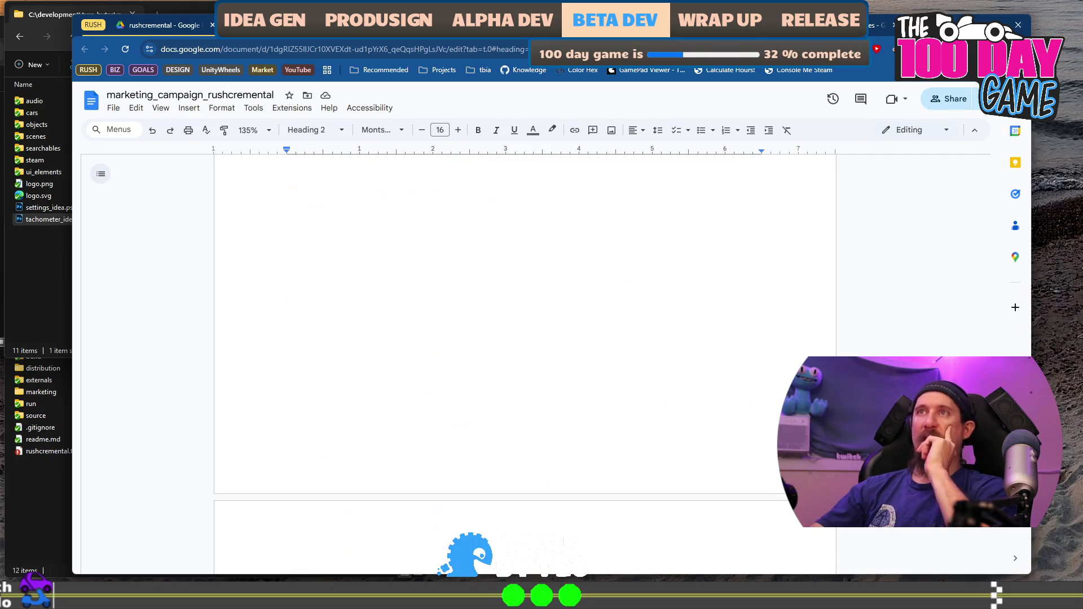
pyautogui.scroll(-5, 524, 361)
pyautogui.scroll(-20, 976, 569)
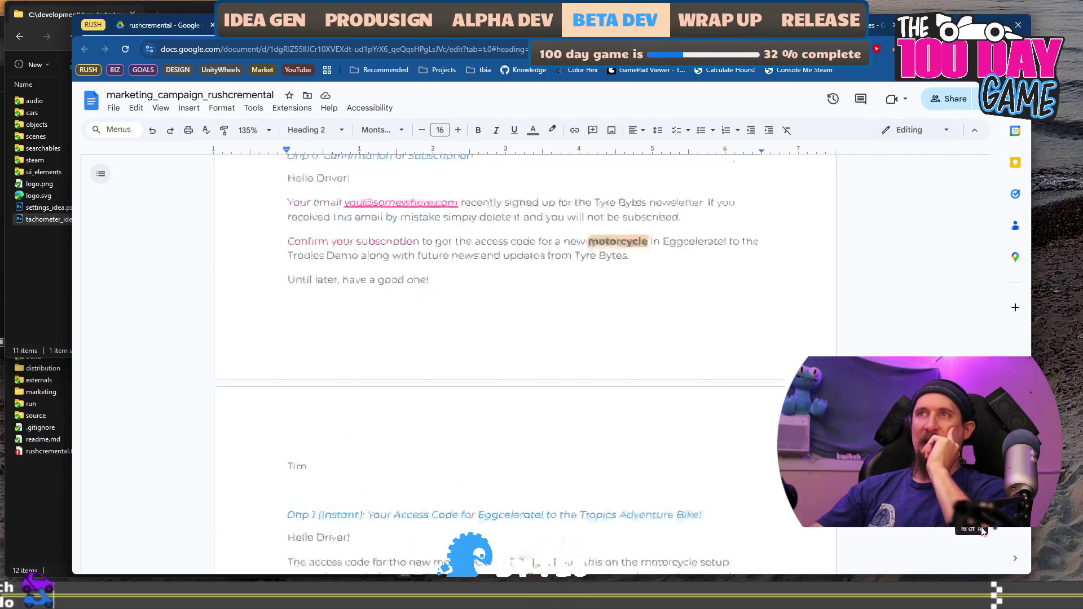
pyautogui.moveTo(977, 569)
pyautogui.mouseDown()
pyautogui.moveTo(990, 179)
pyautogui.moveTo(997, 198)
pyautogui.mouseUp()
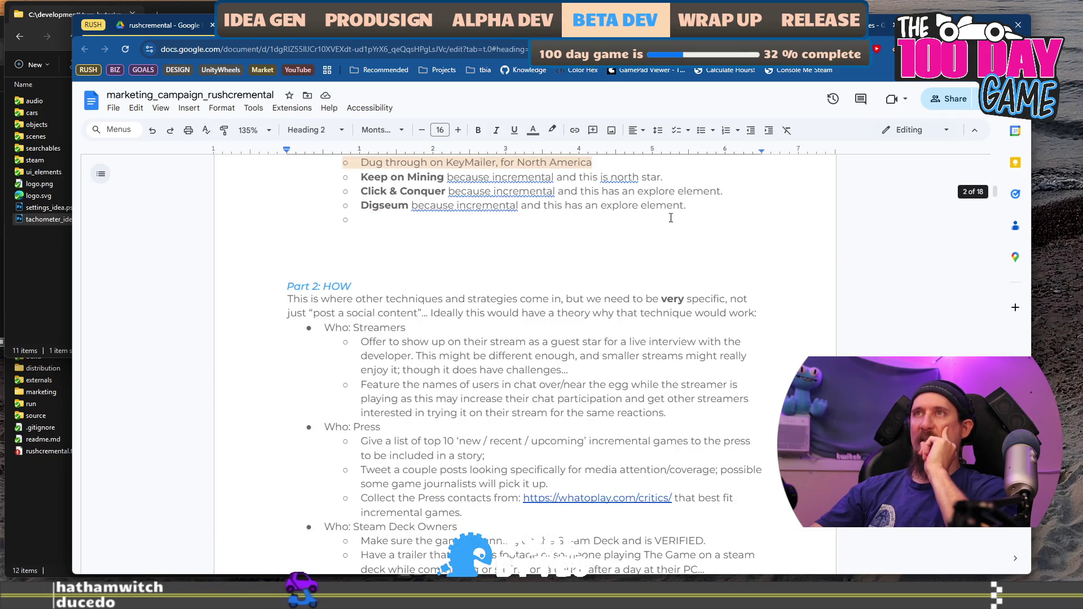
pyautogui.click(338, 232)
pyautogui.scroll(3, 659, 311)
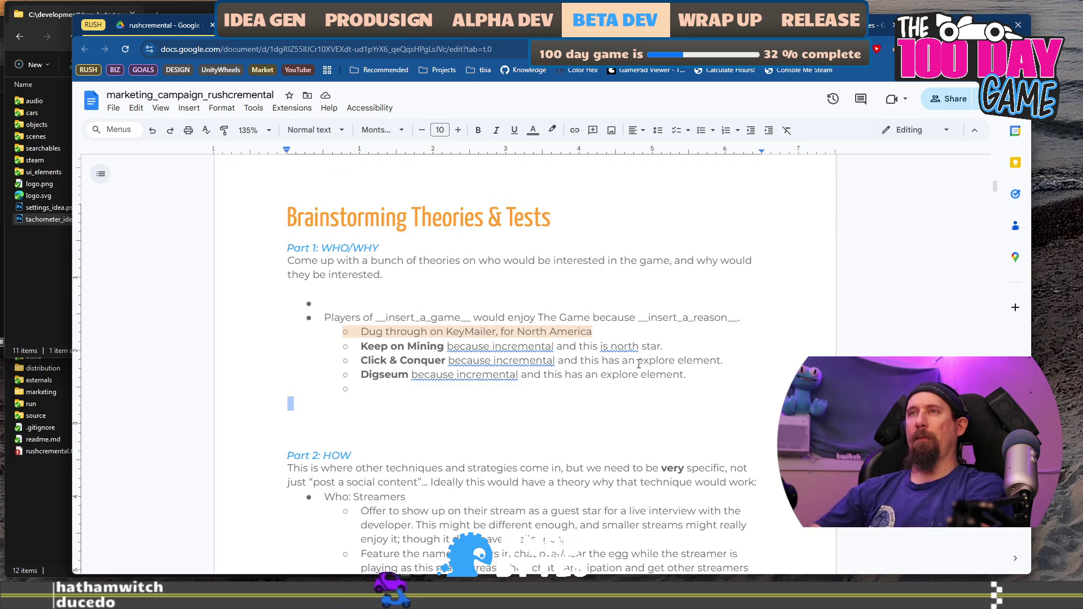
pyautogui.press('BackSpace')
pyautogui.press('BackSpace')
pyautogui.press('Up')
pyautogui.press('Up')
pyautogui.press('Up')
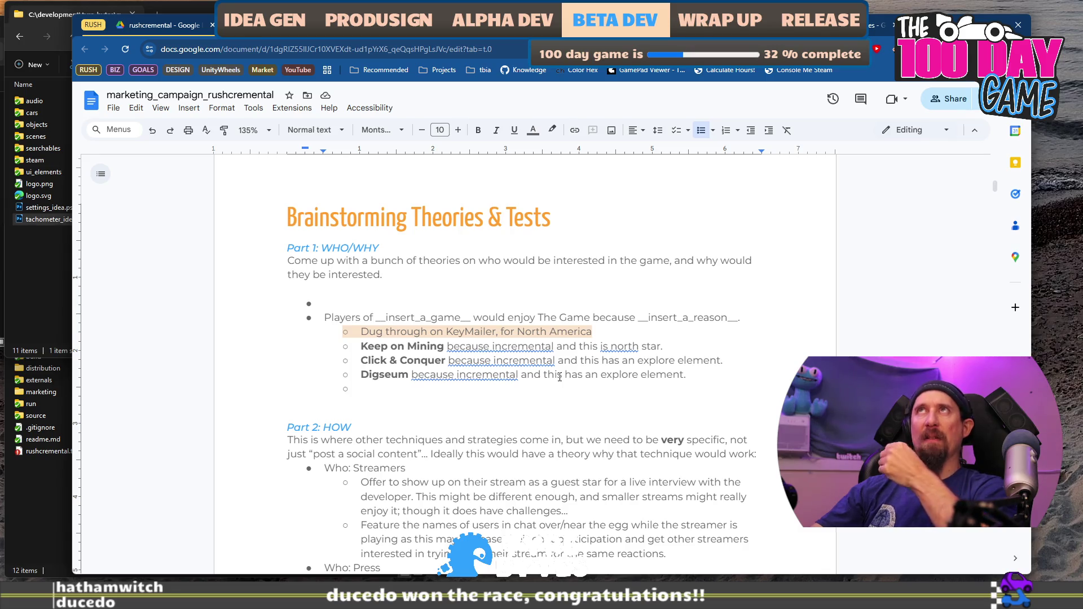
# Return to Store Page Contents at the 'Go Fast Don't Drop an Egg' line.
pyautogui.scroll(-5, 559, 377)
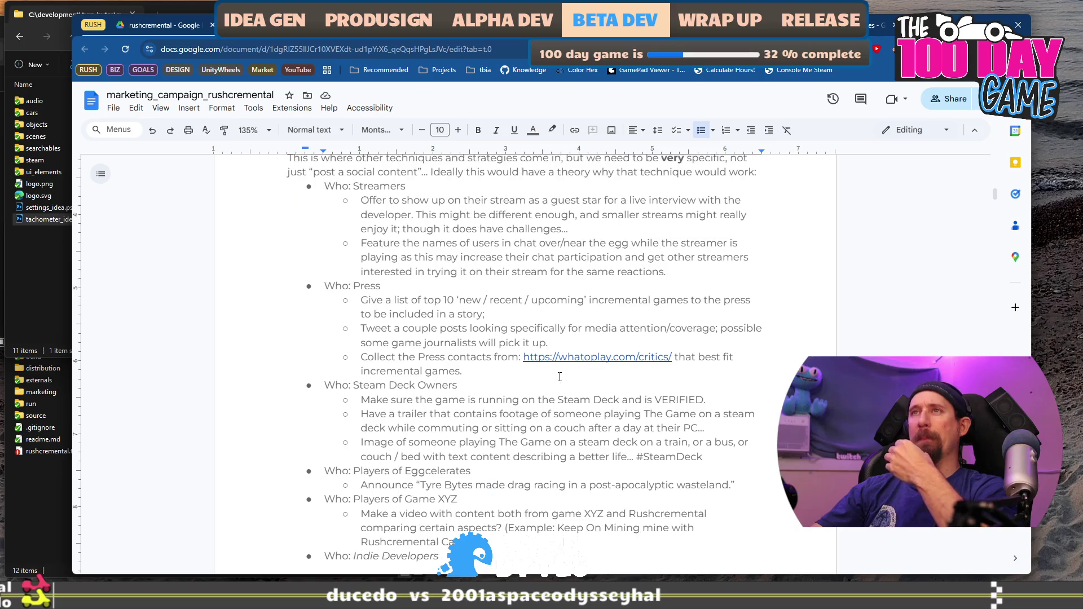
pyautogui.scroll(-3, 560, 377)
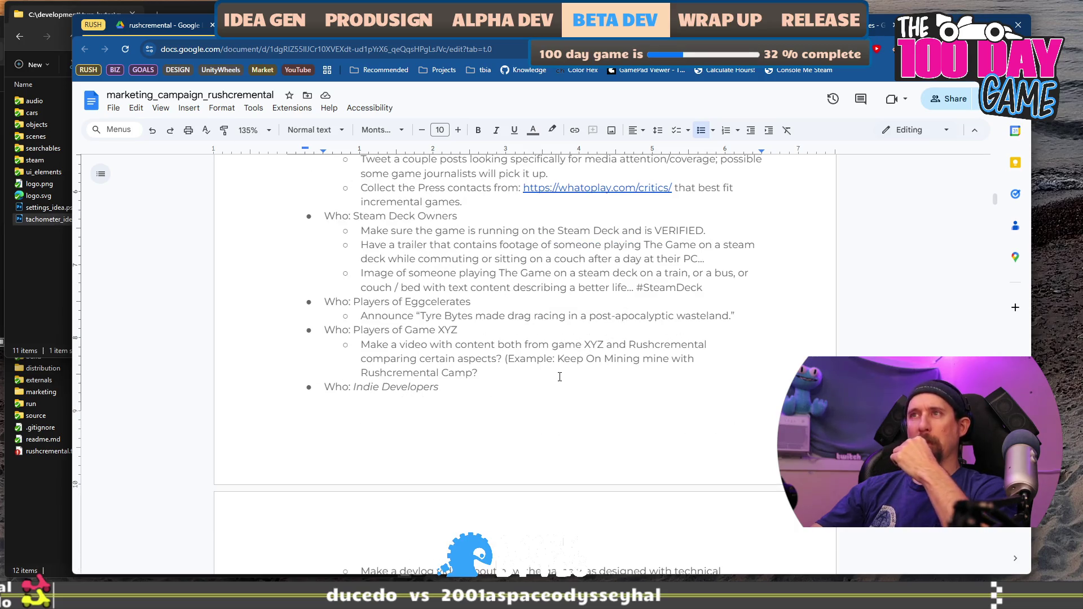
pyautogui.scroll(-10, 560, 377)
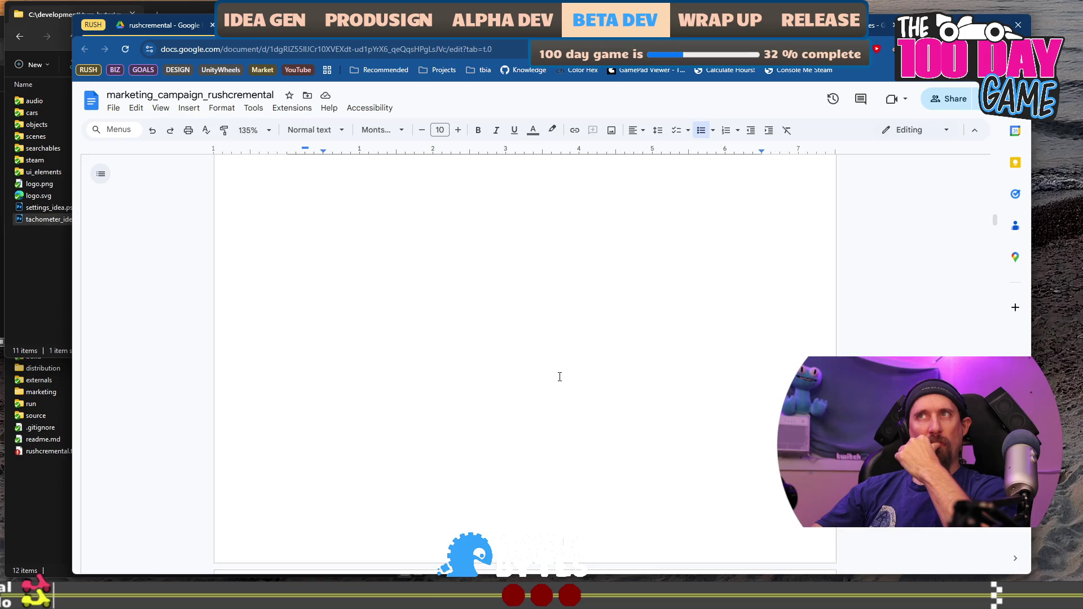
pyautogui.scroll(-5, 560, 377)
pyautogui.scroll(3, 559, 377)
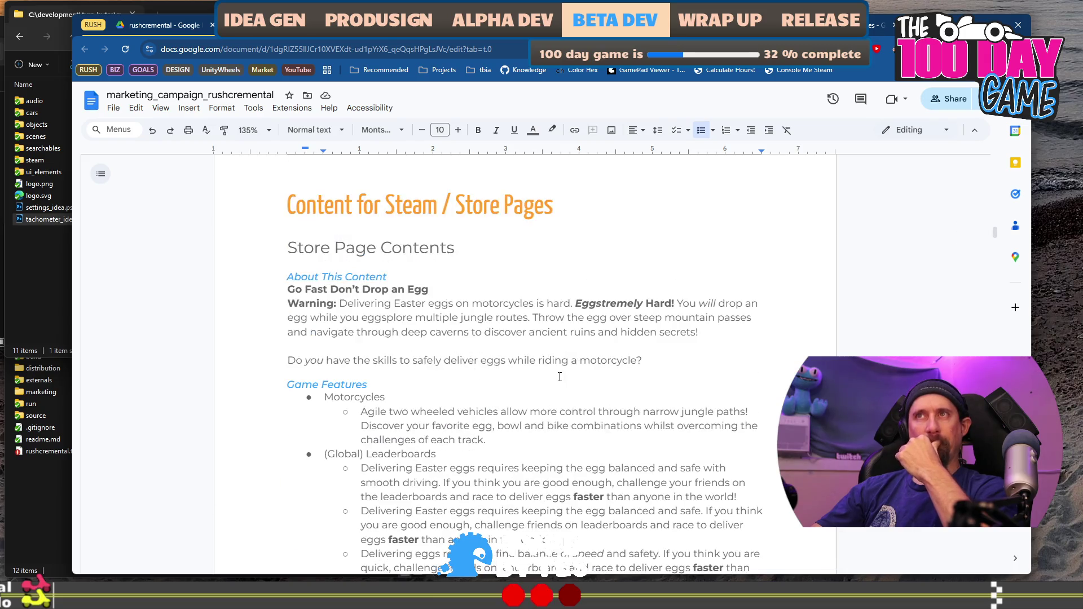
pyautogui.click(482, 294)
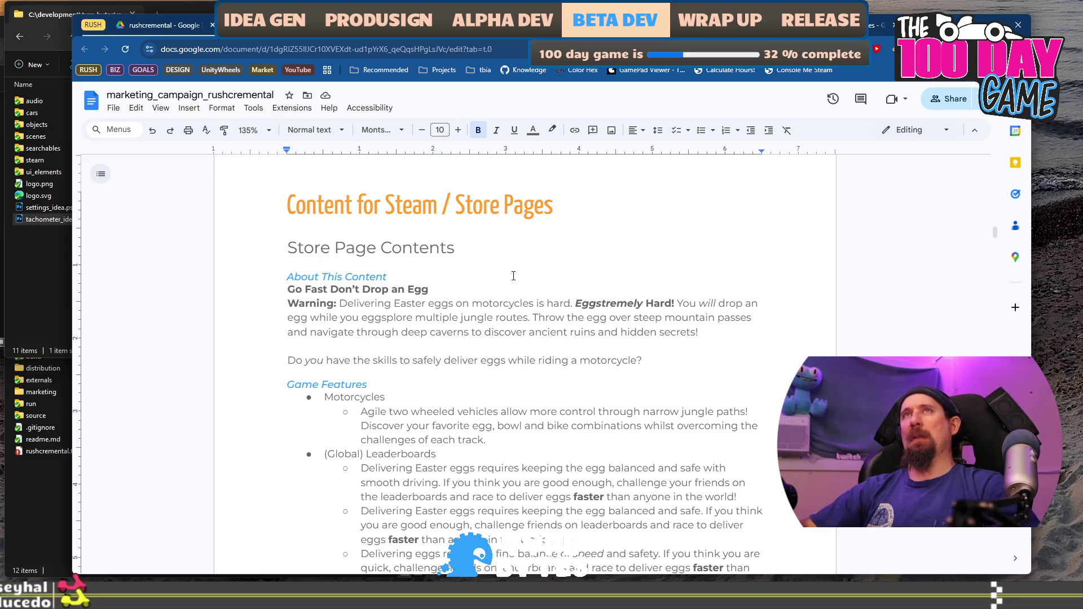
pyautogui.hotkey('ctrl', 't')
# Load the Eggcelerate! Steam store page from 'egg' and read its About This Game text.
pyautogui.write('egg')
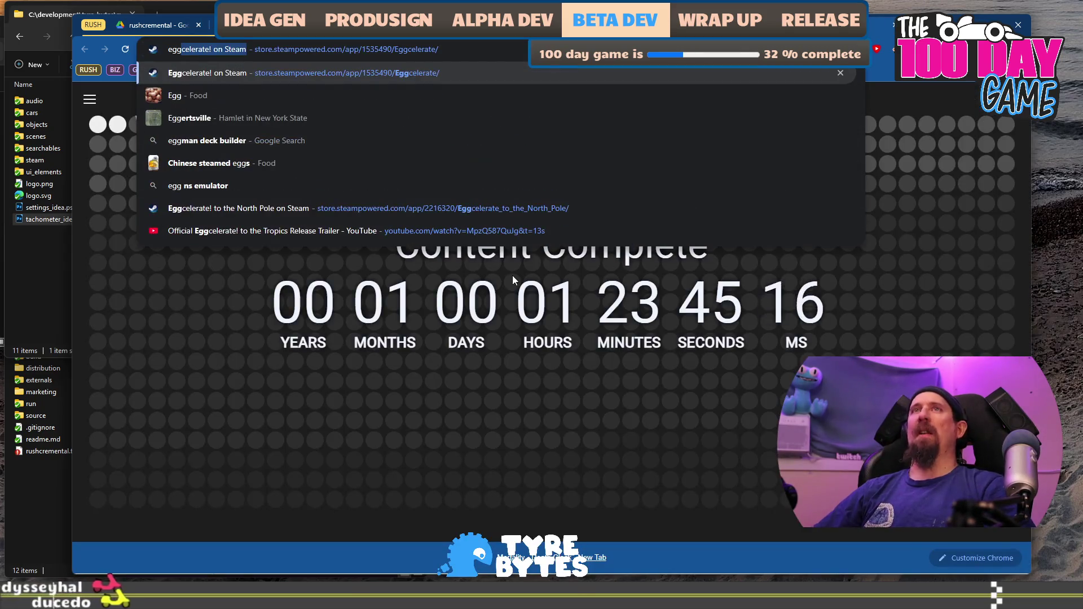
pyautogui.press('Return')
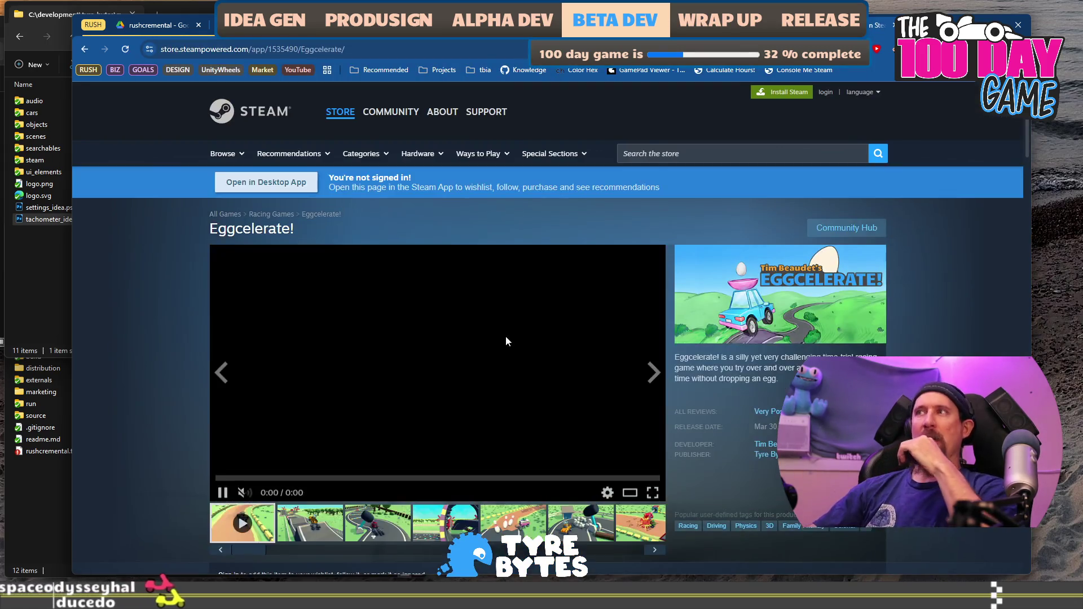
pyautogui.scroll(-5, 509, 334)
pyautogui.scroll(-5, 335, 349)
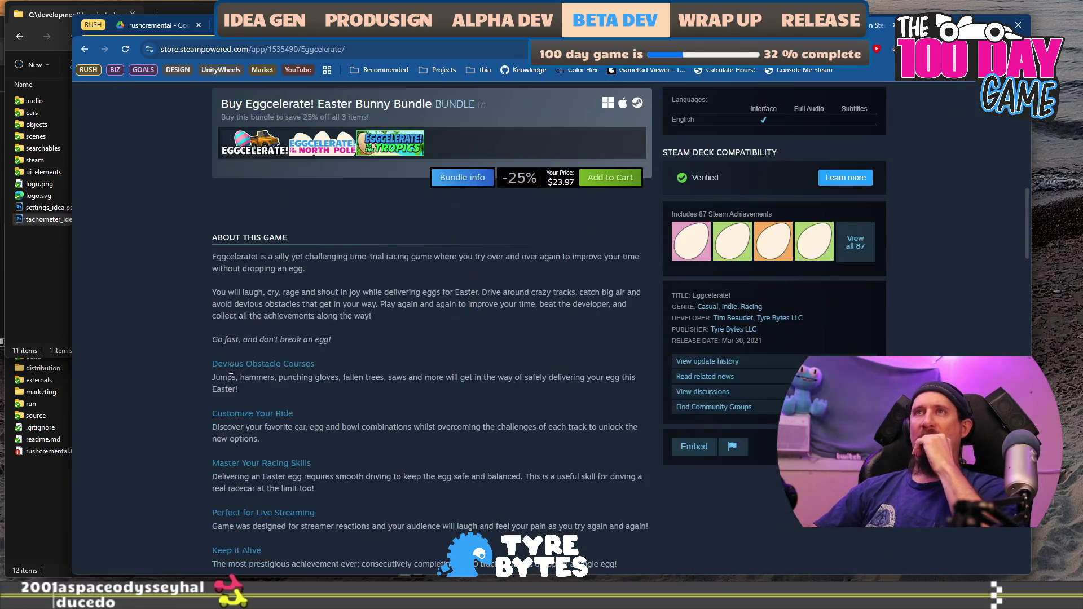
pyautogui.scroll(-2, 496, 420)
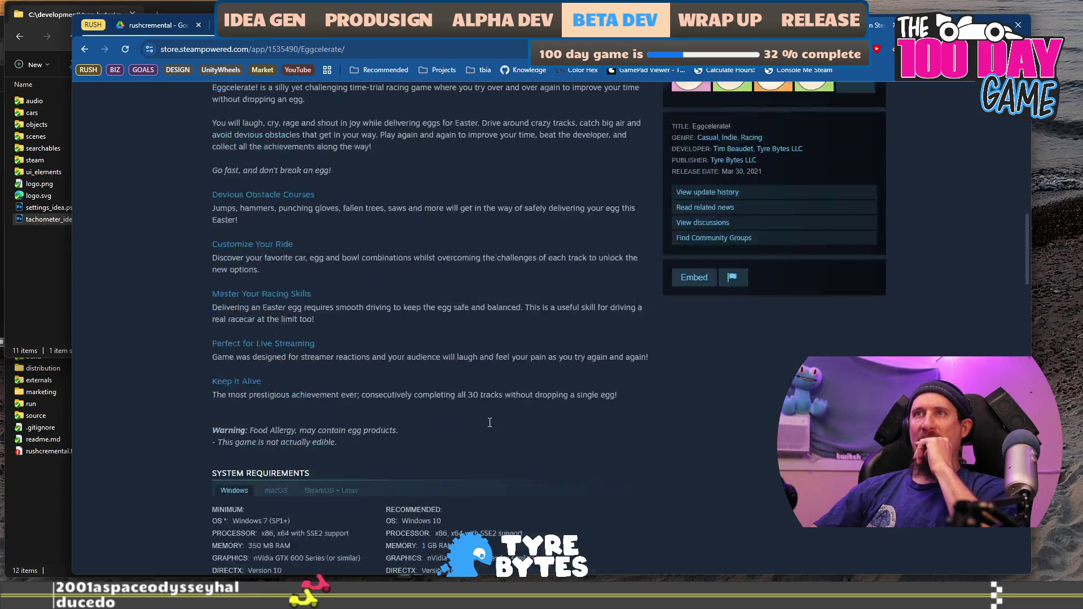
pyautogui.moveTo(365, 244)
pyautogui.mouseDown()
pyautogui.moveTo(217, 249)
pyautogui.moveTo(225, 227)
pyautogui.mouseUp()
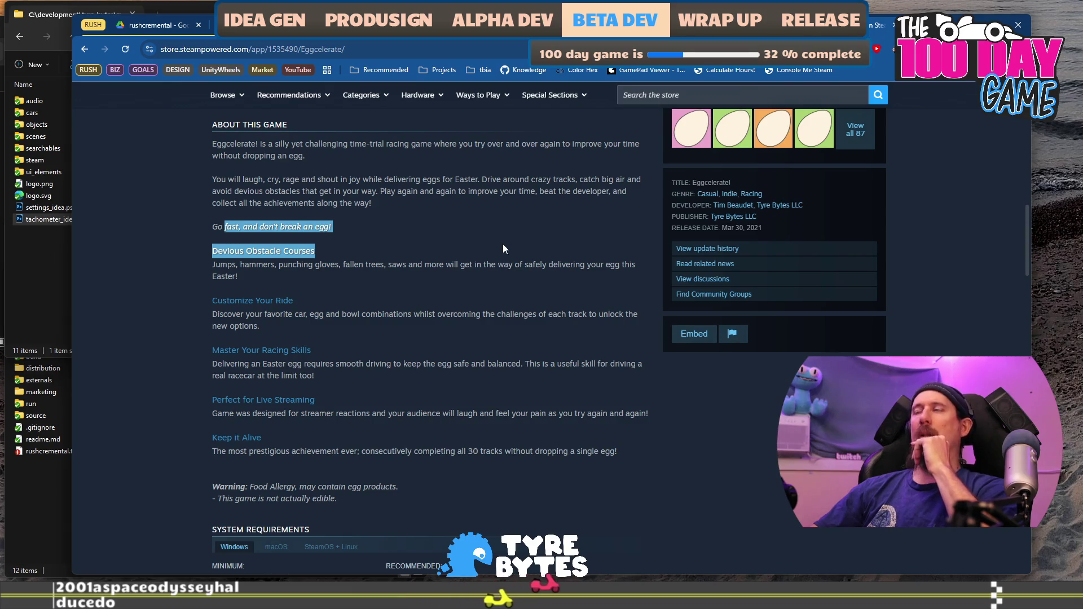
pyautogui.scroll(5, 504, 244)
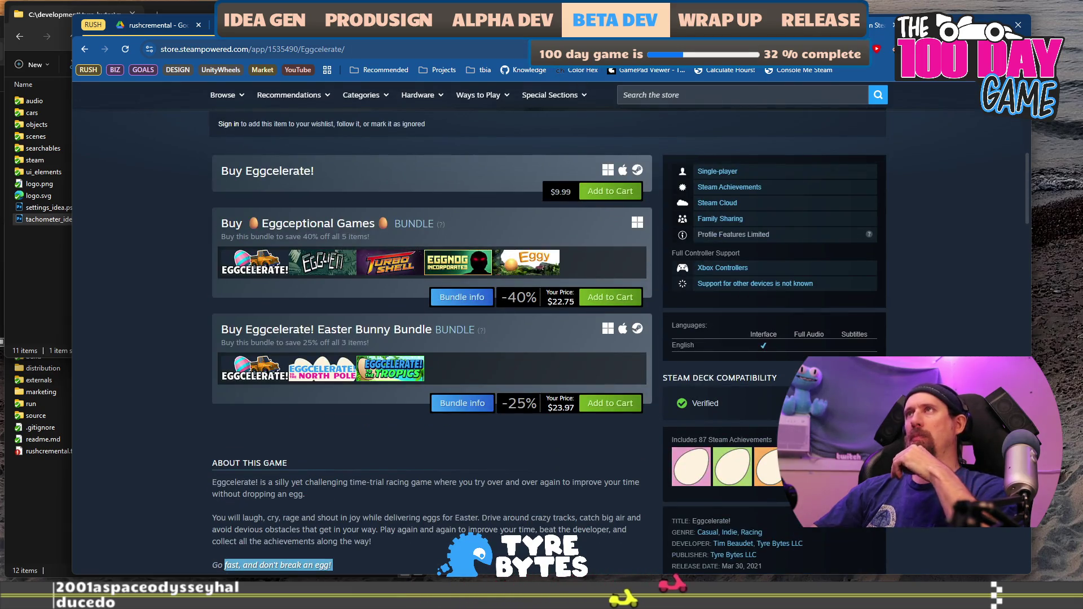
pyautogui.hotkey('ctrl', 't')
pyautogui.write('egg')
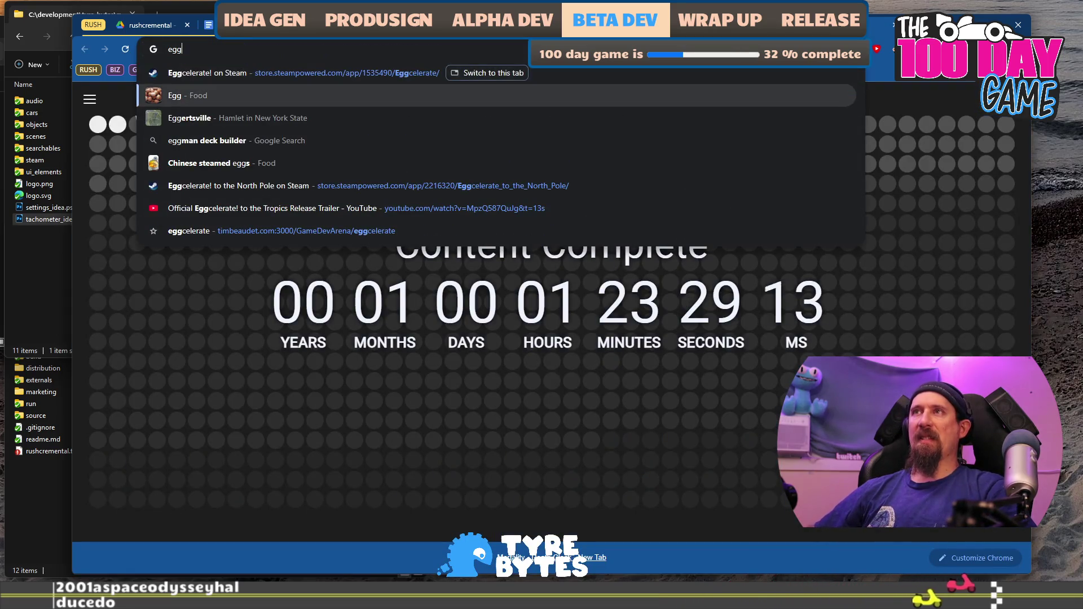
# Open the Eggcelerate! to the Tropics Steam page from the 'eggcelerate_to_the_' address suggestions.
pyautogui.press('Right')
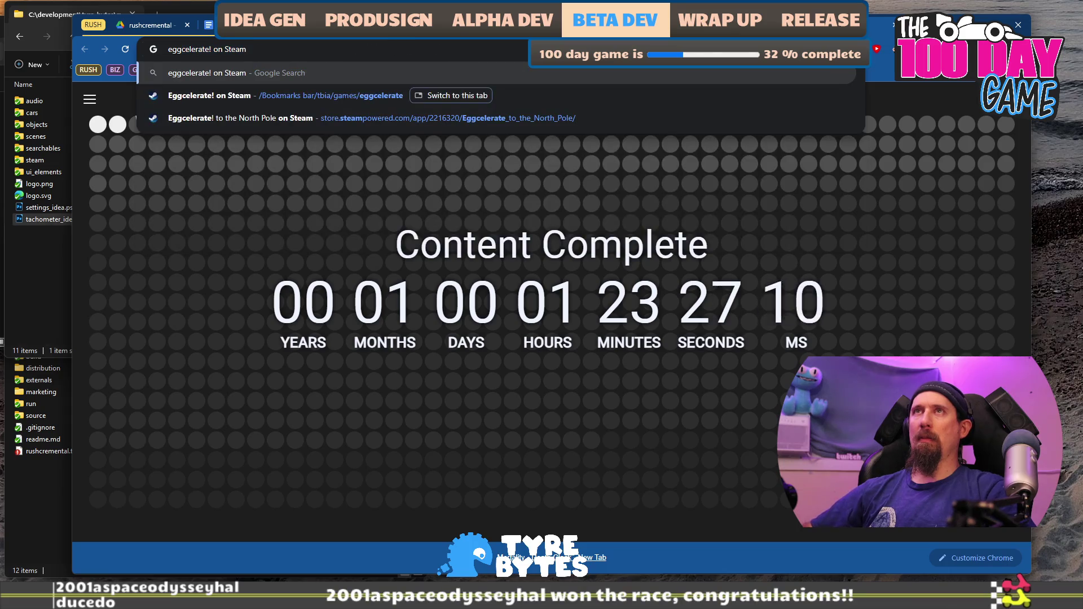
pyautogui.hotkey('ctrl', 'a')
pyautogui.write('tropi')
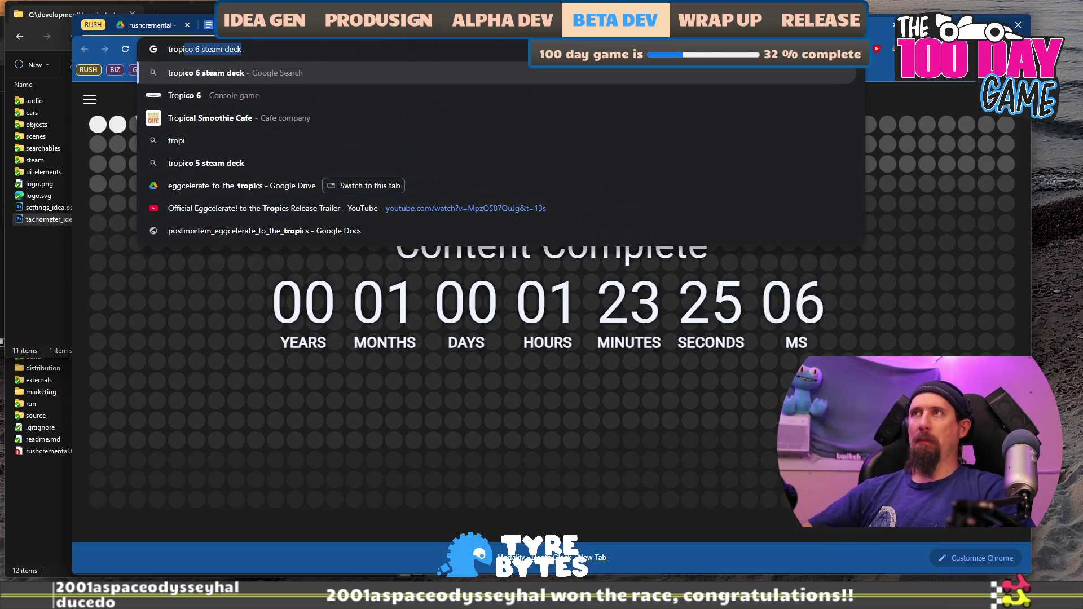
pyautogui.write('cs')
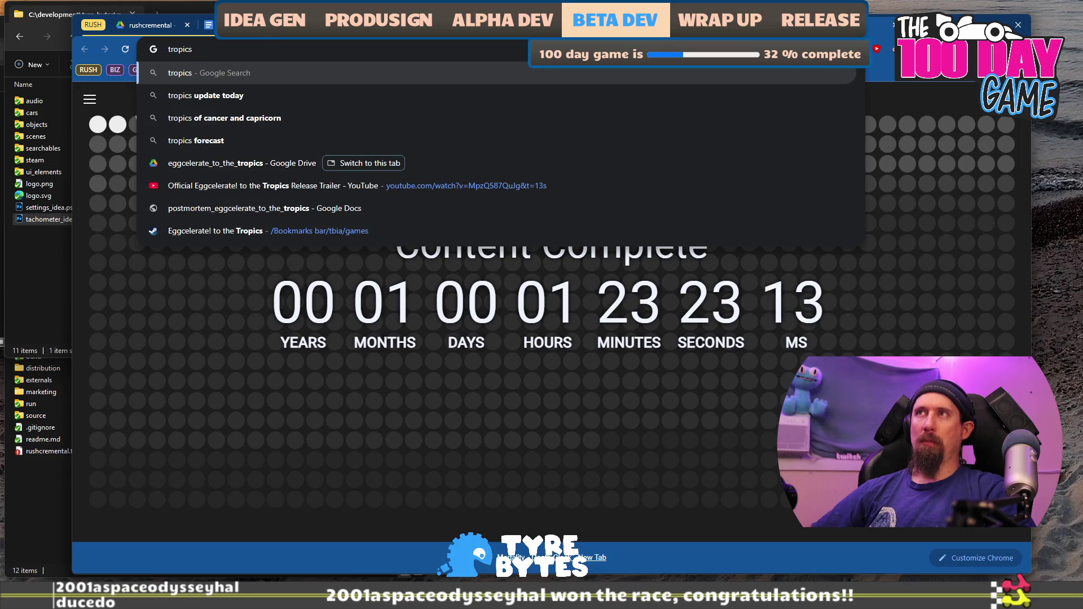
pyautogui.write('eggce')
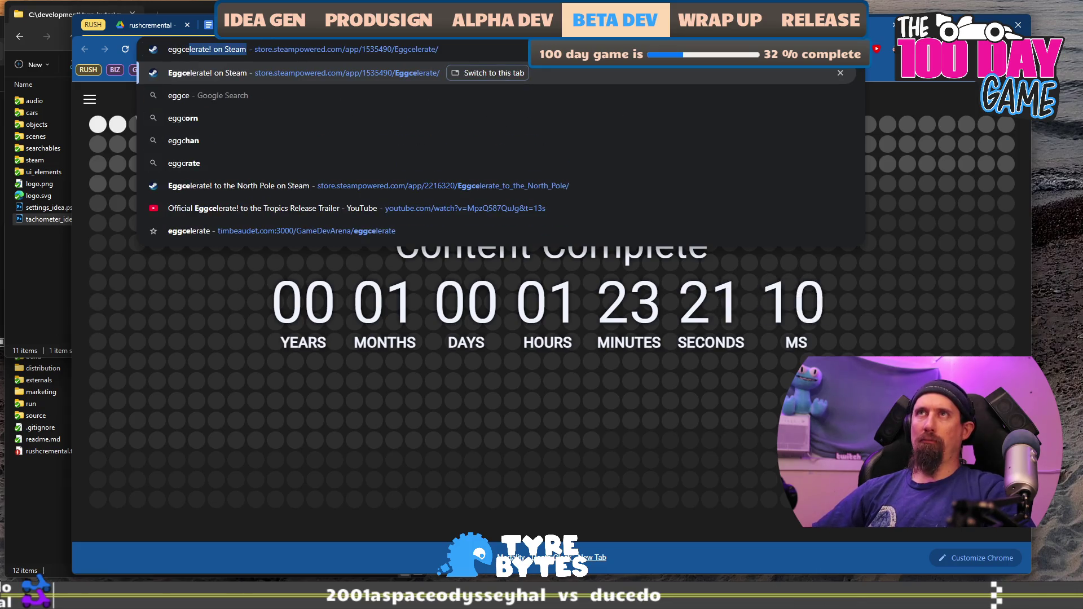
pyautogui.write('lerate_to_the_')
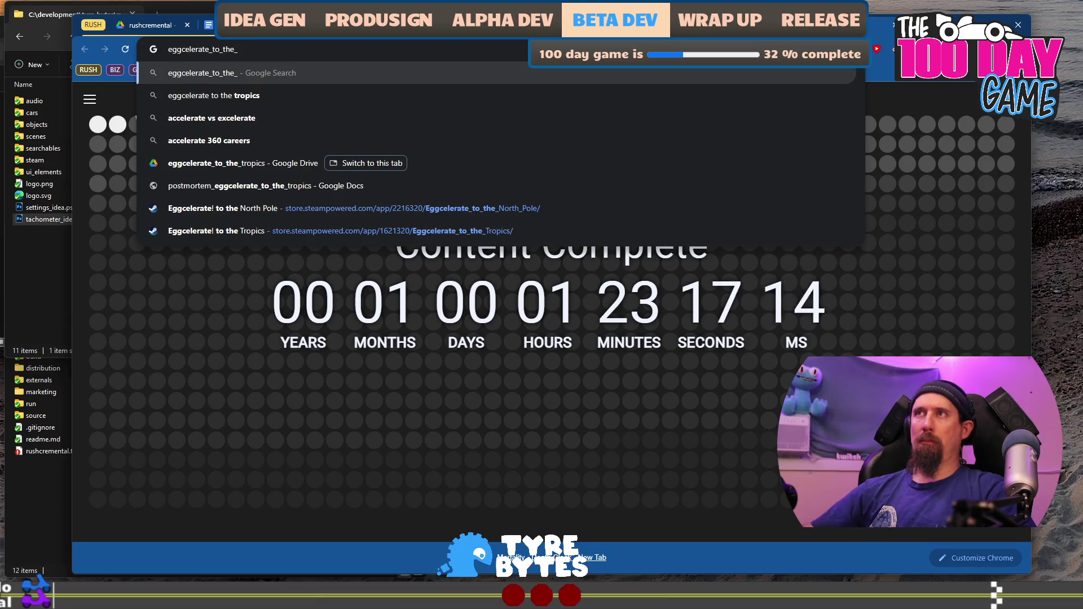
pyautogui.click(421, 226)
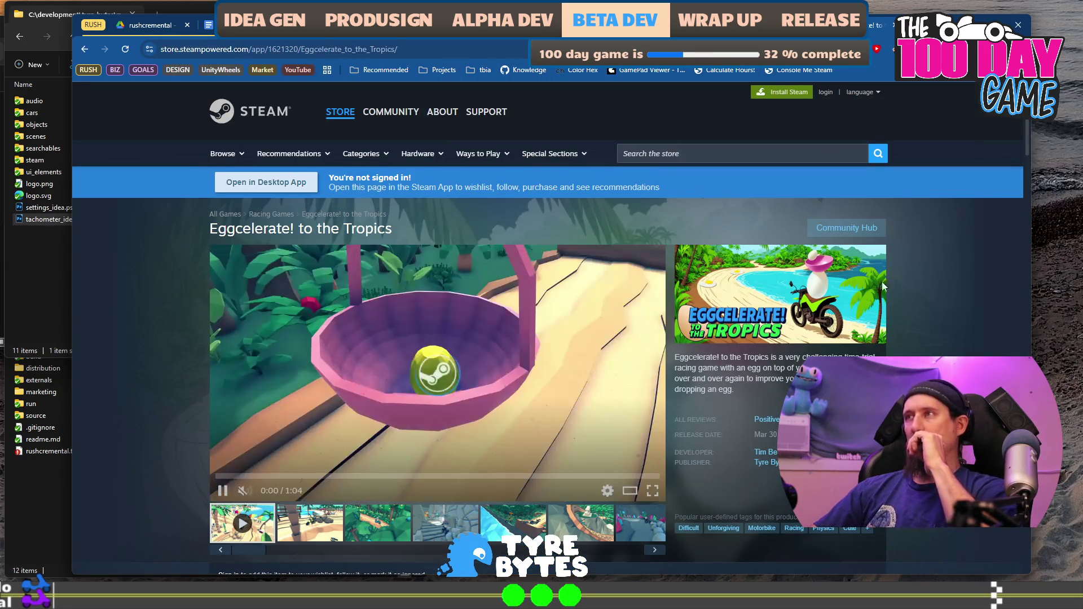
# Expand and read the Tropics About This Game description down to System Requirements.
pyautogui.scroll(-6, 698, 291)
pyautogui.scroll(-4, 698, 291)
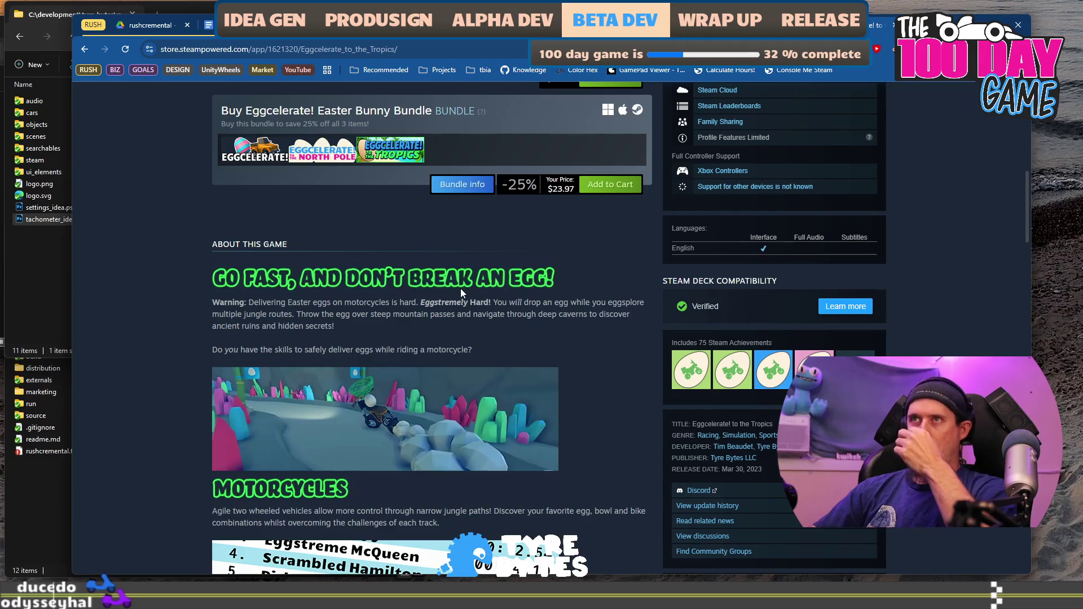
pyautogui.scroll(-3, 460, 293)
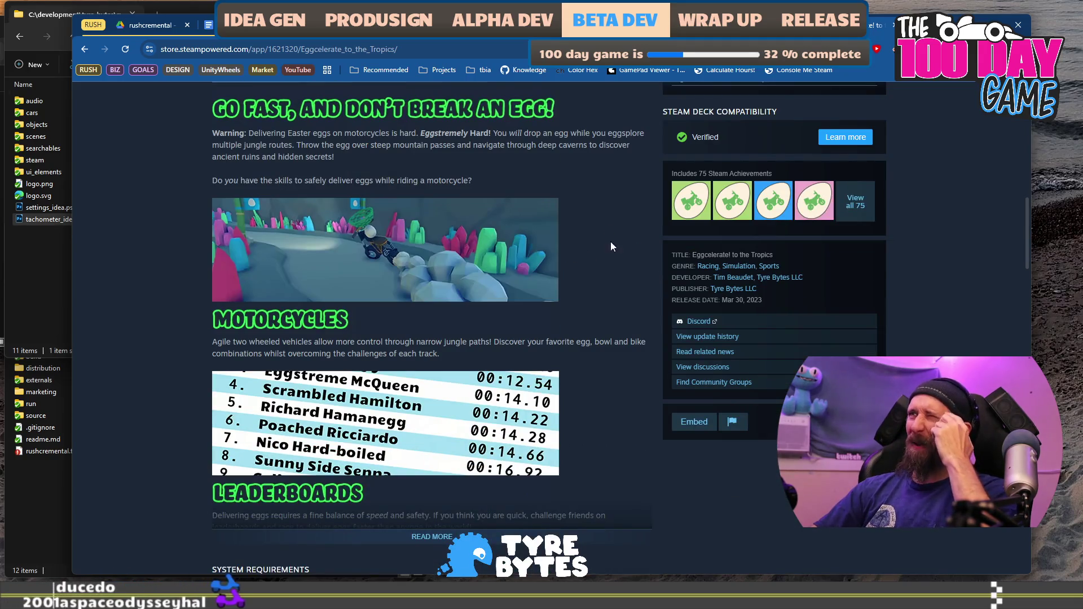
pyautogui.scroll(-4, 623, 279)
pyautogui.click(435, 312)
pyautogui.scroll(-6, 607, 324)
pyautogui.scroll(12, 614, 360)
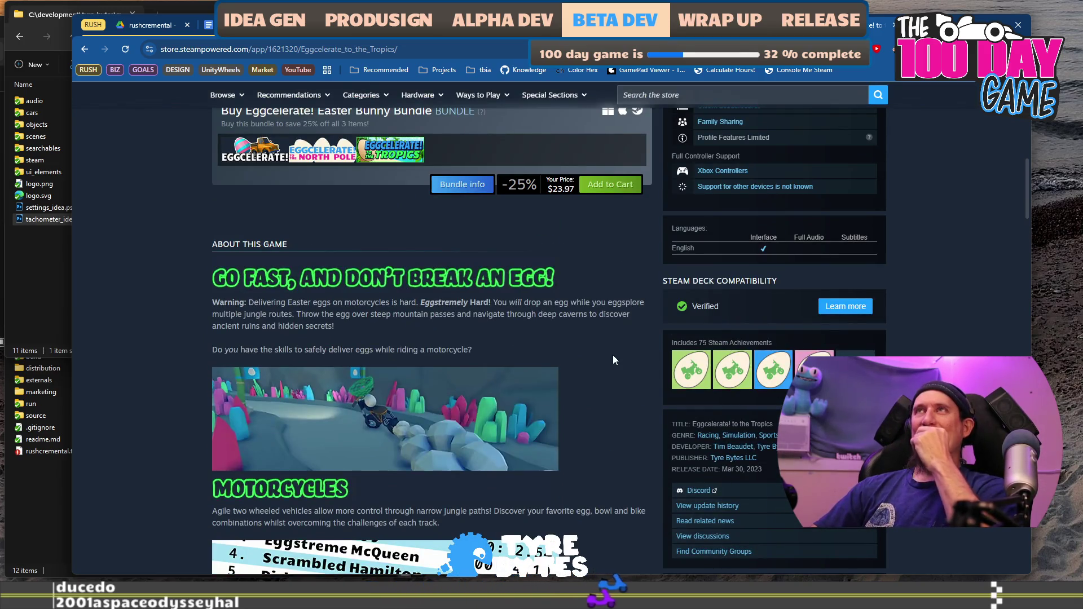
pyautogui.scroll(-4, 613, 357)
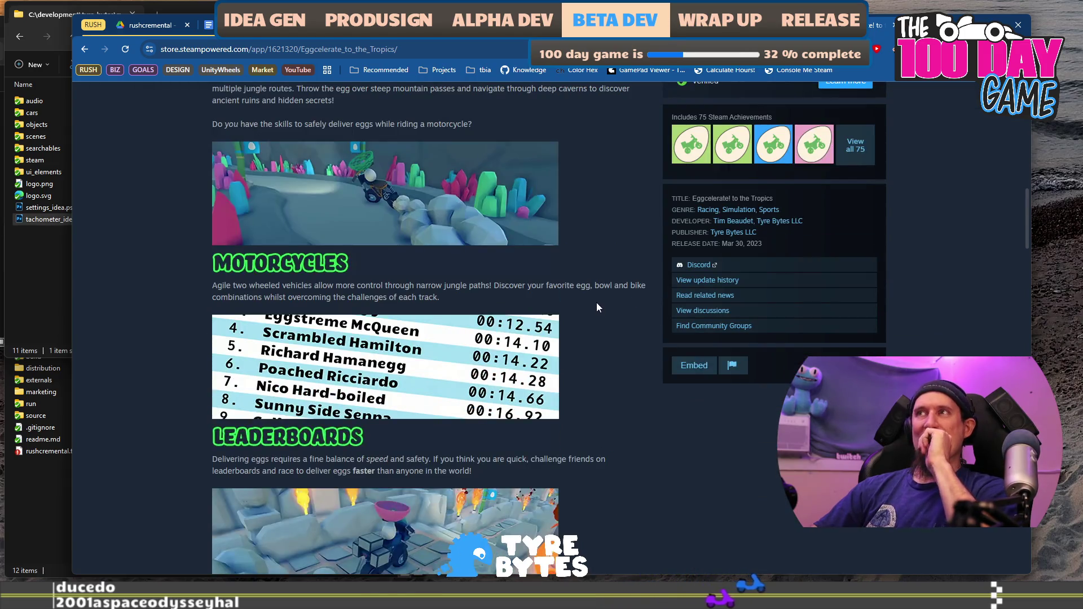
pyautogui.scroll(-3, 597, 308)
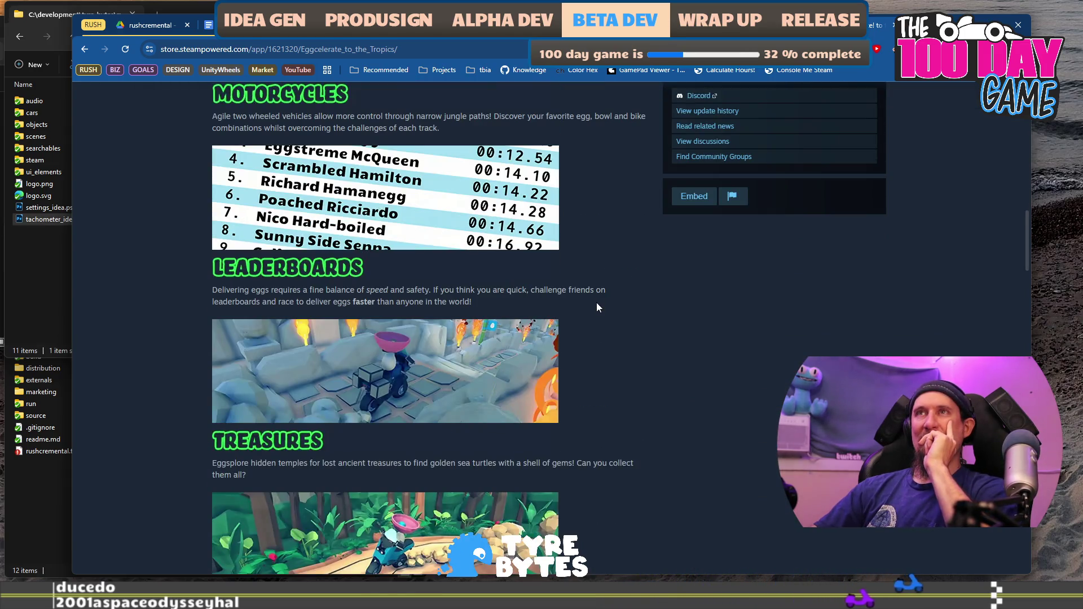
pyautogui.scroll(-1, 598, 308)
pyautogui.scroll(-3, 598, 307)
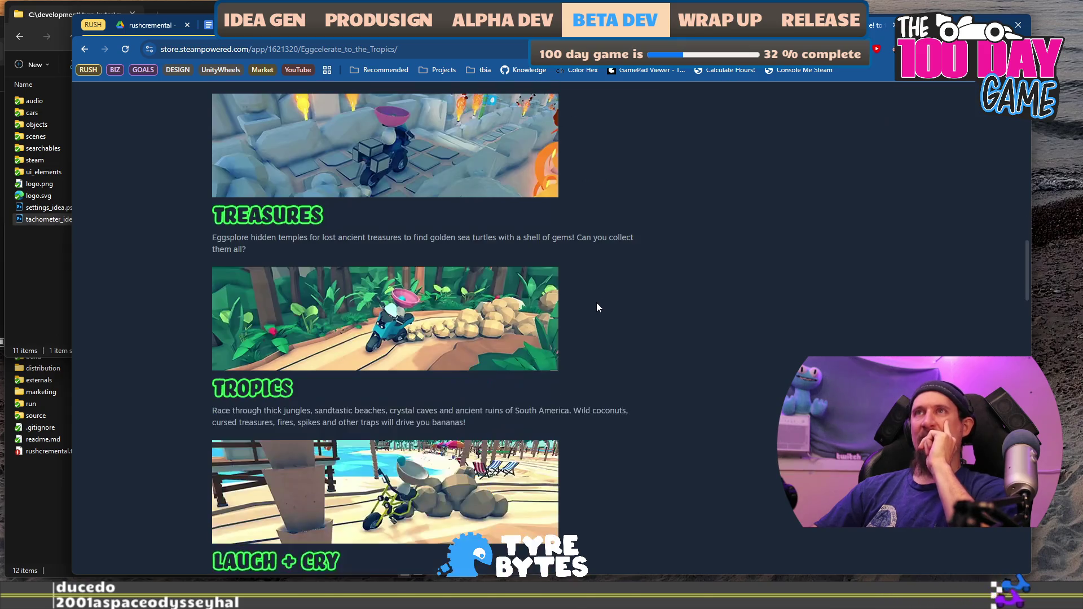
pyautogui.scroll(-4, 599, 308)
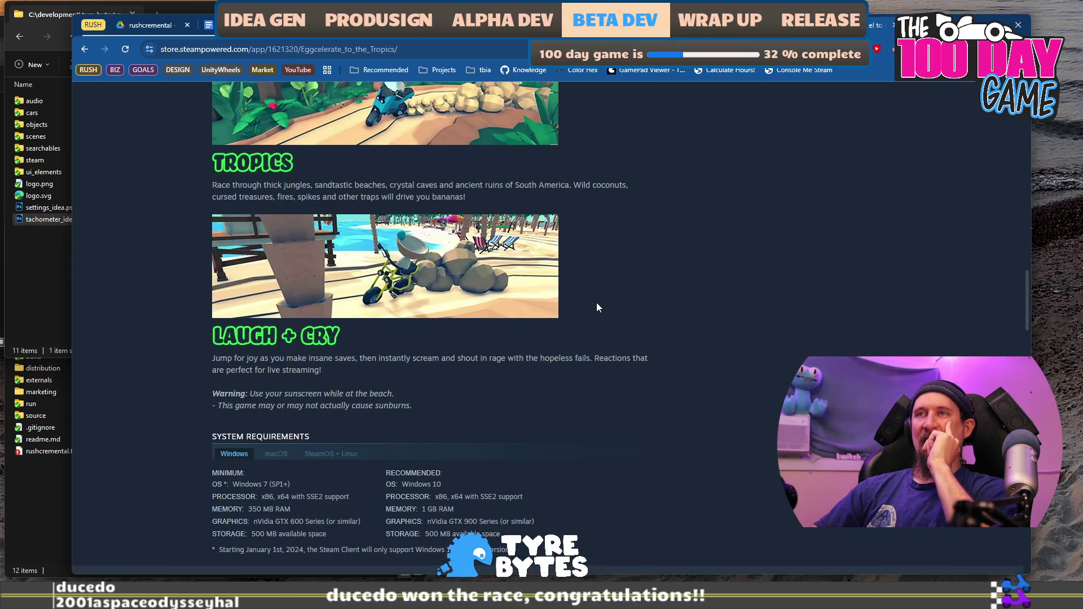
pyautogui.scroll(10, 597, 307)
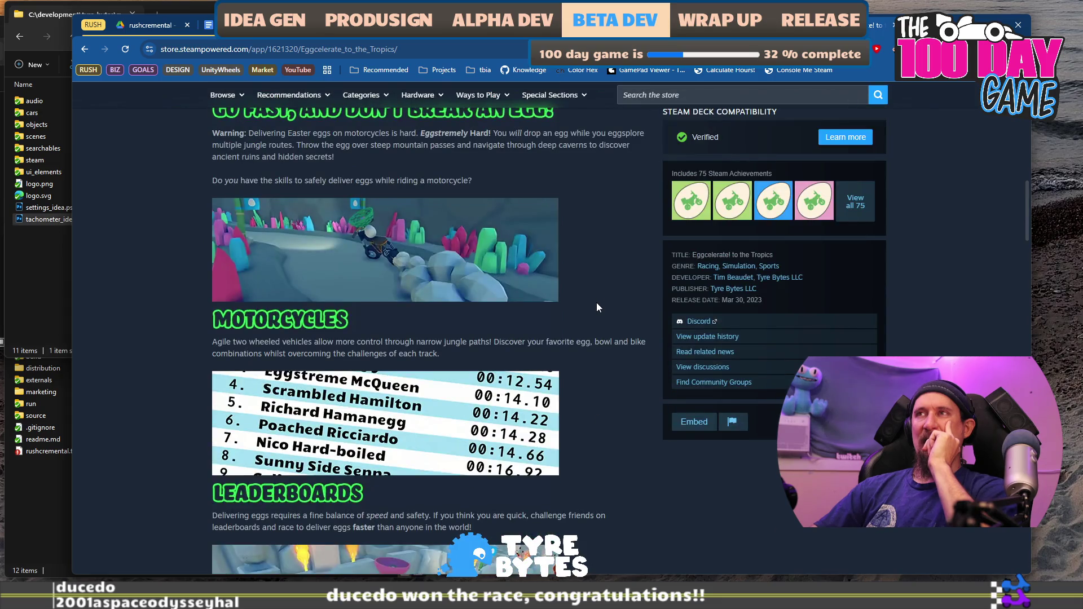
pyautogui.scroll(3, 597, 304)
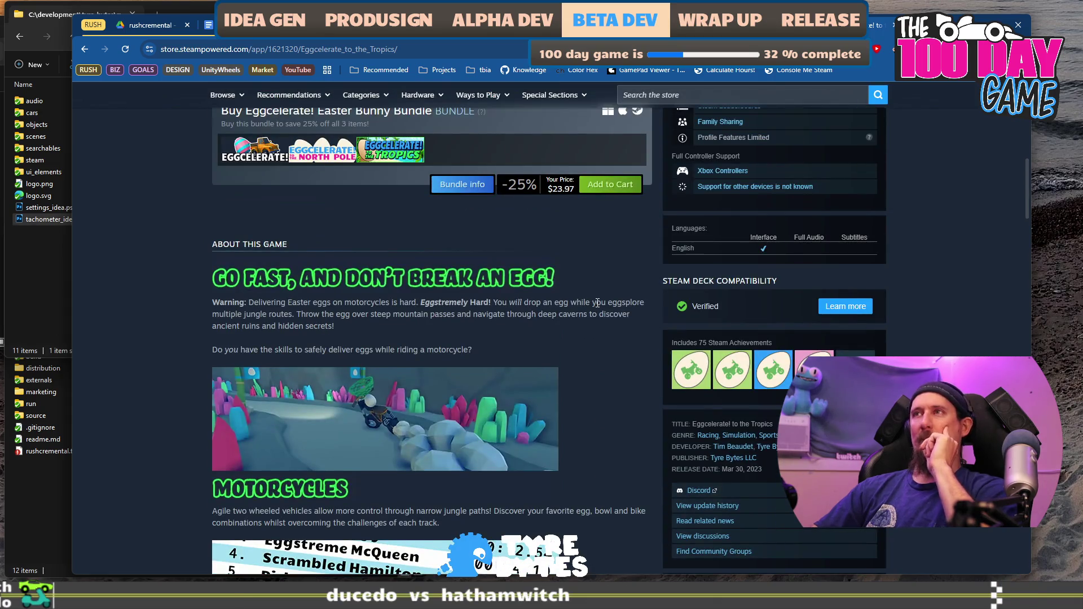
pyautogui.scroll(-2, 597, 302)
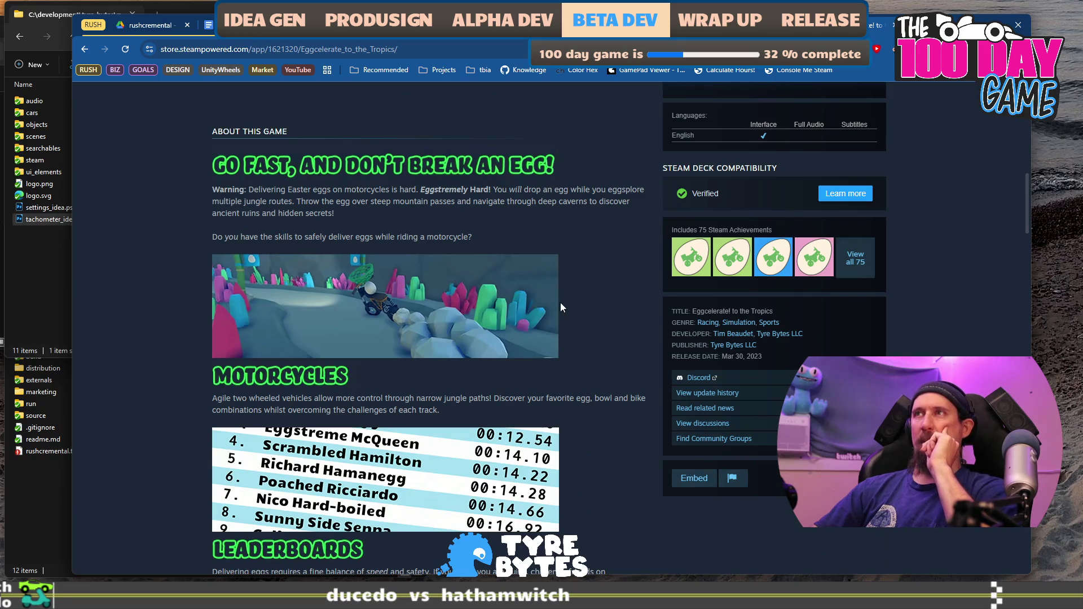
pyautogui.scroll(-6, 654, 339)
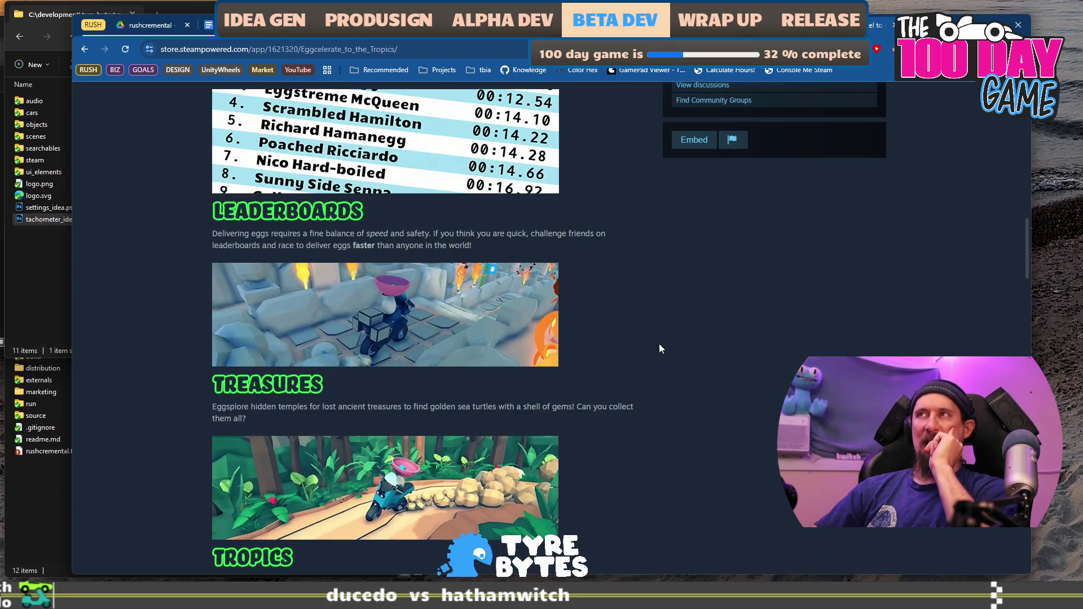
pyautogui.scroll(-7, 660, 345)
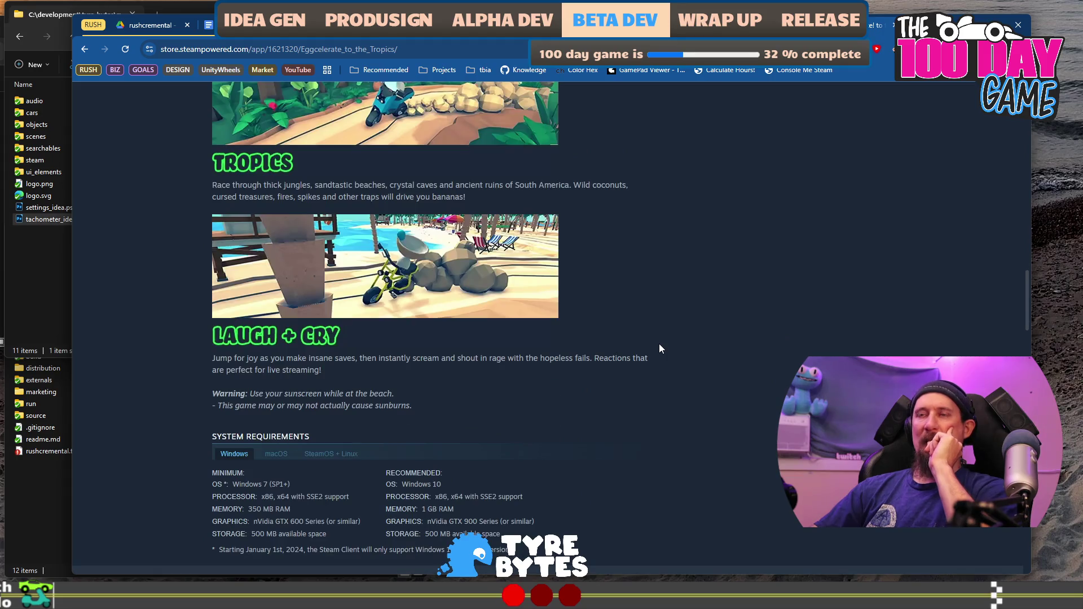
pyautogui.scroll(-2, 661, 348)
pyautogui.scroll(-1, 662, 349)
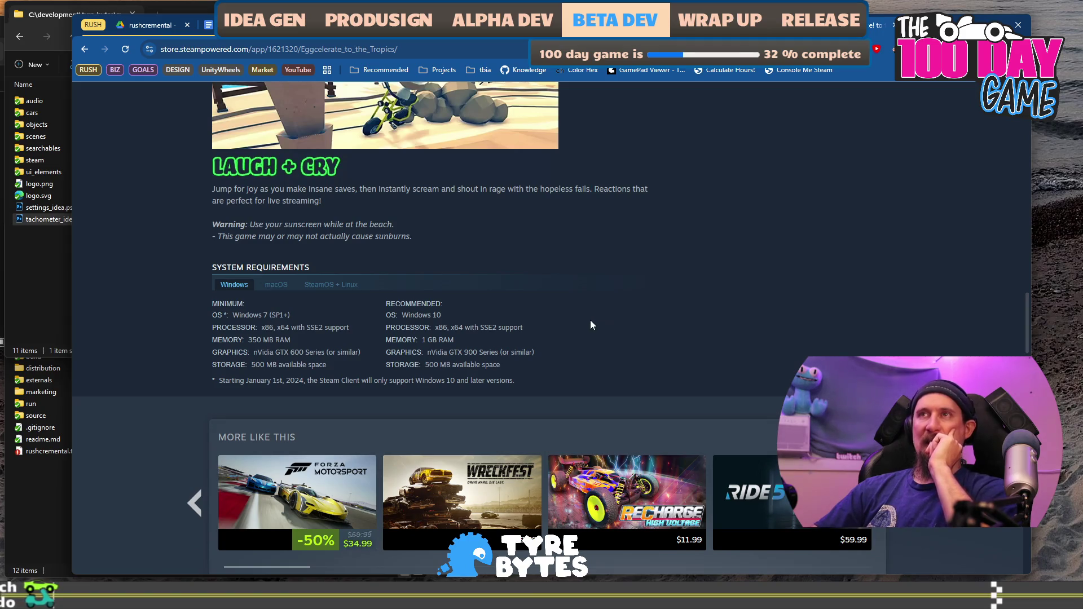
# Compare the Windows, macOS and SteamOS + Linux system requirements.
pyautogui.click(328, 285)
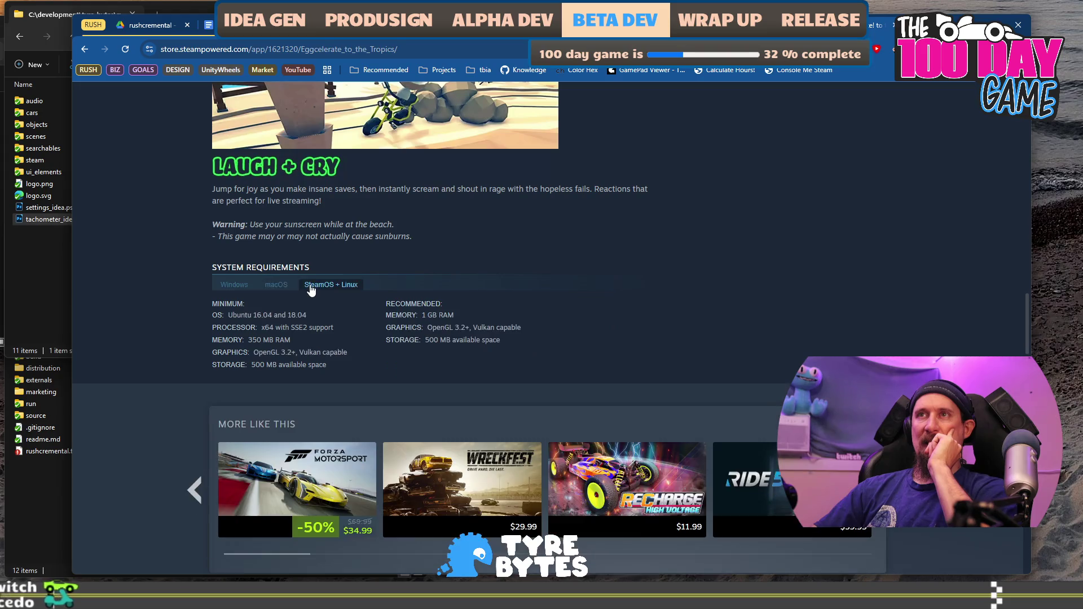
pyautogui.click(240, 285)
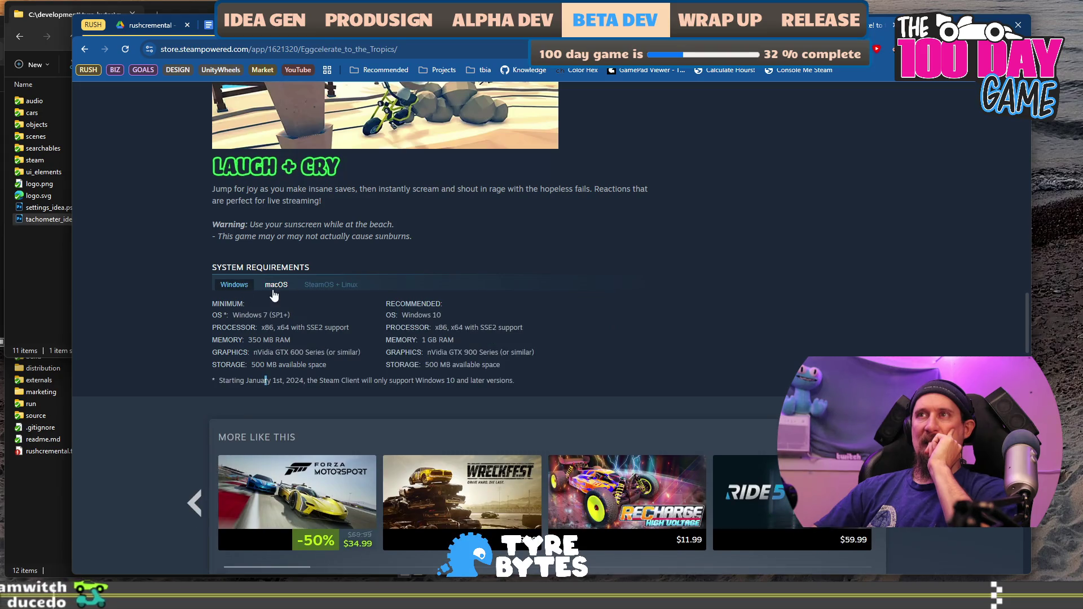
pyautogui.click(324, 285)
pyautogui.click(236, 285)
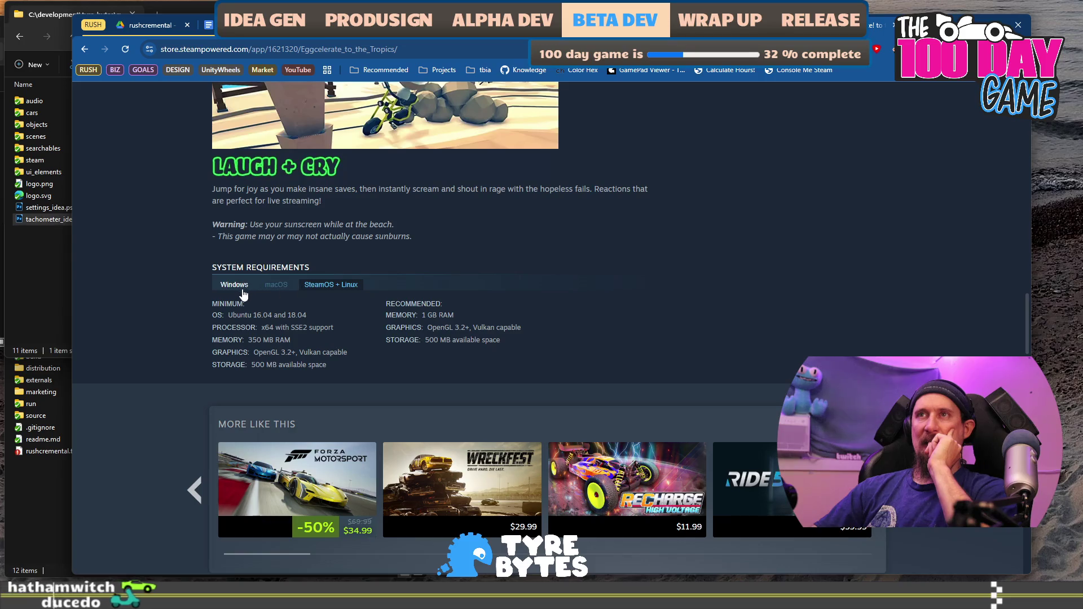
pyautogui.click(277, 286)
pyautogui.click(321, 286)
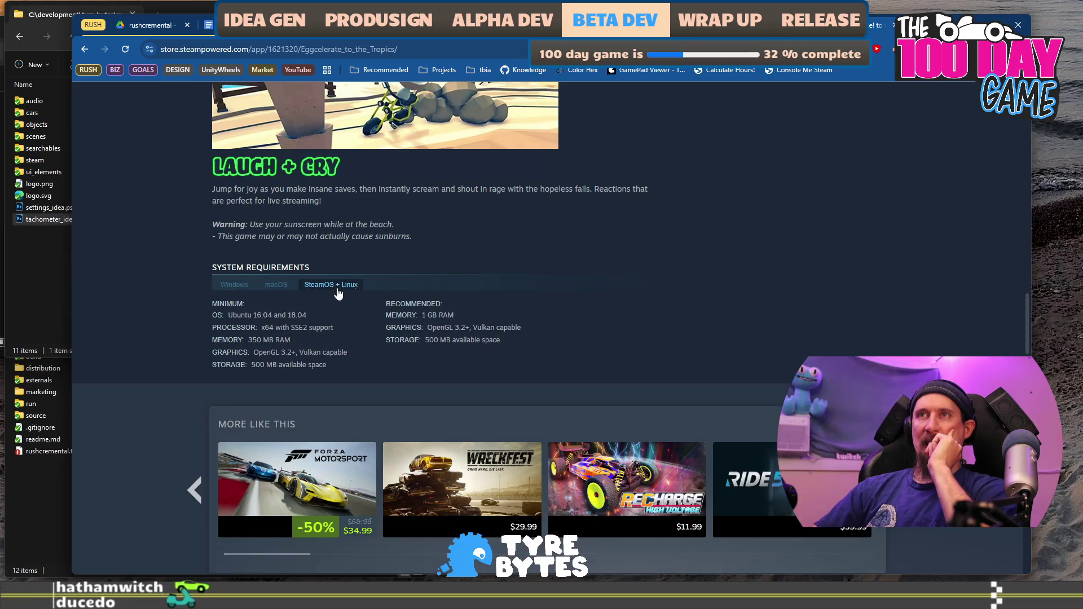
# Go back to the original Eggcelerate! page with Very Positive (62) reviews.
pyautogui.scroll(-9, 734, 259)
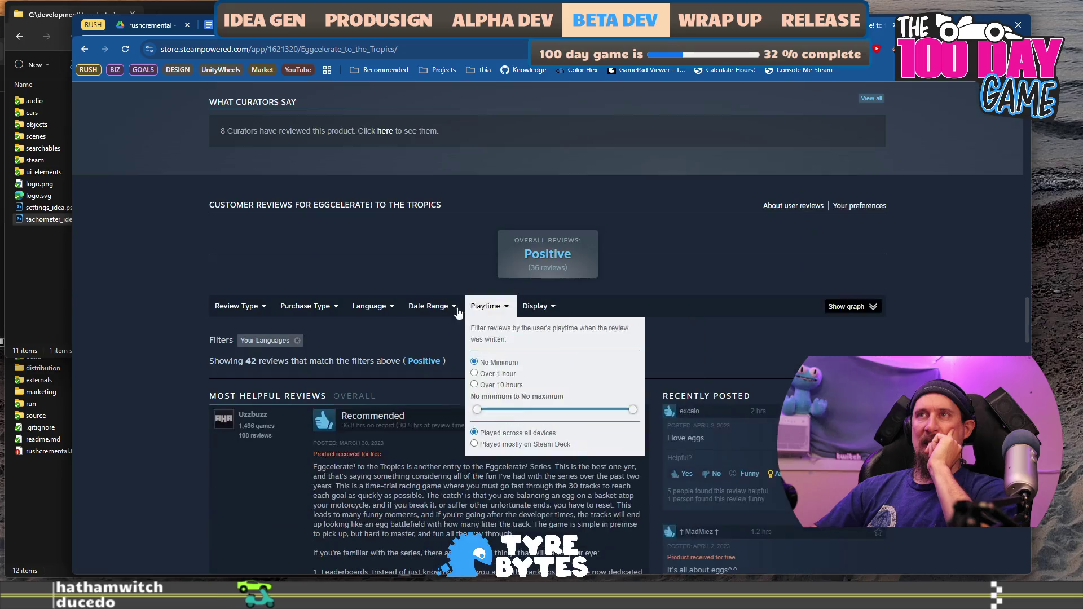
pyautogui.moveTo(227, 305)
pyautogui.moveTo(547, 255)
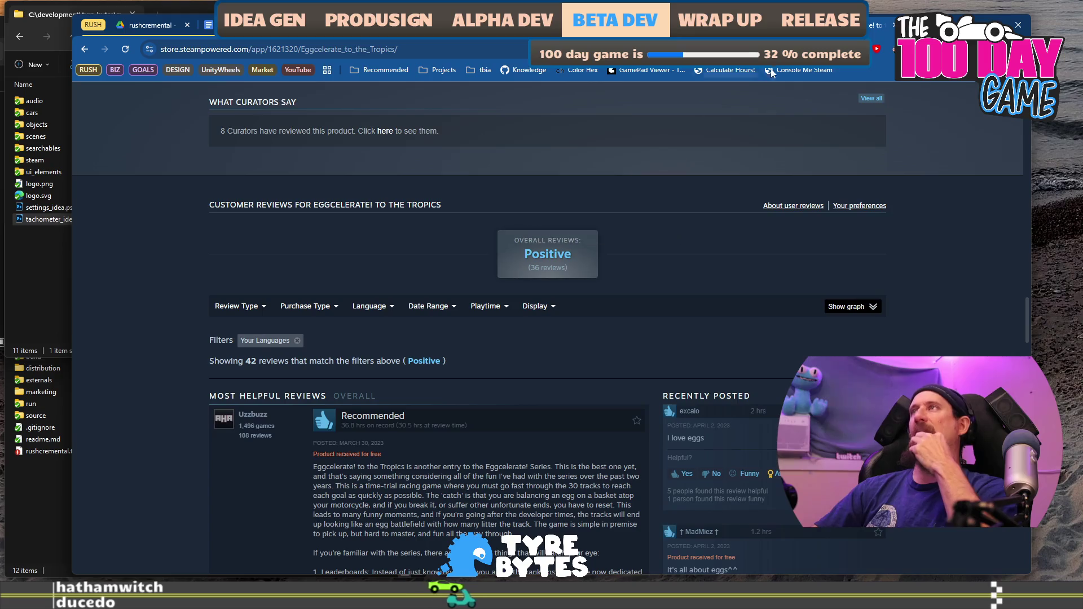
pyautogui.hotkey('alt', 'Left')
pyautogui.scroll(7, 913, 293)
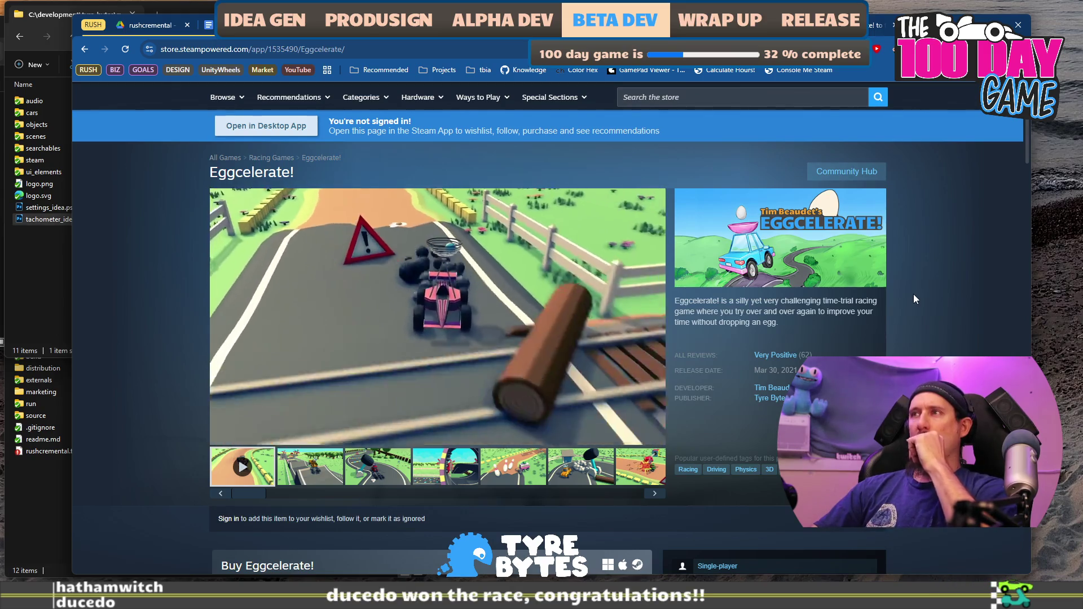
# Skim the Eggcelerate! About This Game text, then return to the marketing_campaign_rushcremental doc.
pyautogui.scroll(-7, 902, 296)
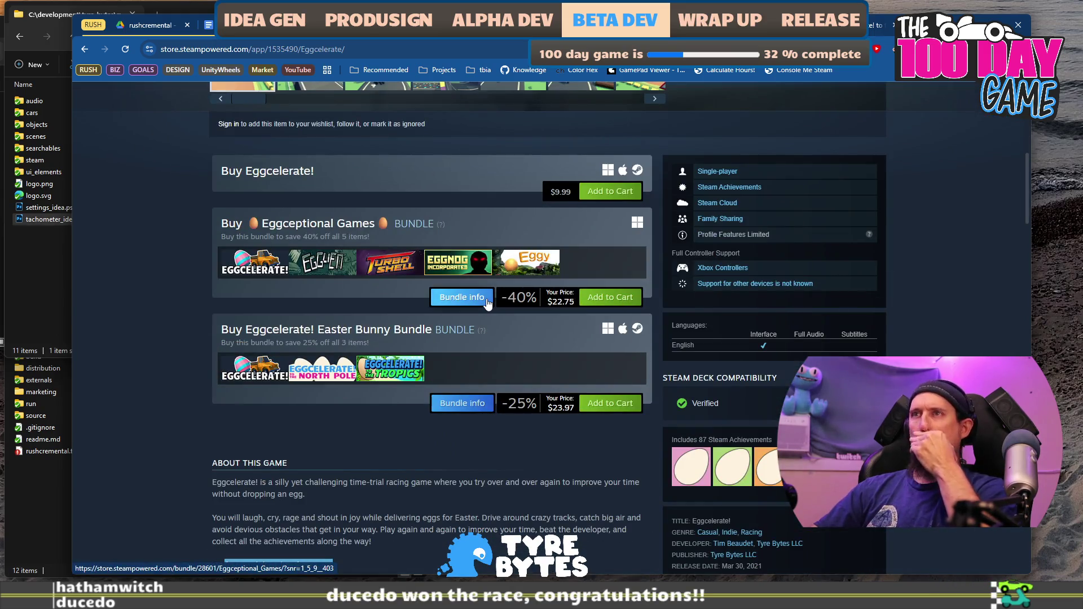
pyautogui.scroll(-6, 478, 307)
pyautogui.scroll(-1, 477, 311)
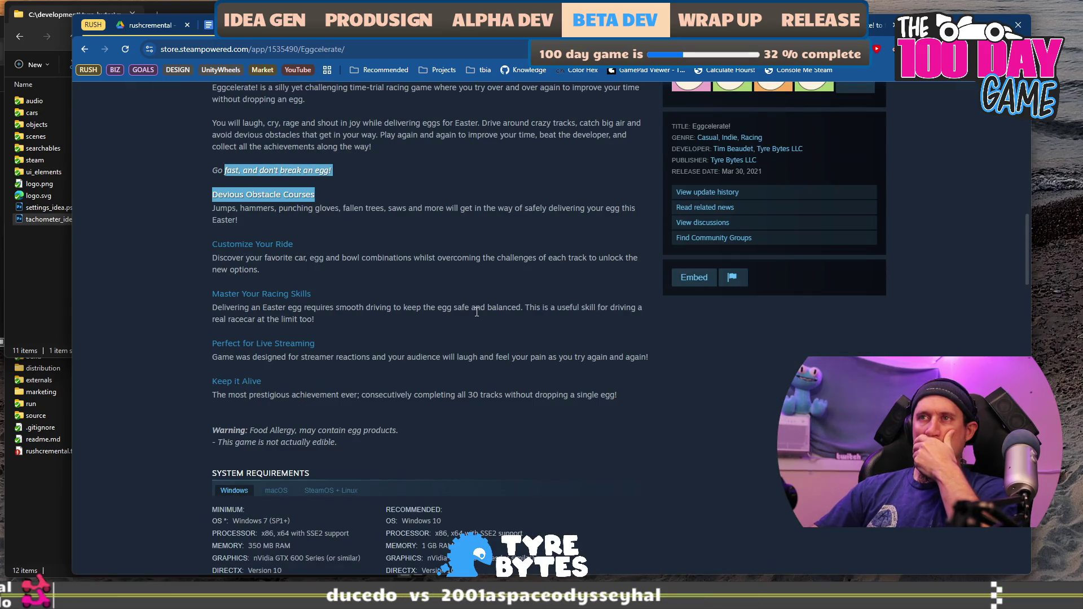
pyautogui.scroll(3, 477, 312)
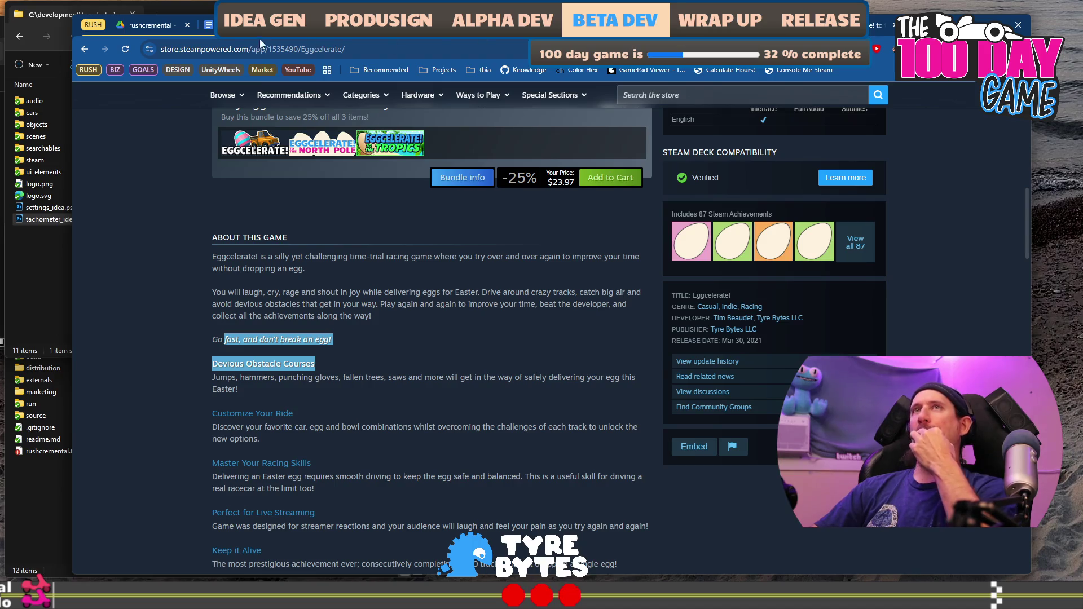
pyautogui.hotkey('ctrl', 'shift', 'Tab')
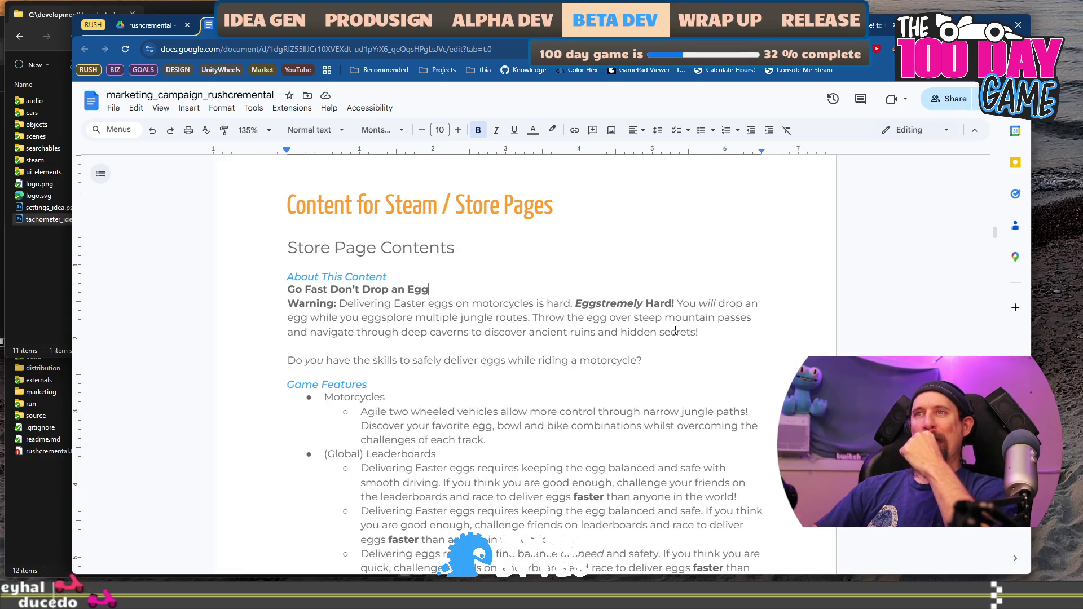
# Look over the doc's Store Page Contents section, then return to the Eggcelerate! Steam tab.
pyautogui.scroll(-1, 673, 329)
pyautogui.scroll(-15, 673, 329)
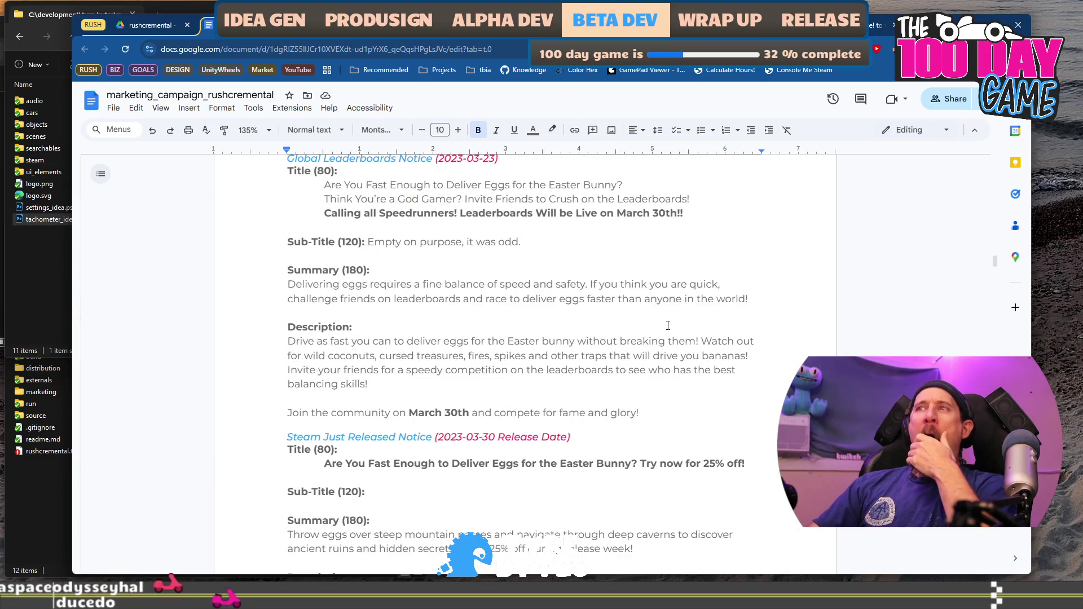
pyautogui.scroll(10, 668, 326)
pyautogui.scroll(4, 669, 326)
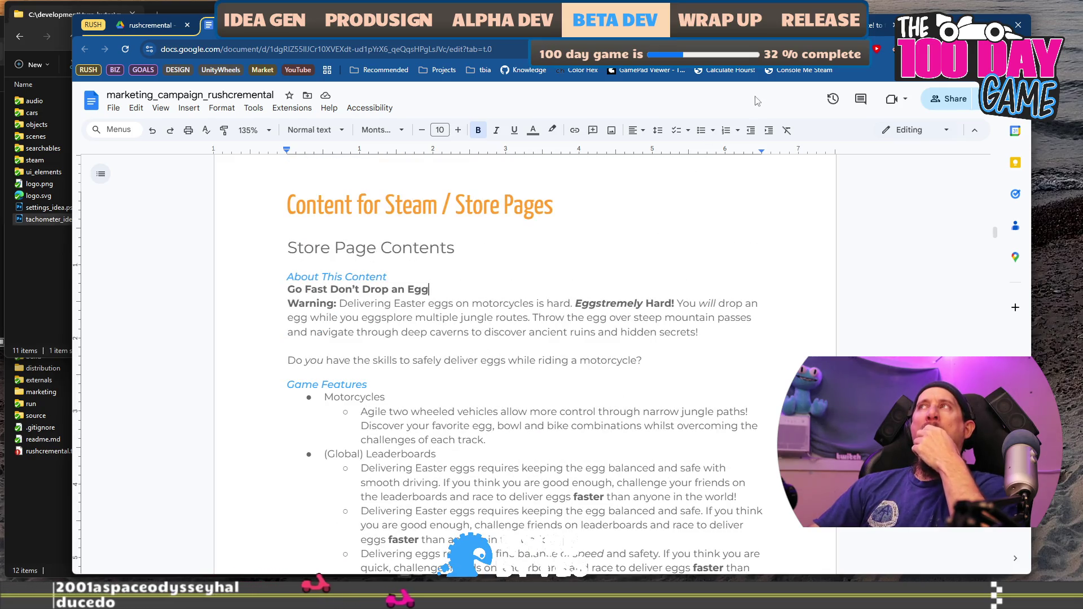
pyautogui.hotkey('ctrl', 'Tab')
pyautogui.scroll(10, 886, 337)
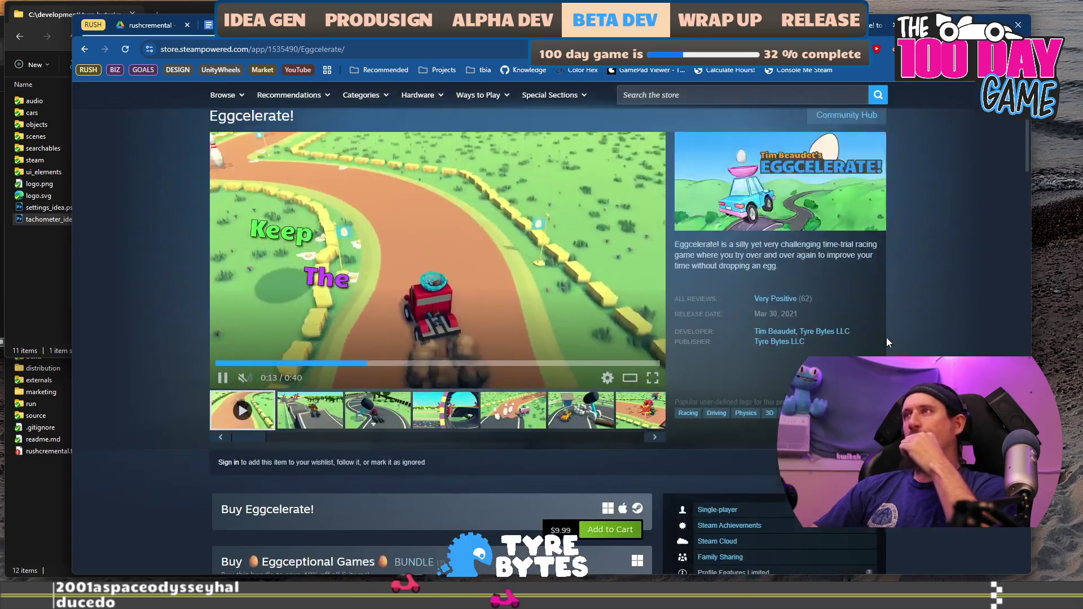
# Copy the Eggcelerate! short description about not dropping an egg, then return to the campaign doc.
pyautogui.moveTo(805, 326); pyautogui.dragTo(678, 300)
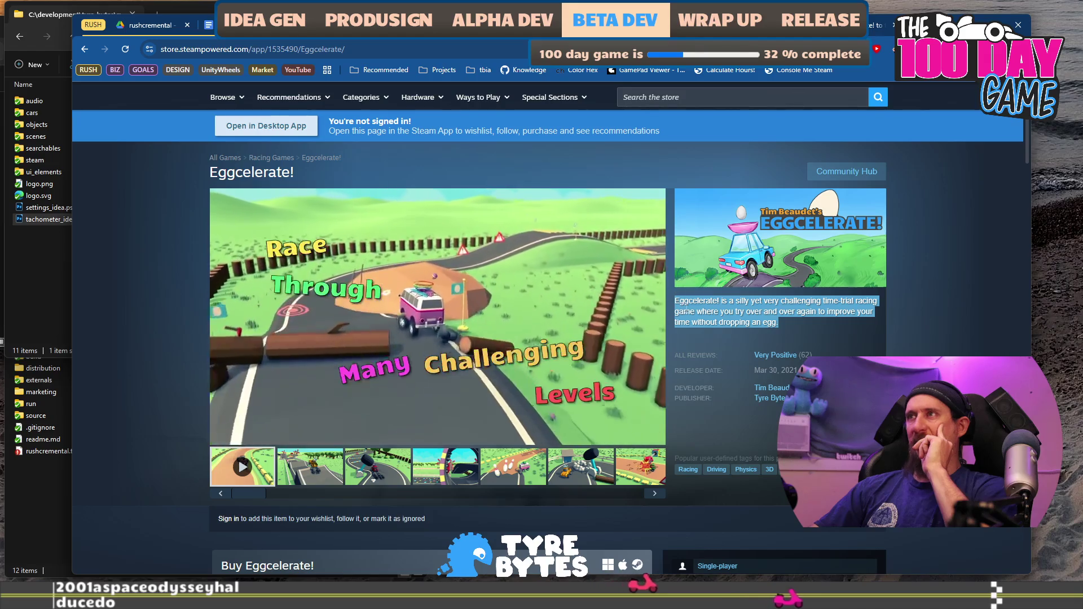
pyautogui.rightClick(693, 319)
pyautogui.click(706, 324)
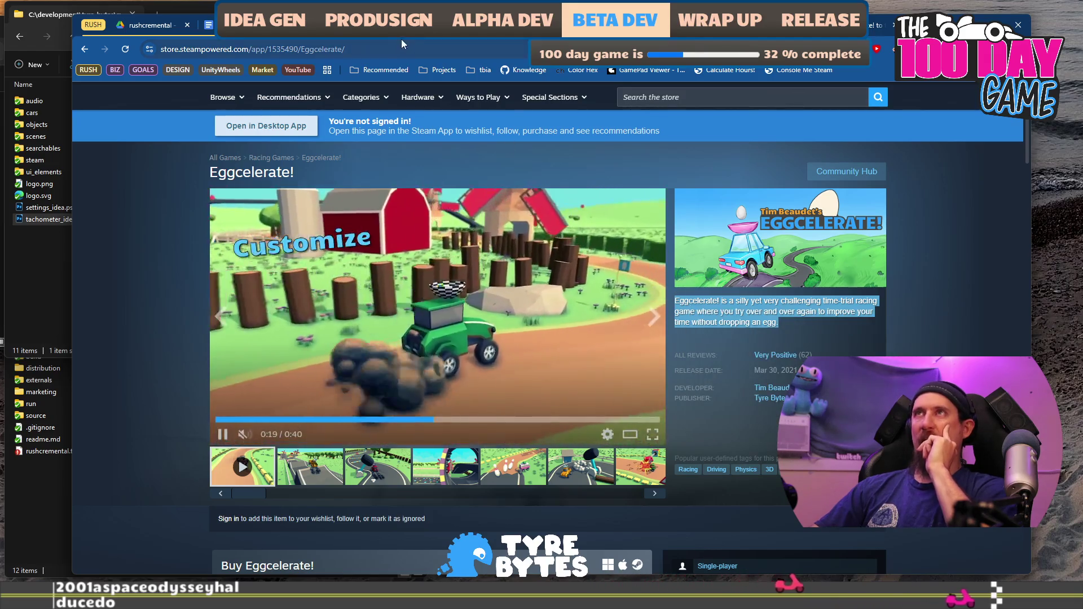
pyautogui.hotkey('ctrl', 'shift', 'Tab')
pyautogui.hotkey('ctrl', 'shift', 'Tab')
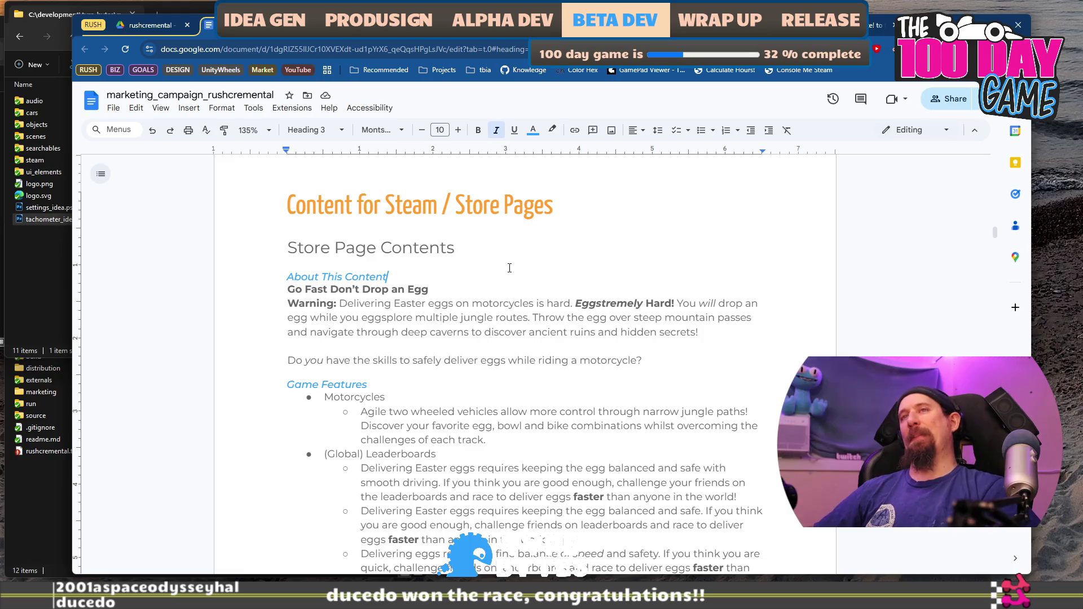
# Insert a 'Short Description' heading line above About This Content.
pyautogui.press('Return')
pyautogui.press('BackSpace')
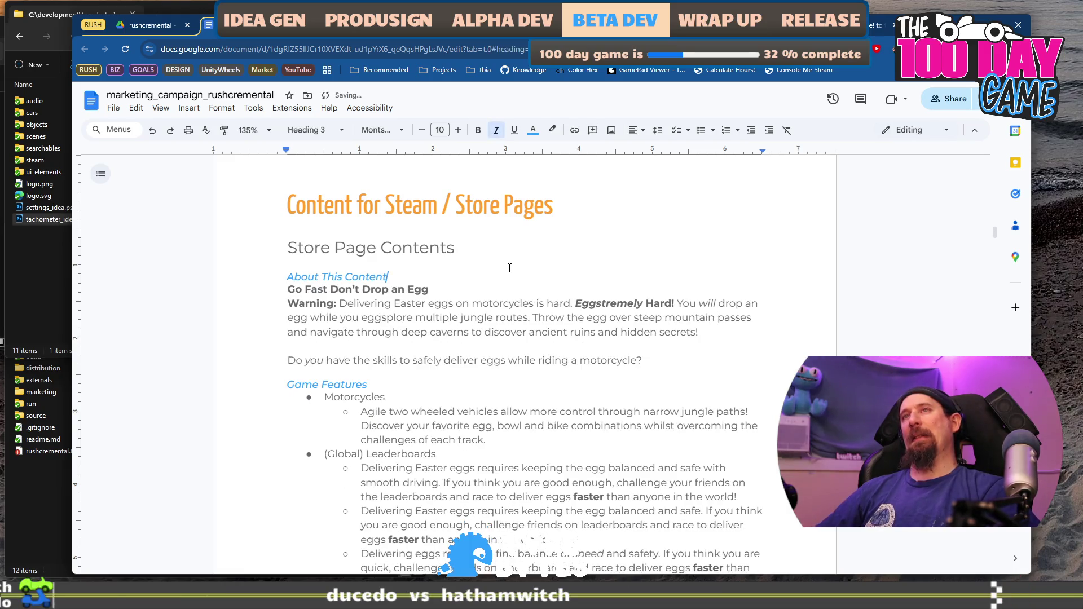
pyautogui.press('Return')
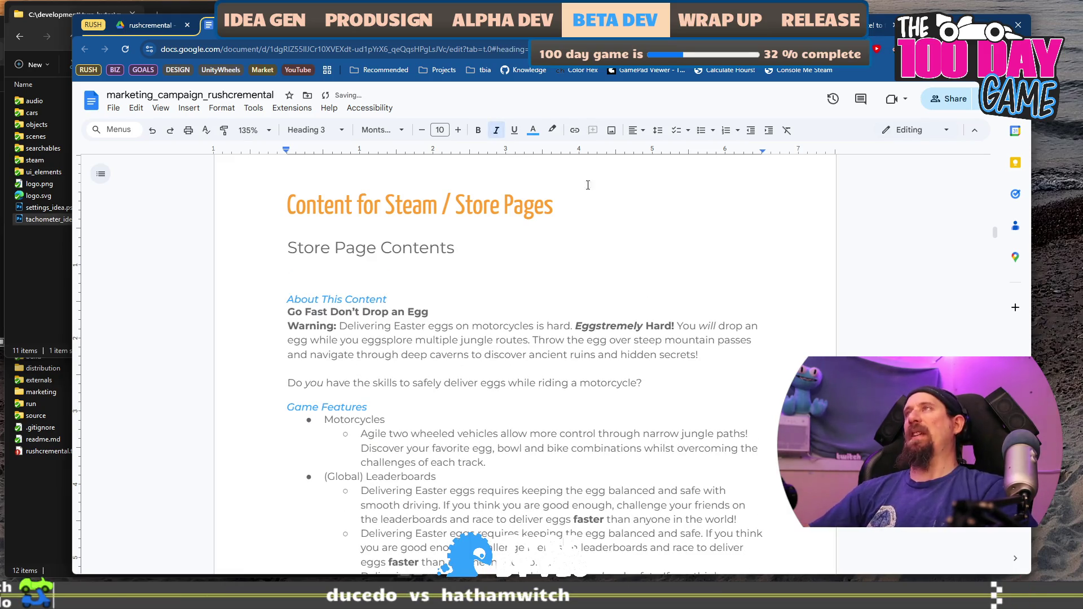
pyautogui.hotkey('ctrl', 'Tab')
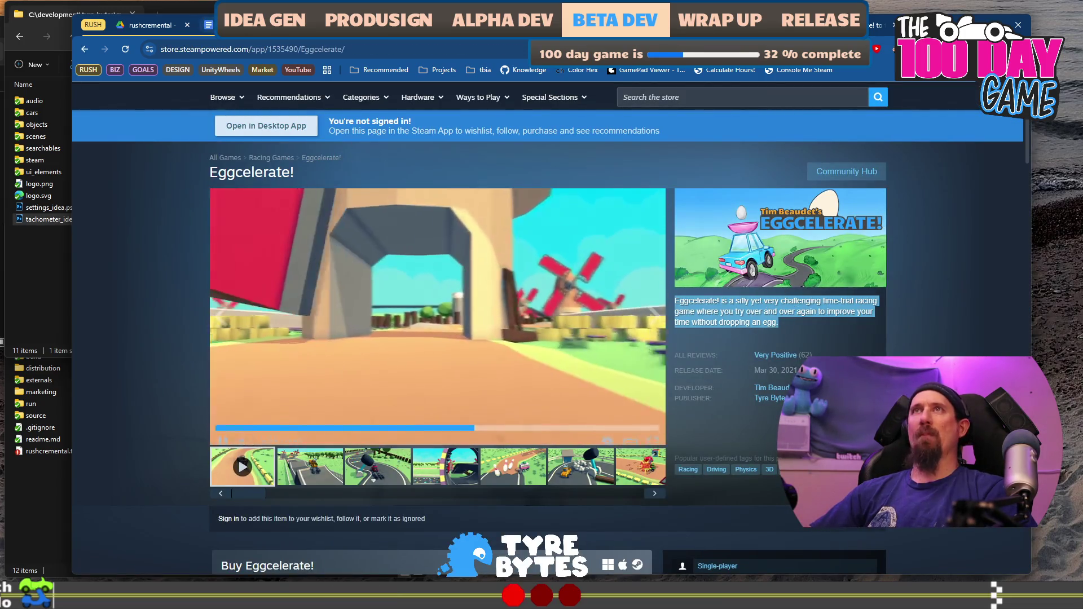
pyautogui.hotkey('ctrl', 'shift', 'Tab')
pyautogui.write('Short D')
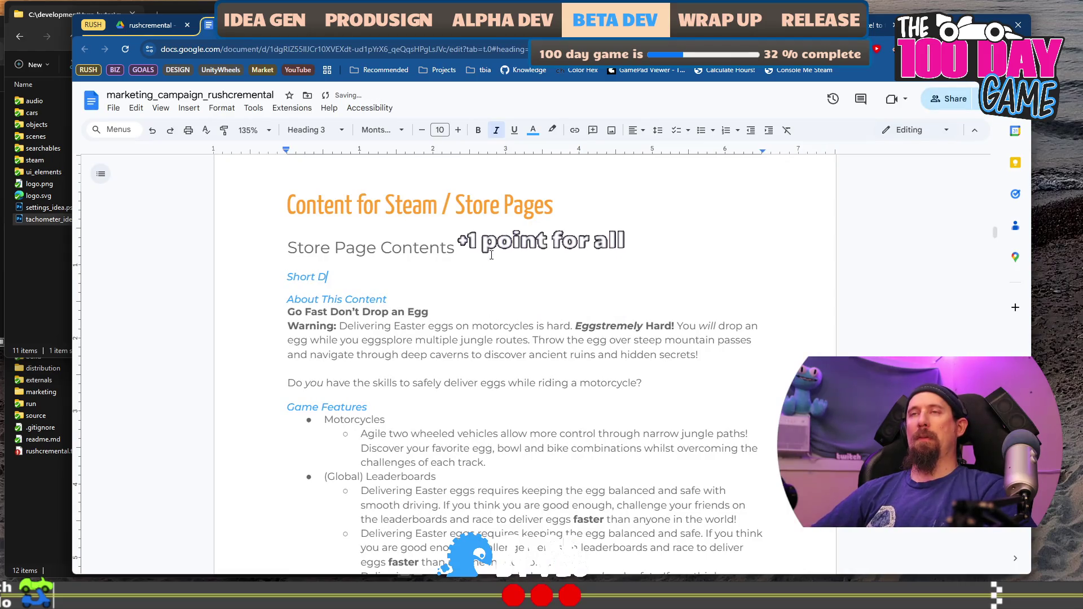
pyautogui.write('escription')
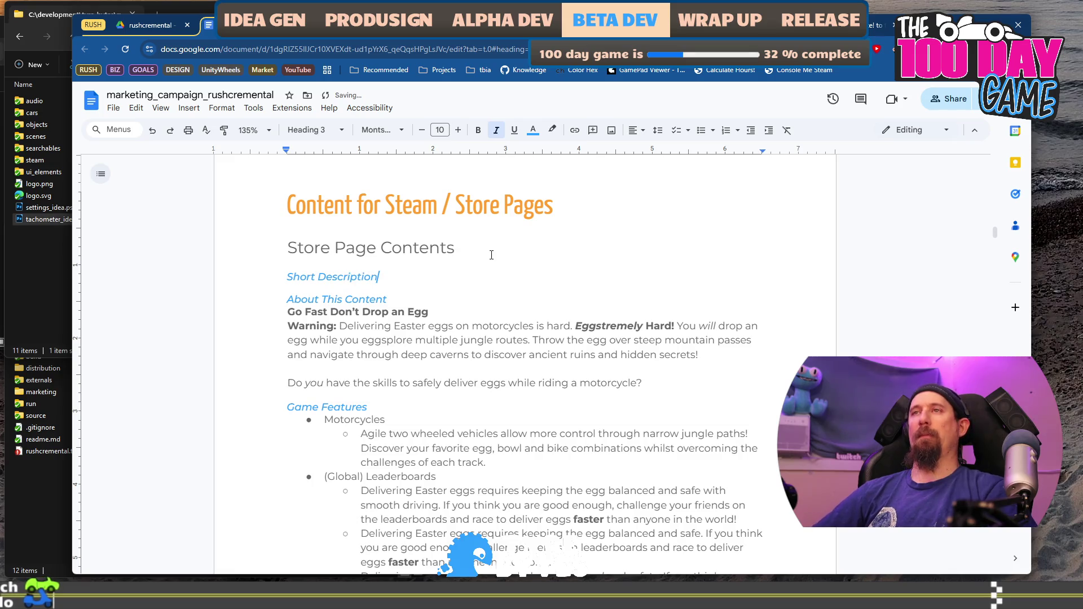
# Paste the Eggcelerate! blurb below the heading without formatting, followed by a blank line.
pyautogui.press('Return')
pyautogui.hotkey('ctrl', 'v')
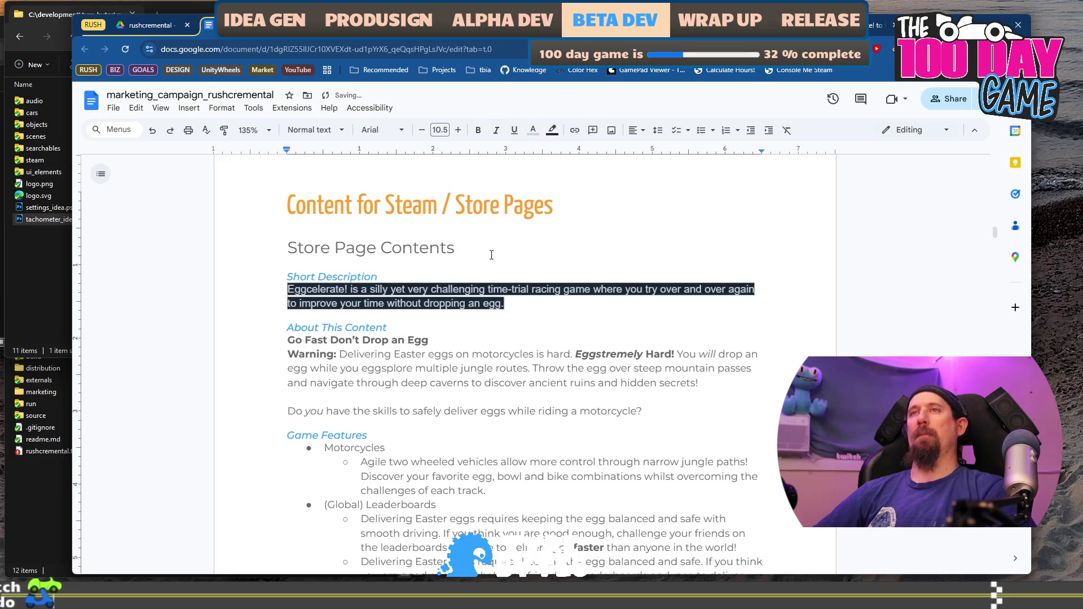
pyautogui.hotkey('ctrl', 'z')
pyautogui.hotkey('ctrl', 'shift', 'v')
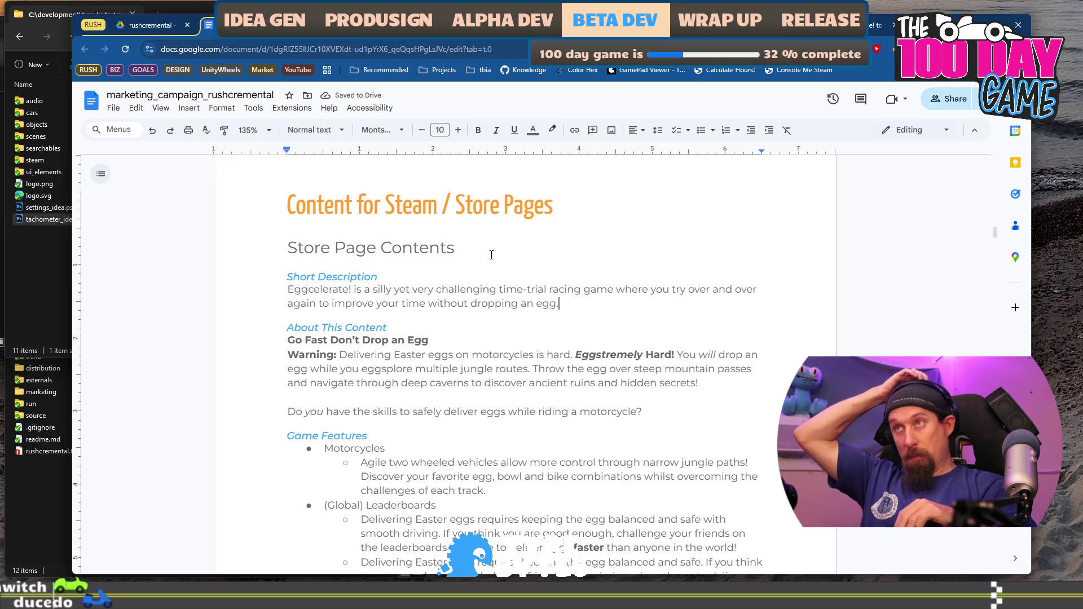
pyautogui.press('Return')
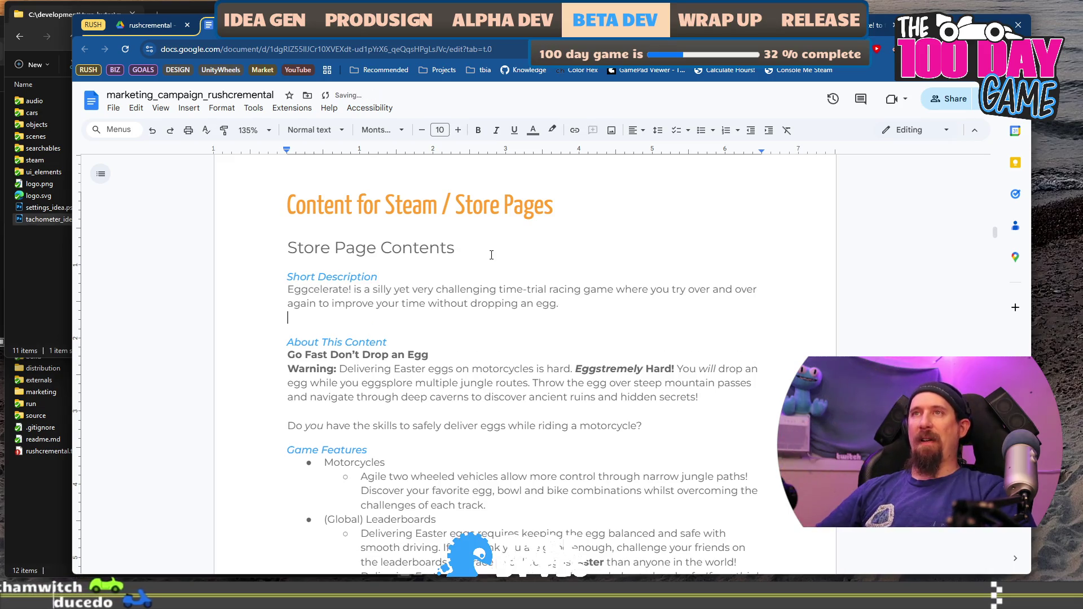
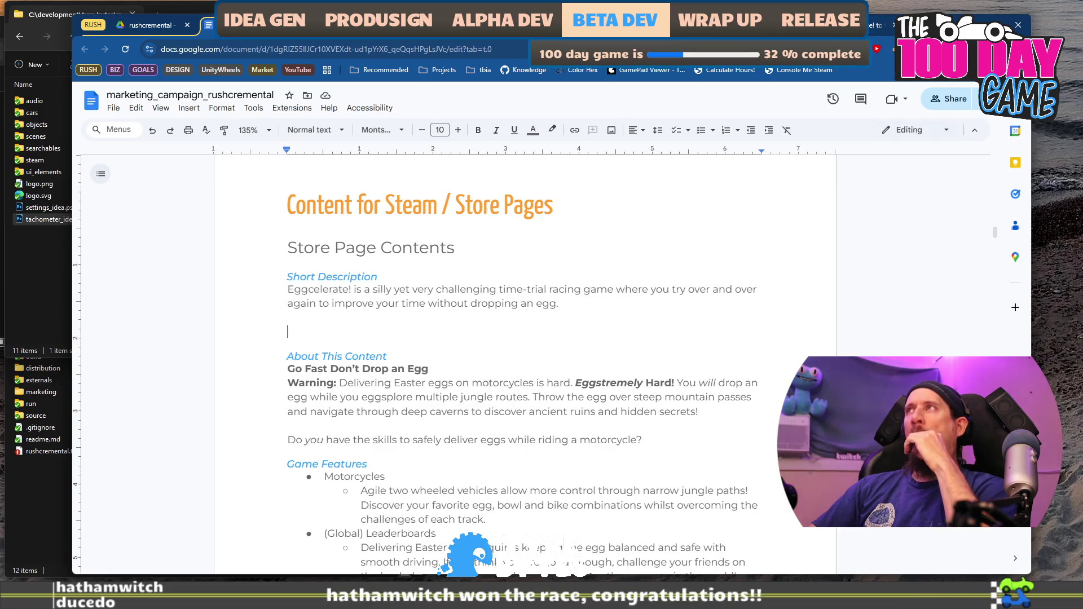
# Open the Keep on Mining Steam store page in a new tab.
pyautogui.hotkey('ctrl', 't')
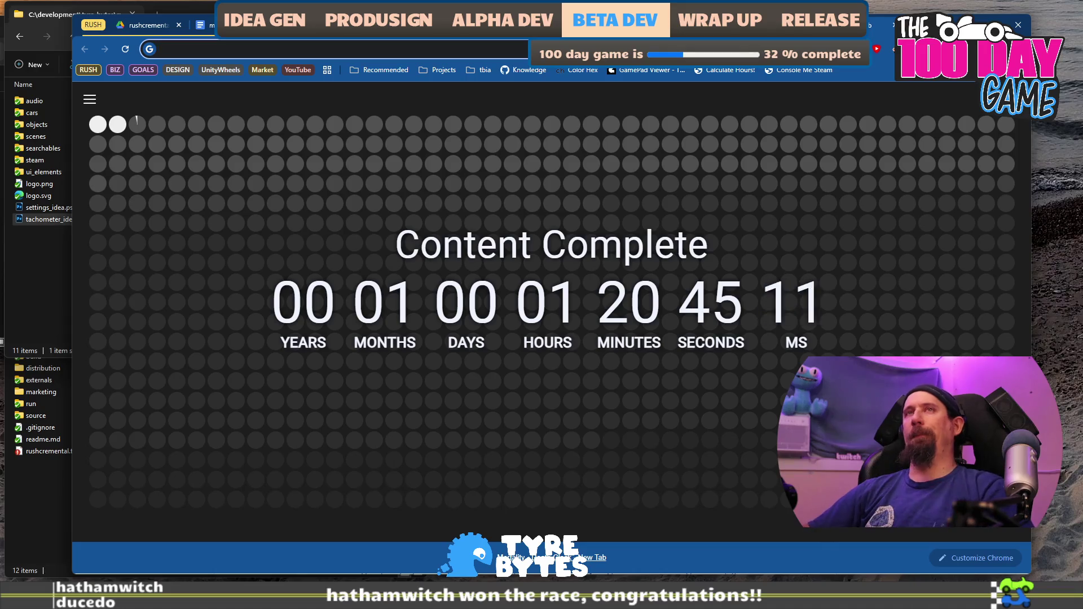
pyautogui.write('ke')
pyautogui.press('Down')
pyautogui.press('Down')
pyautogui.press('Down')
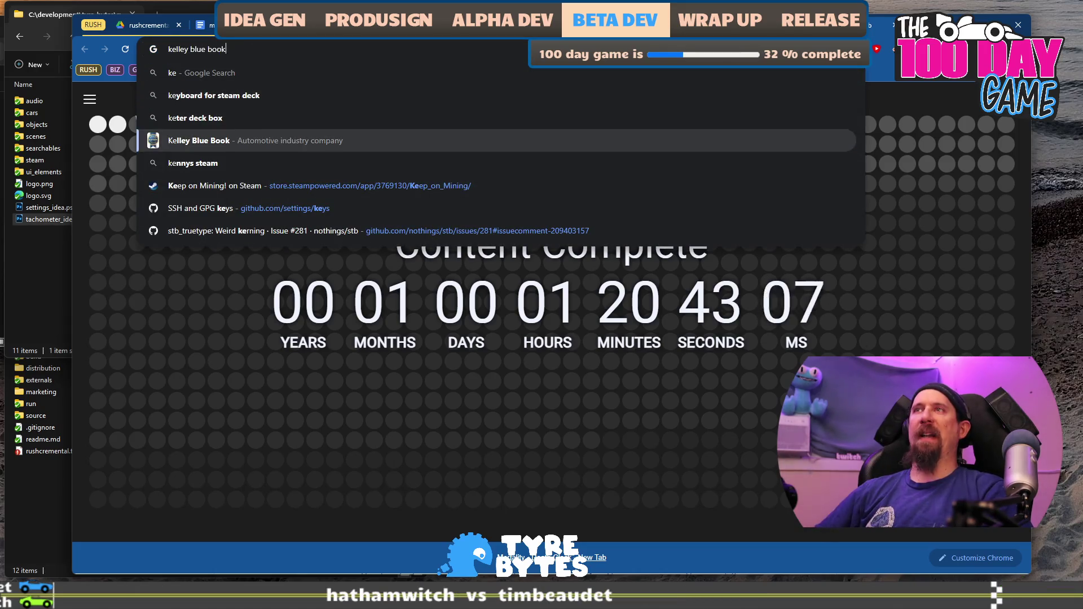
pyautogui.press('Return')
# Search Google for 'digseum steam' in a new tab and open Digseum's Steam page.
pyautogui.hotkey('ctrl', 't')
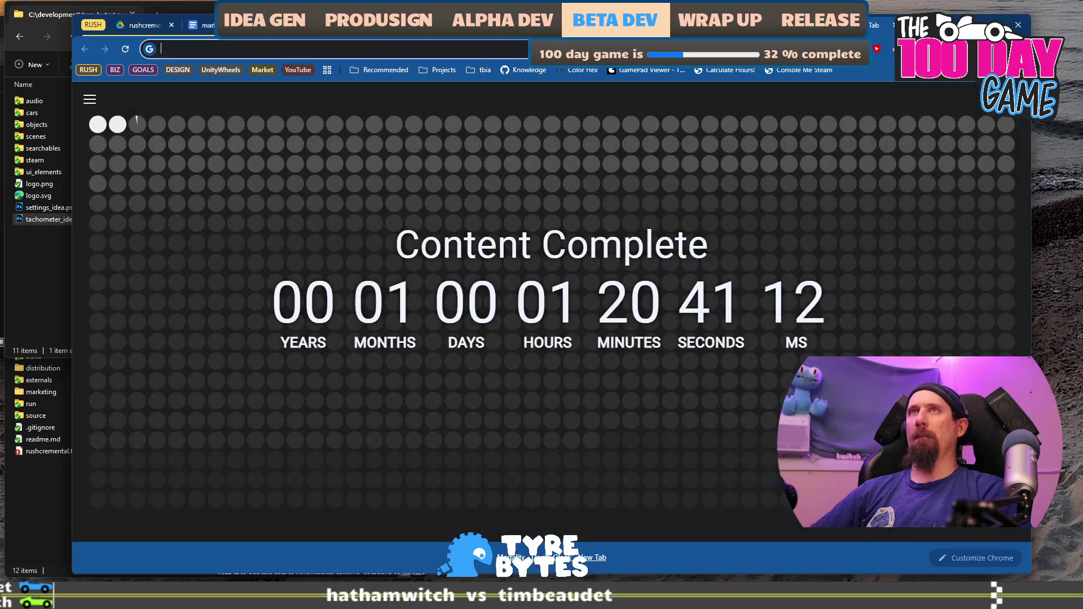
pyautogui.write('dig')
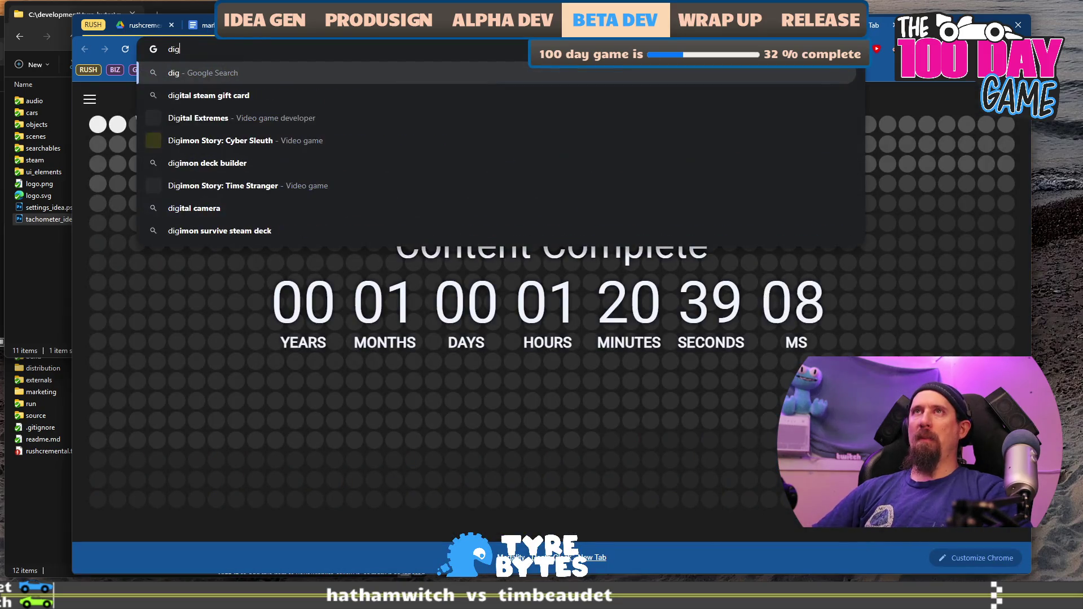
pyautogui.write('si')
pyautogui.press('BackSpace')
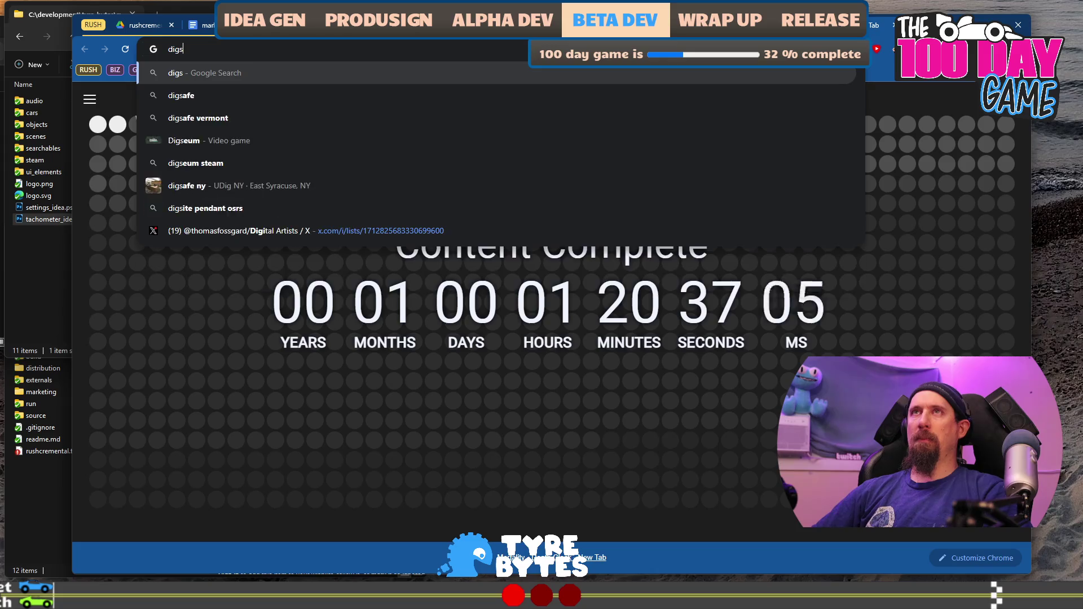
pyautogui.write('eum steam')
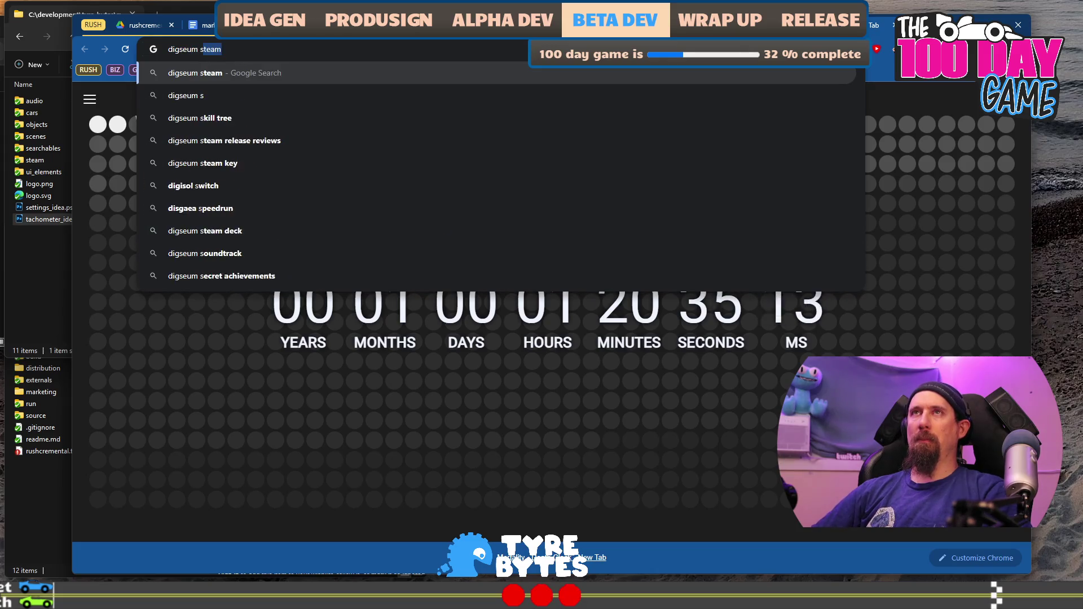
pyautogui.press('Return')
pyautogui.click(250, 206)
# Search Google for 'wizard tower' in another new tab.
pyautogui.hotkey('ctrl', 't')
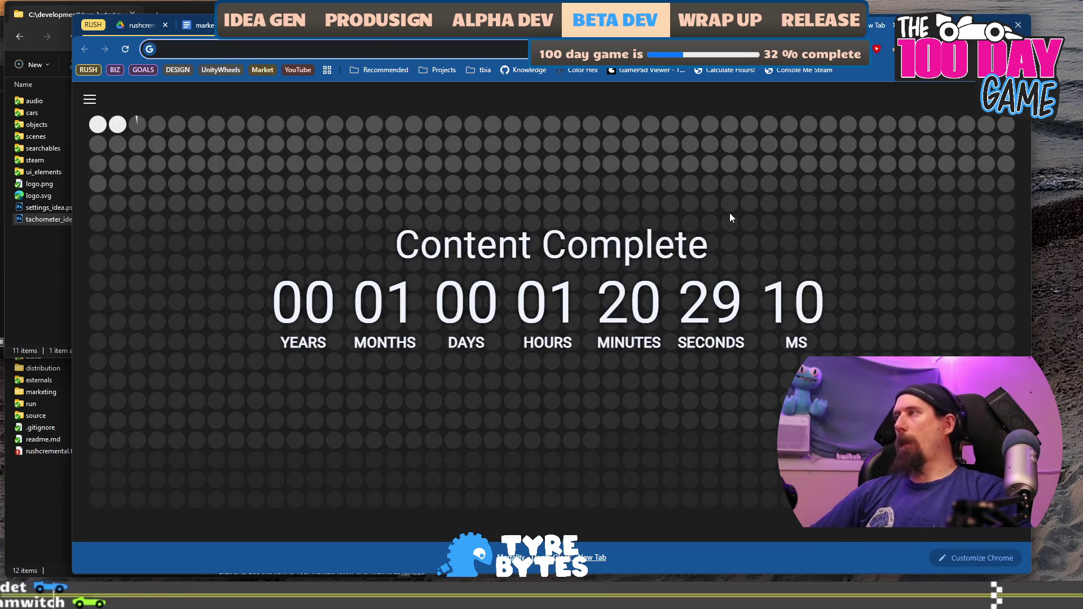
pyautogui.write('toweer')
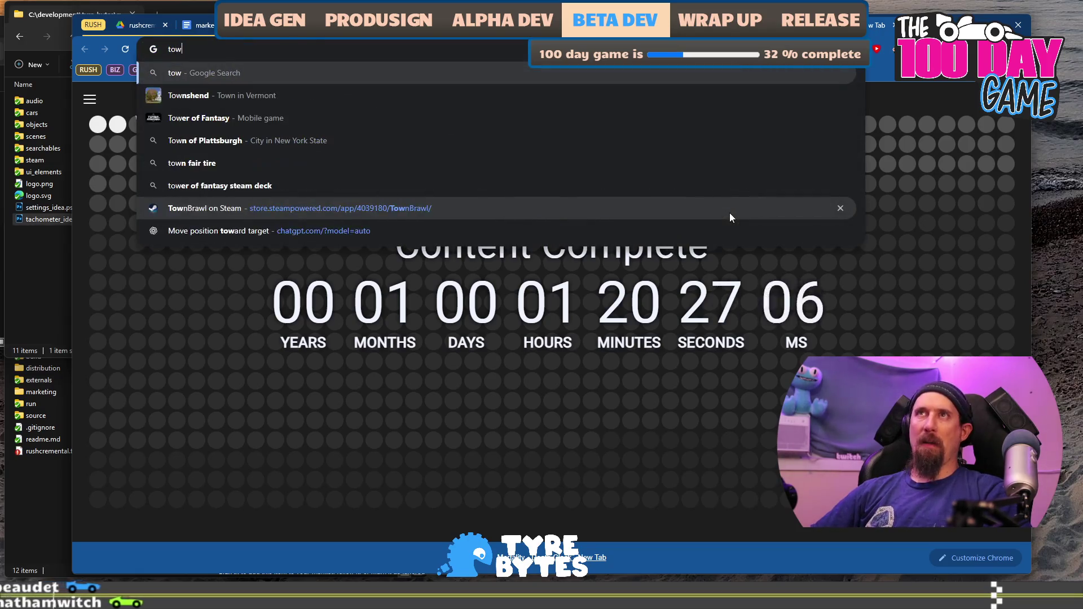
pyautogui.press('BackSpace')
pyautogui.press('BackSpace')
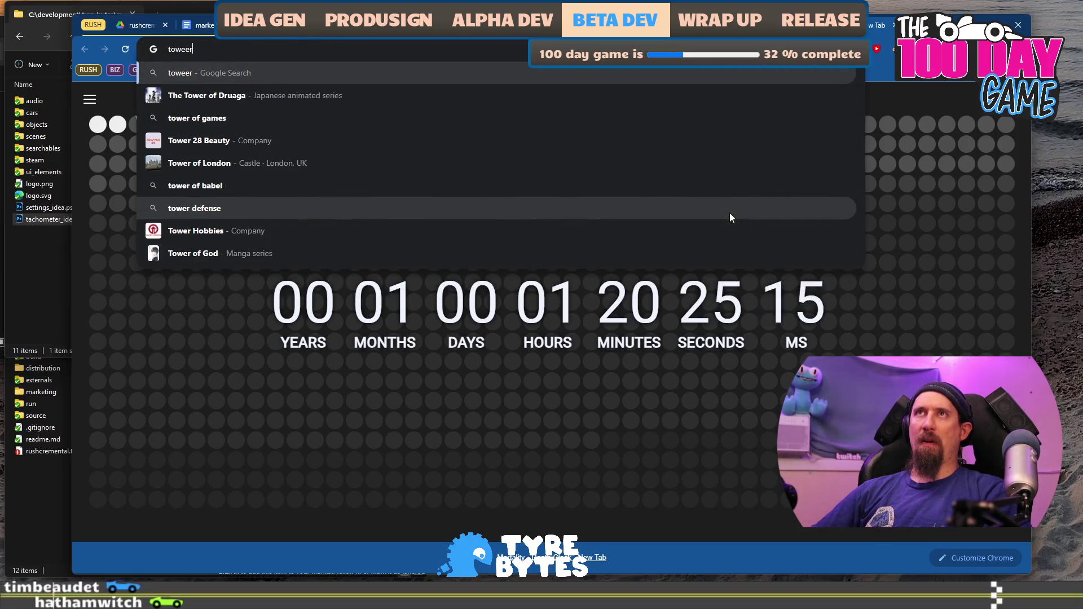
pyautogui.write('r')
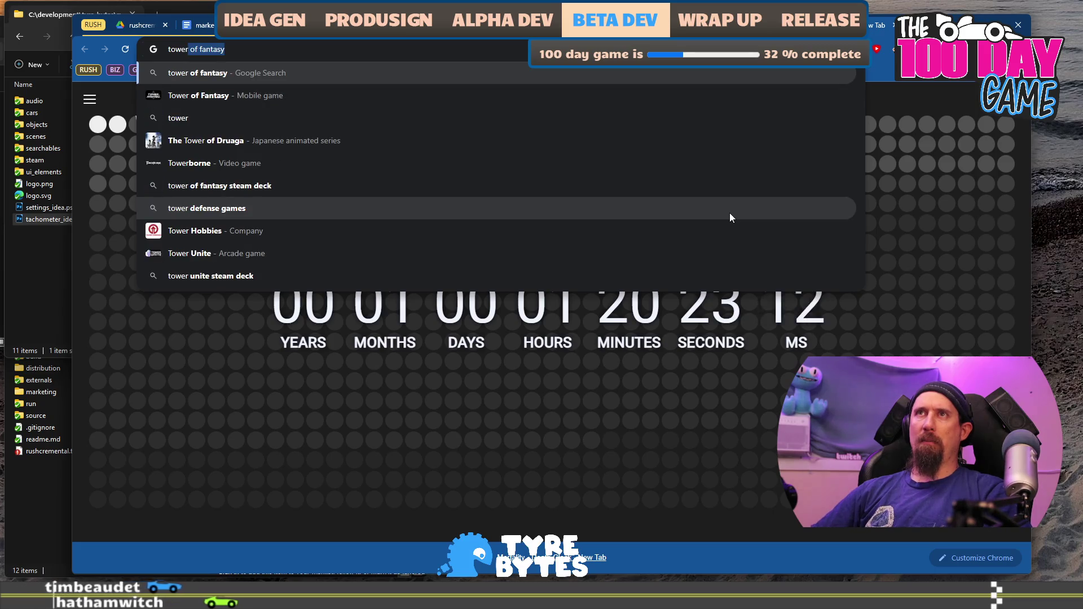
pyautogui.press('BackSpace')
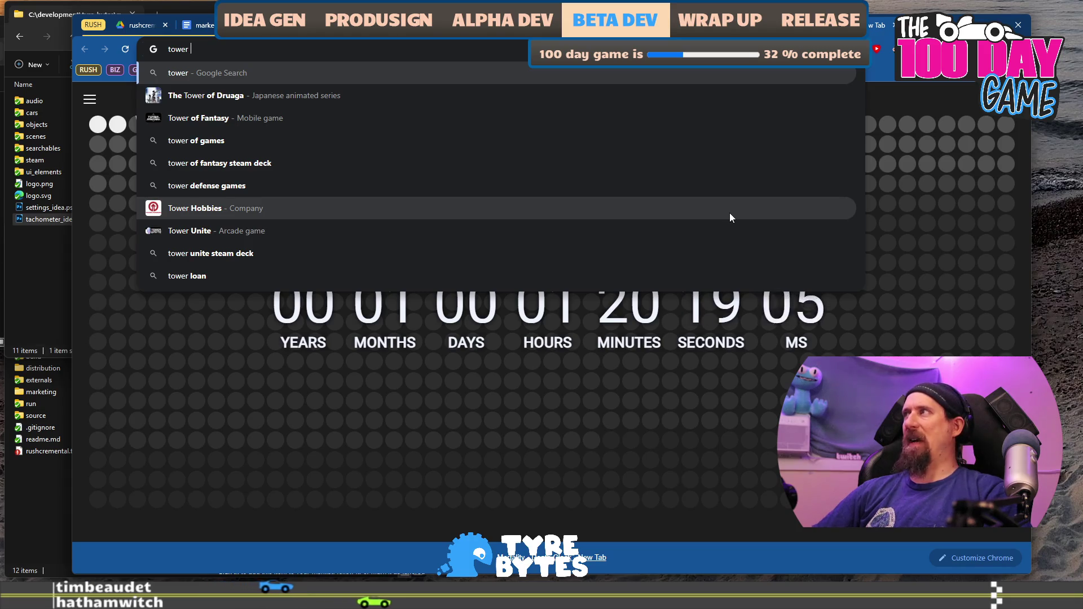
pyautogui.write('wizard')
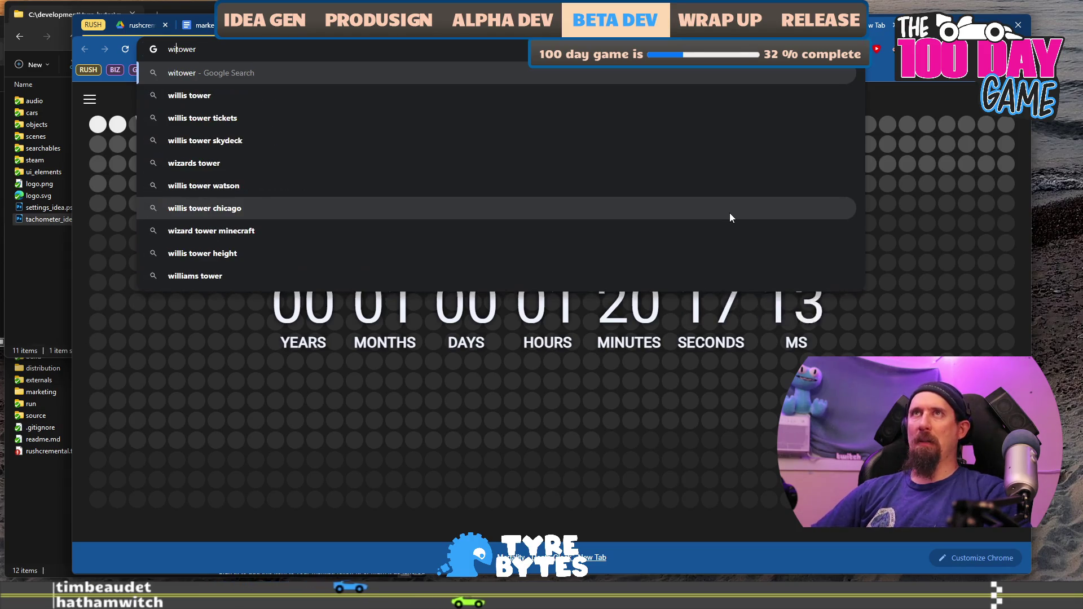
pyautogui.press('Return')
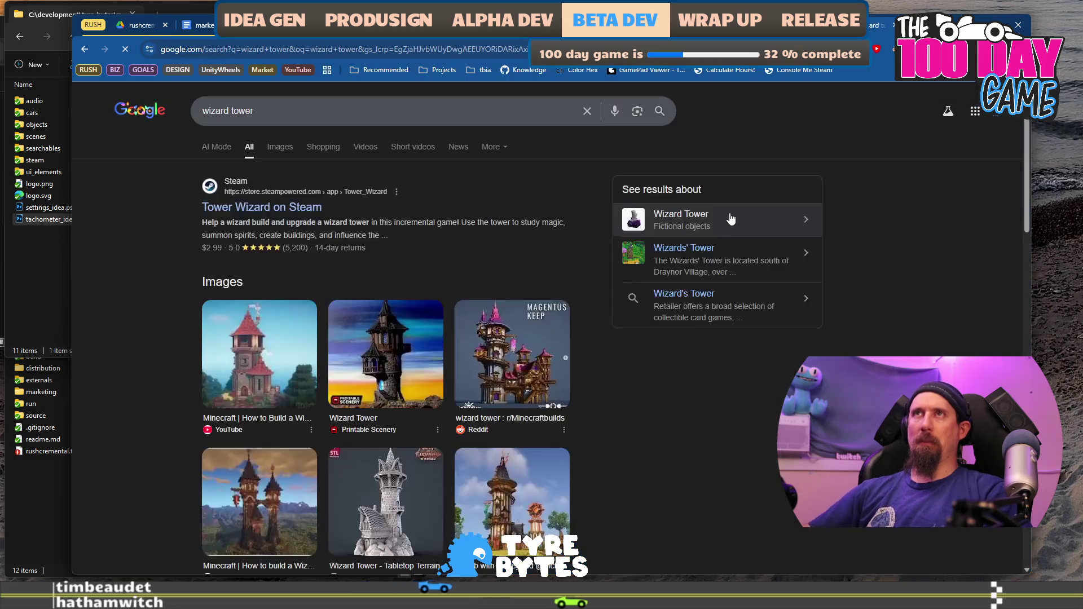
# Open the Tower Wizard Steam page and compare it against the Digseum store page.
pyautogui.click(295, 208)
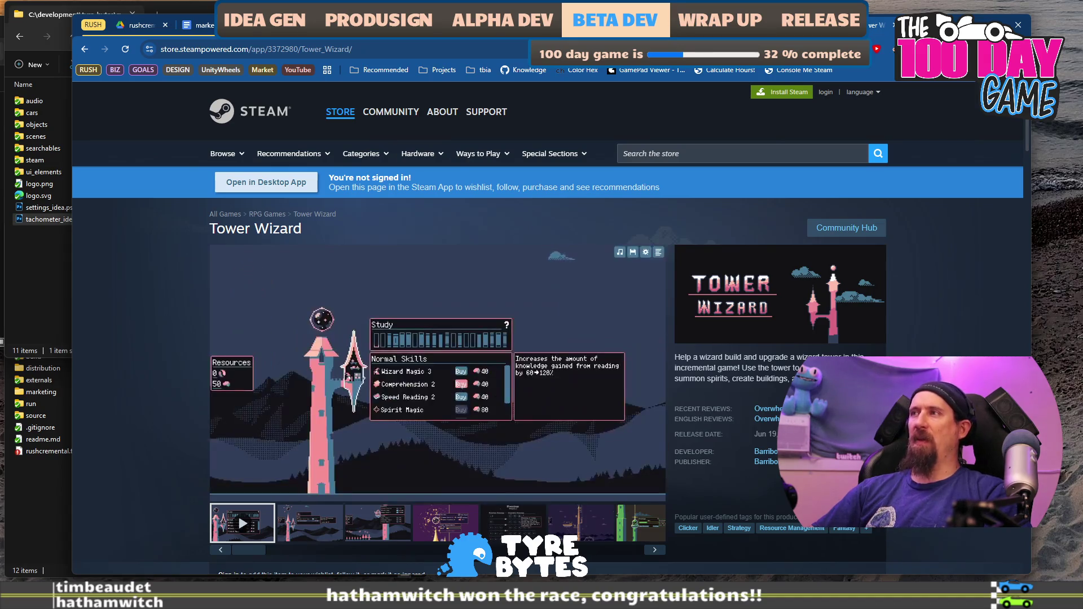
pyautogui.click(875, 25)
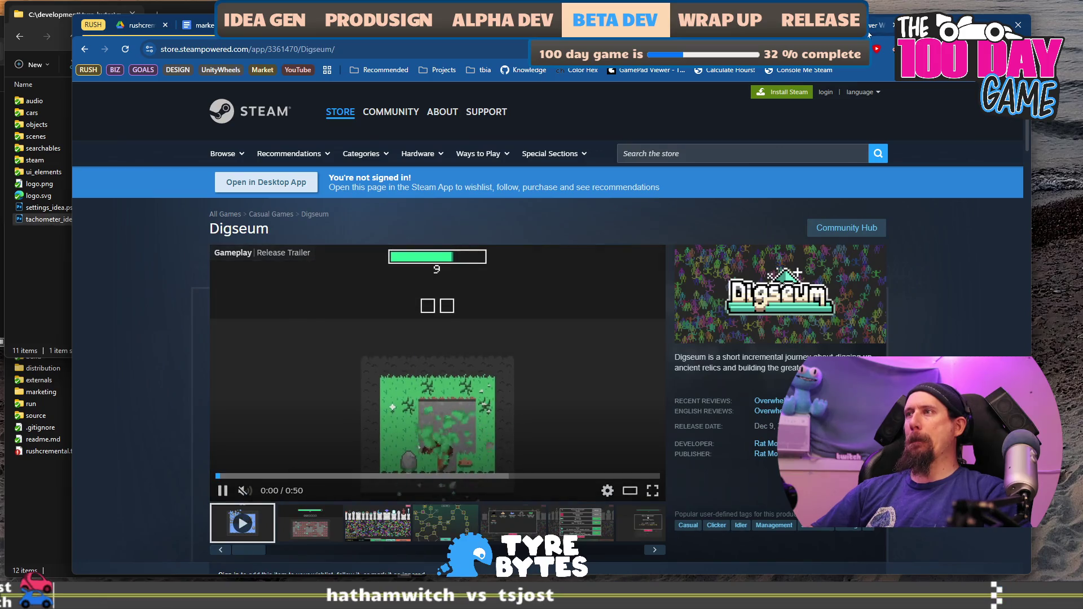
pyautogui.click(869, 25)
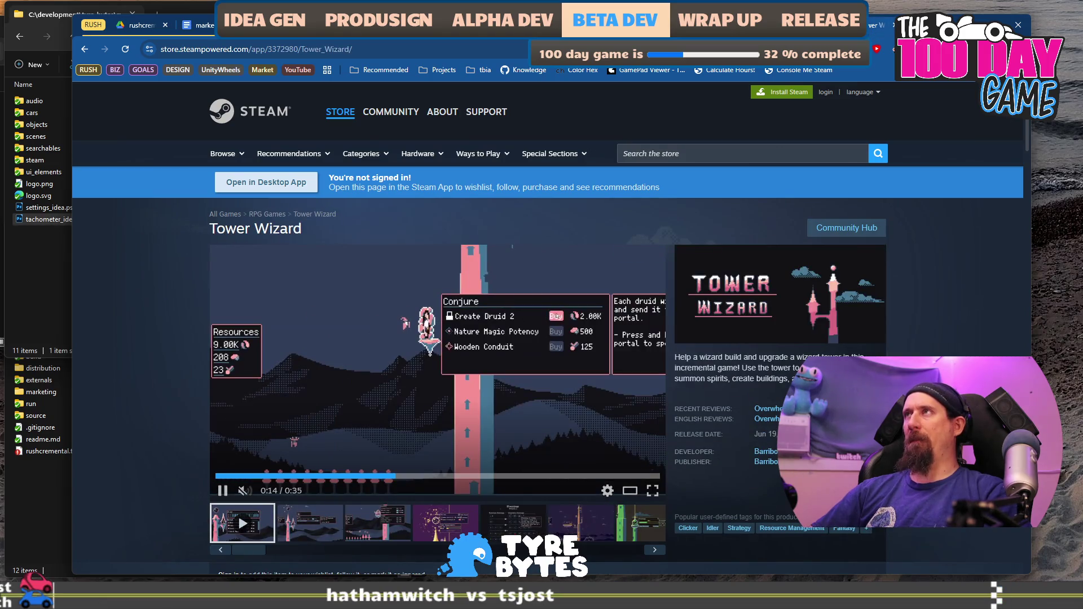
pyautogui.hotkey('ctrl', 'Tab')
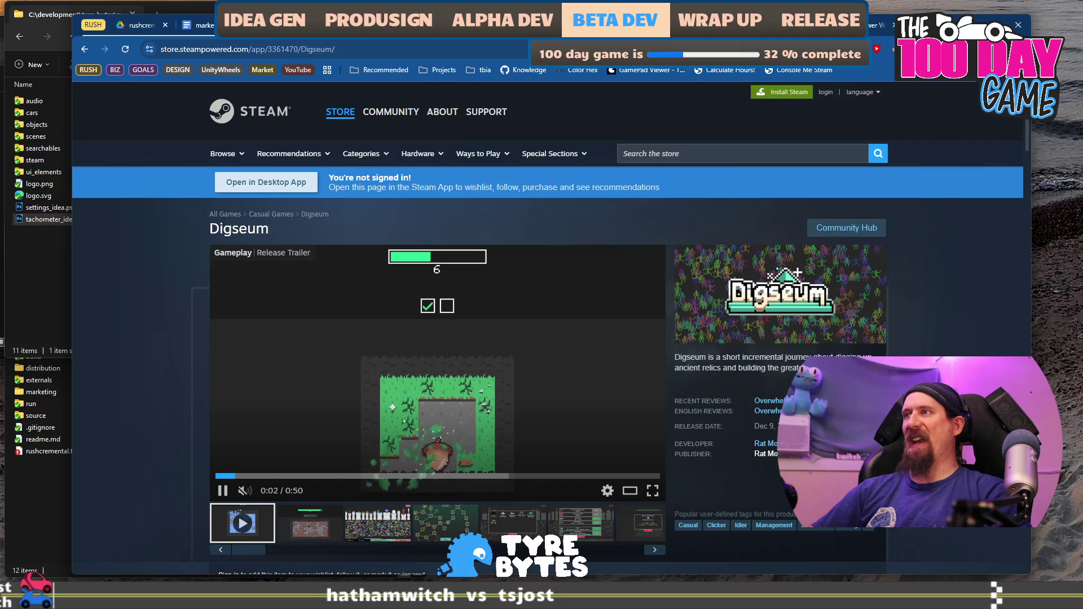
pyautogui.scroll(-2, 840, 357)
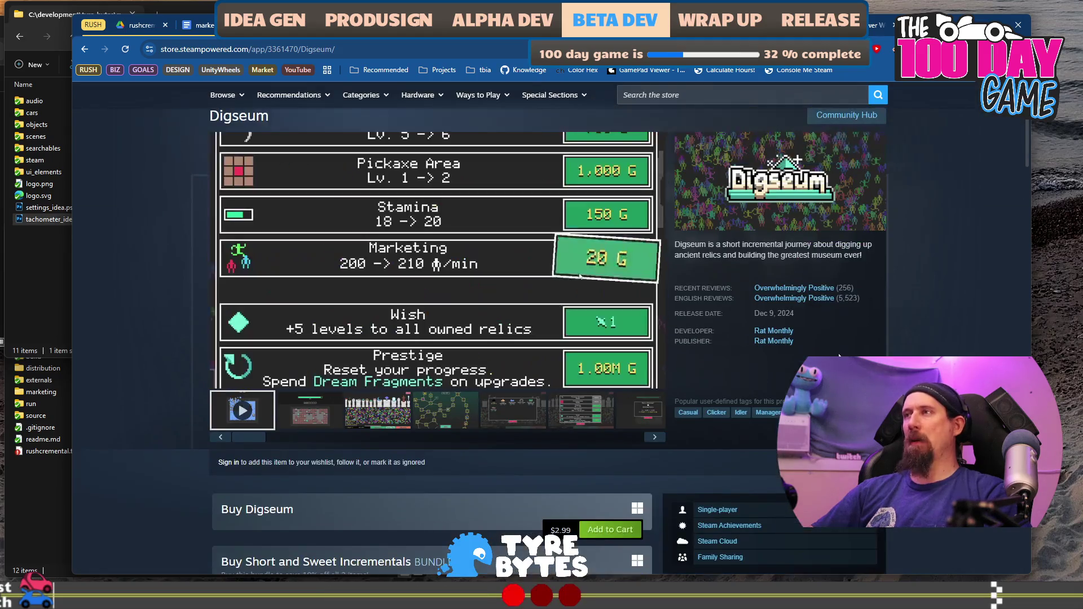
pyautogui.hotkey('ctrl', 'shift', 'Tab')
pyautogui.scroll(-3, 842, 218)
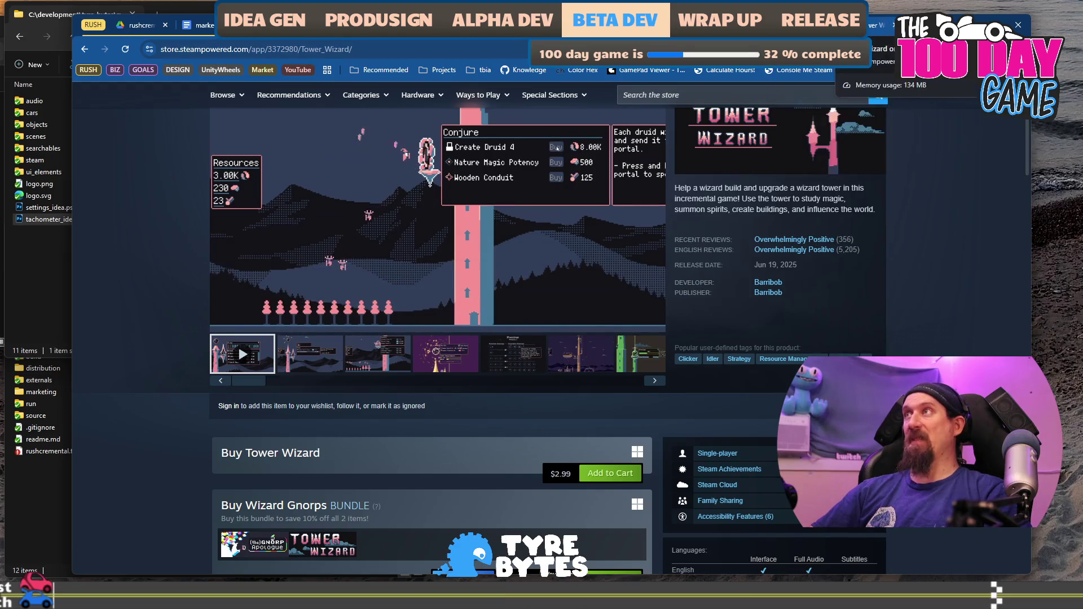
pyautogui.hotkey('ctrl', 't')
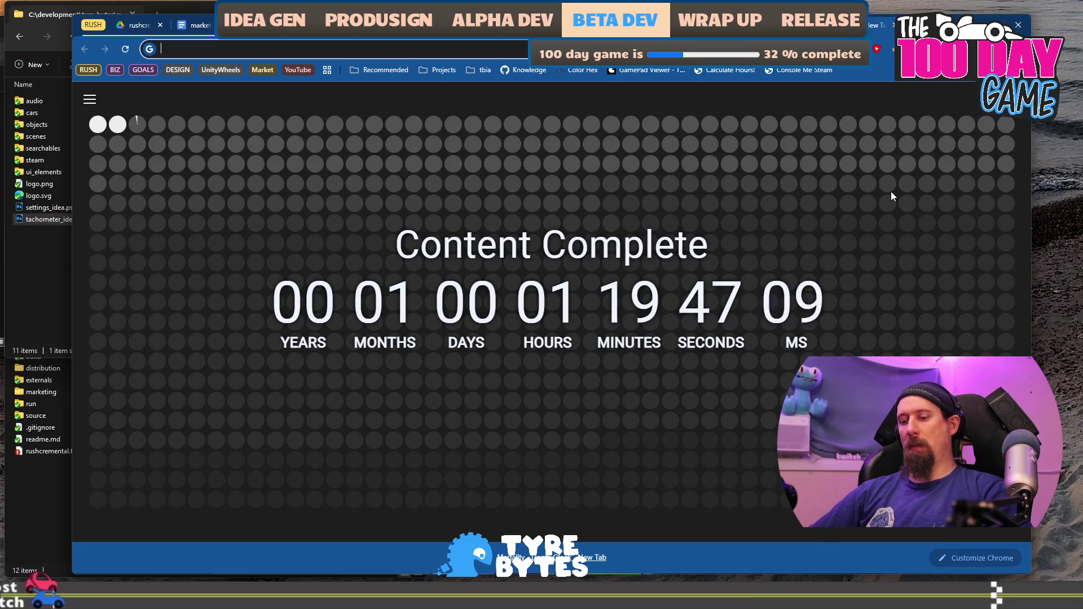
# Enter the revenue estimate (5000*40*1.5)*.7 in the address bar.
pyautogui.write('5000*')
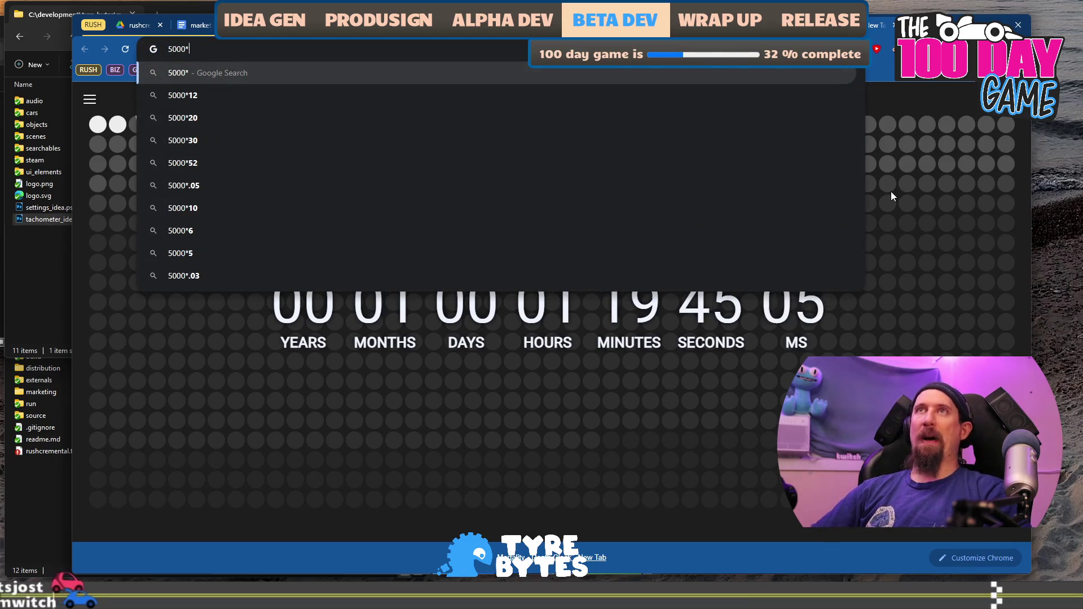
pyautogui.write('3')
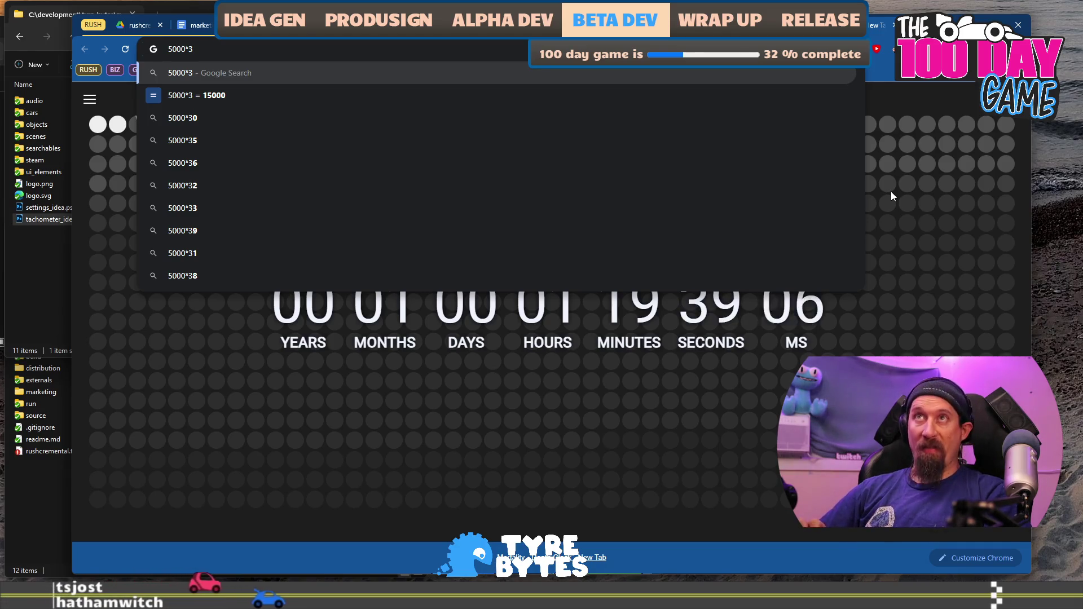
pyautogui.press('BackSpace')
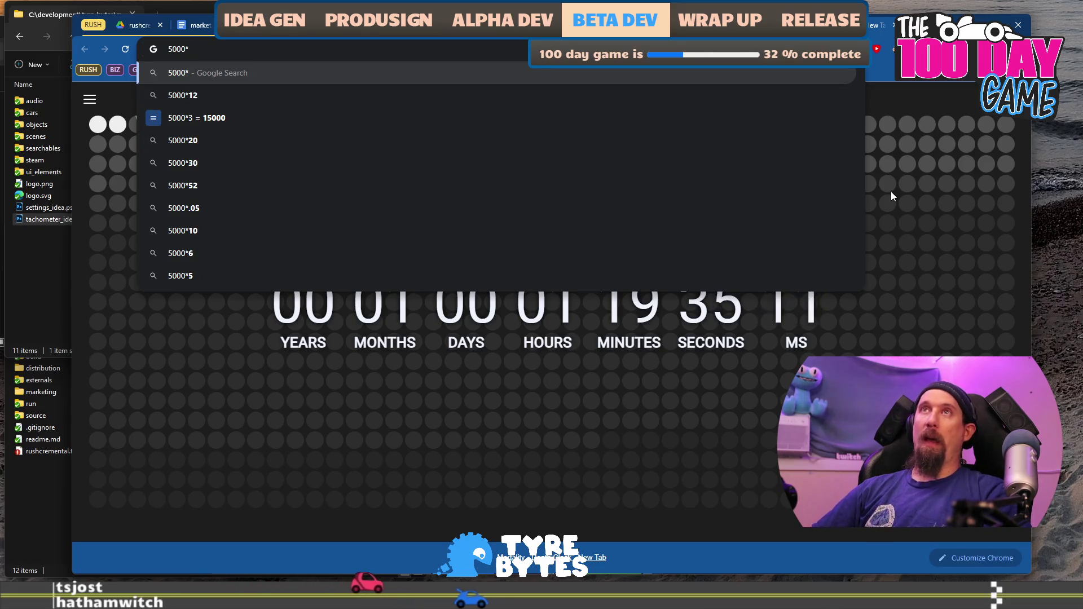
pyautogui.write('40')
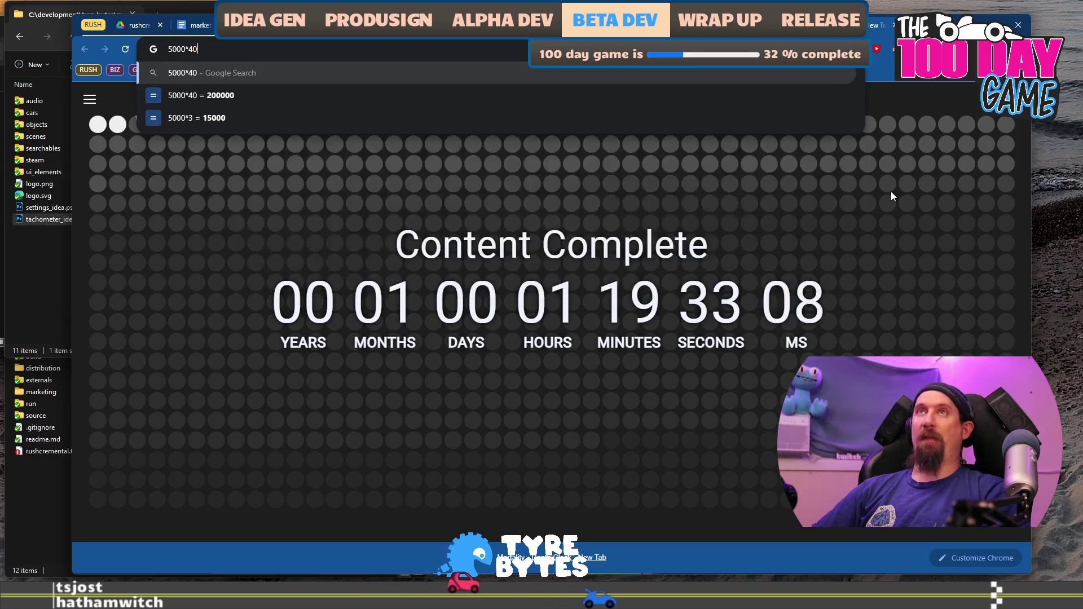
pyautogui.write('*')
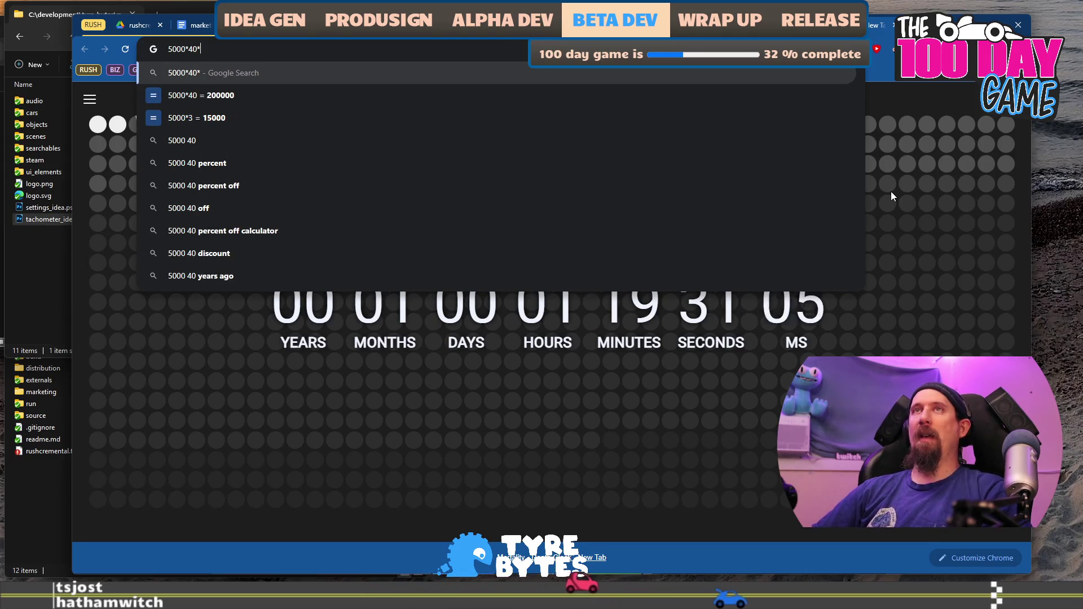
pyautogui.write('3')
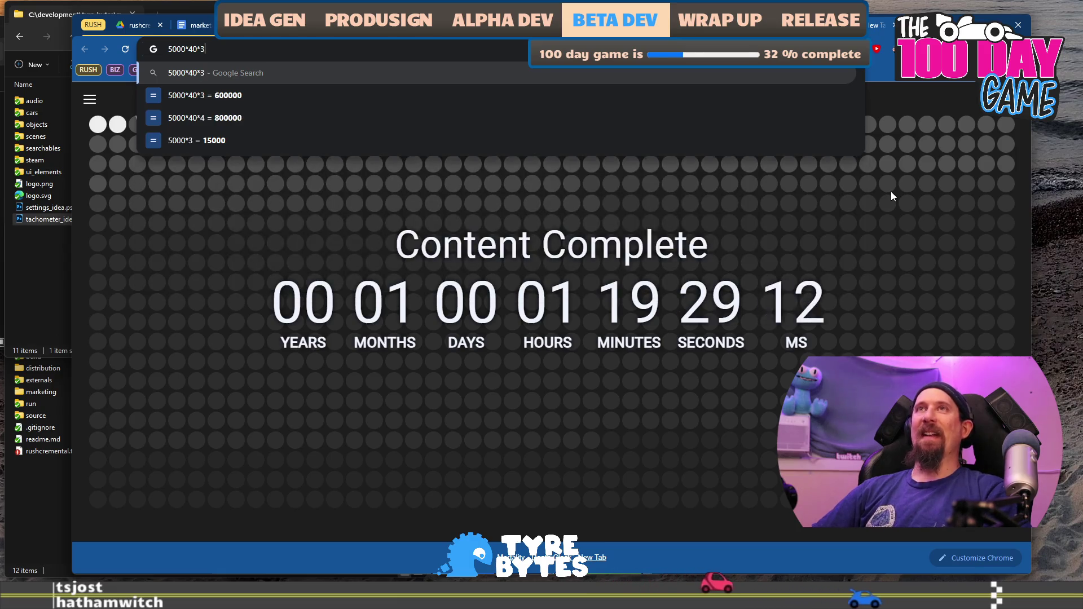
pyautogui.press('BackSpace')
pyautogui.write('1.5')
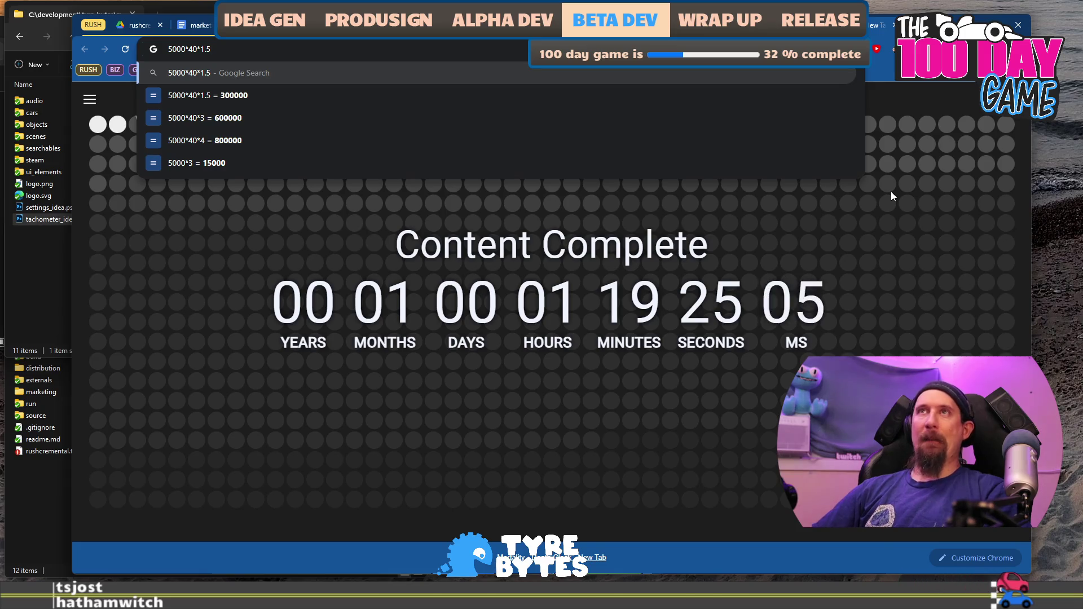
pyautogui.write('(')
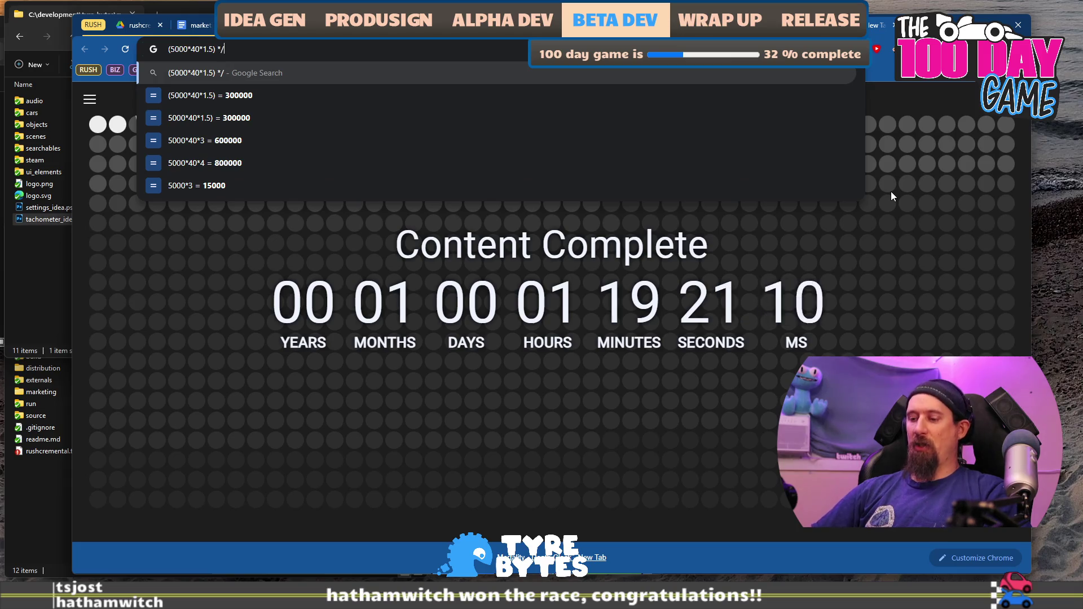
pyautogui.press('BackSpace')
pyautogui.write('.7')
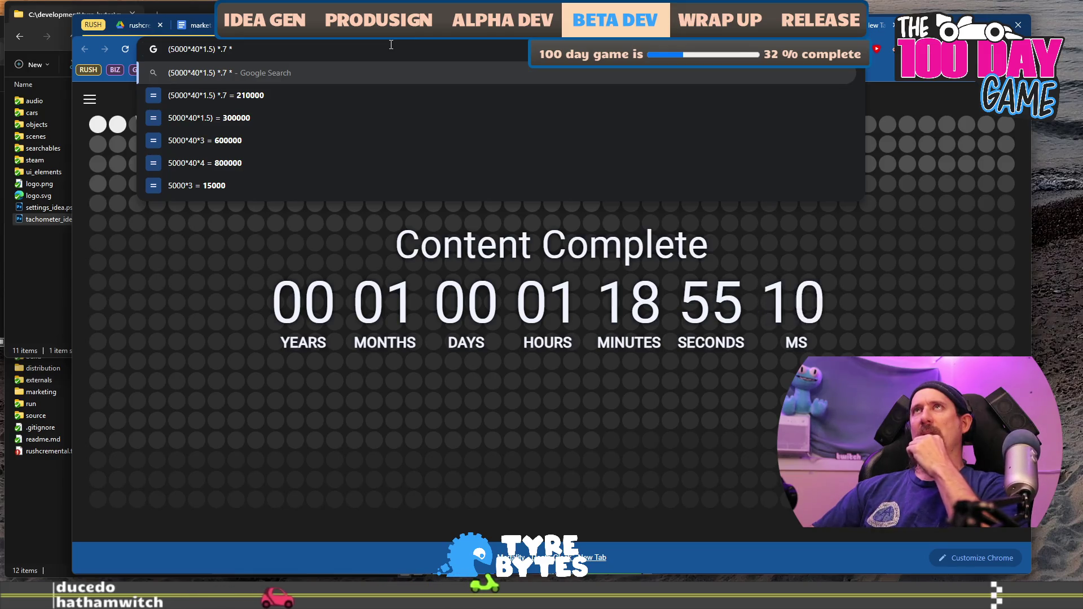
# Split the result into the 0.8 share (168000) and the 0.2 share (42000).
pyautogui.press('Escape')
pyautogui.click(417, 49)
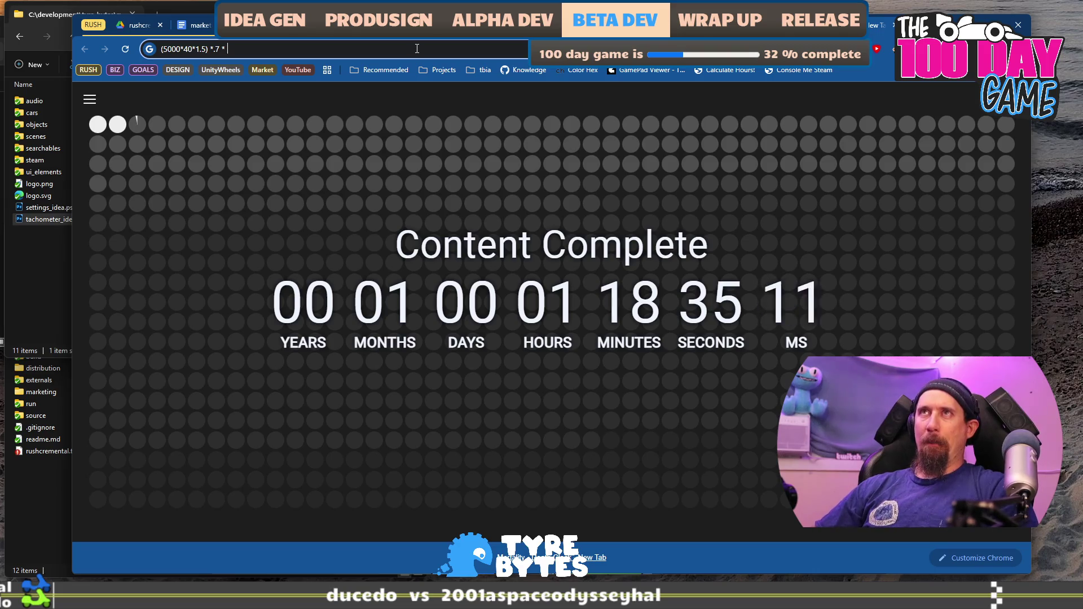
pyautogui.write('.')
pyautogui.press('BackSpace')
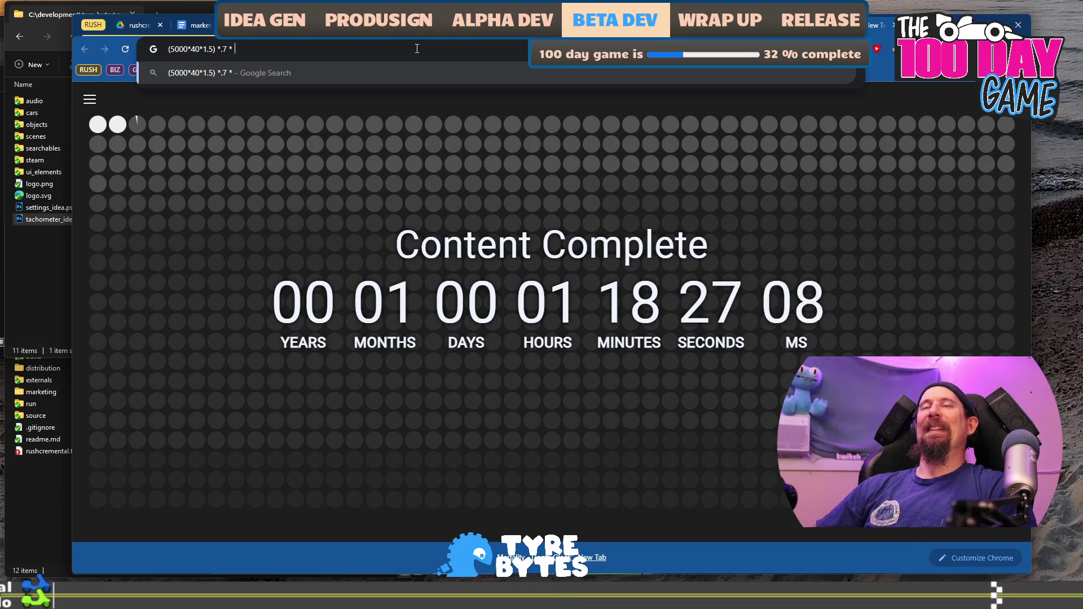
pyautogui.write('.8')
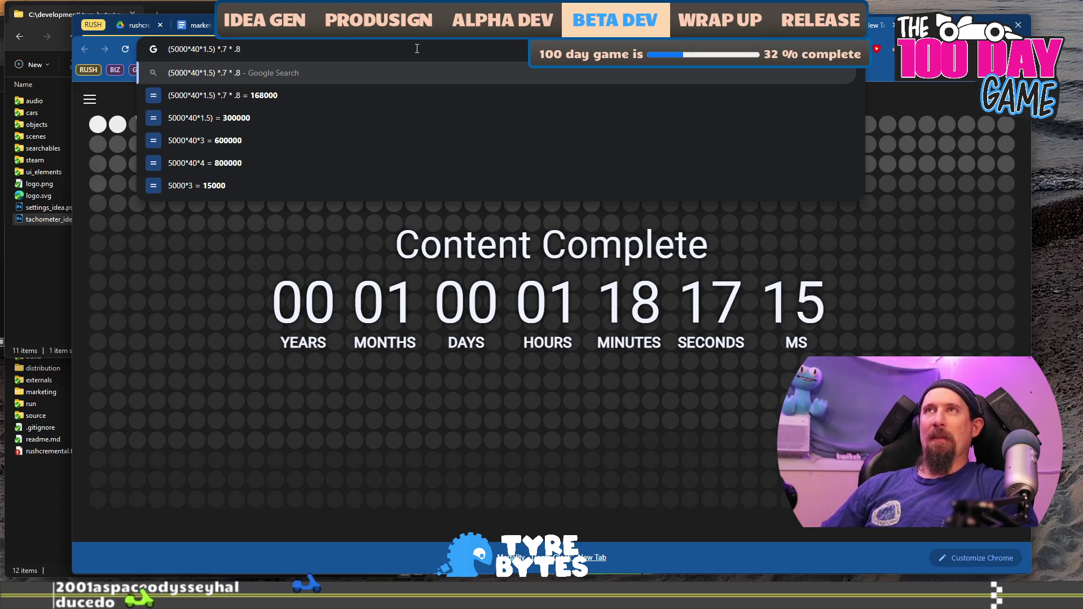
pyautogui.press('BackSpace')
pyautogui.write('2')
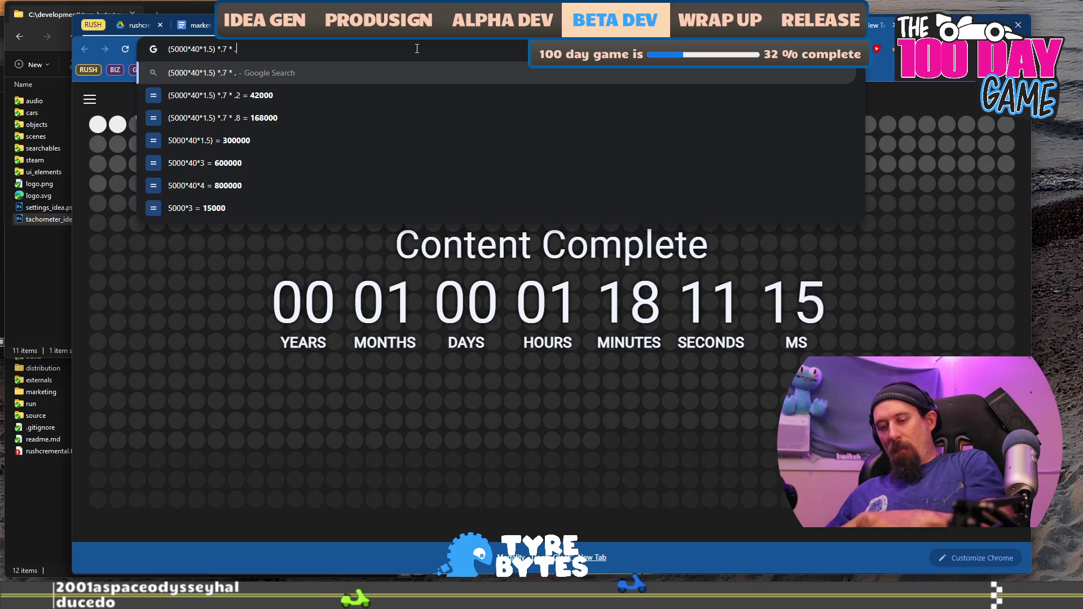
# Clear the calculation and go back to the Tower Wizard store page.
pyautogui.hotkey('ctrl', 'a')
pyautogui.press('BackSpace')
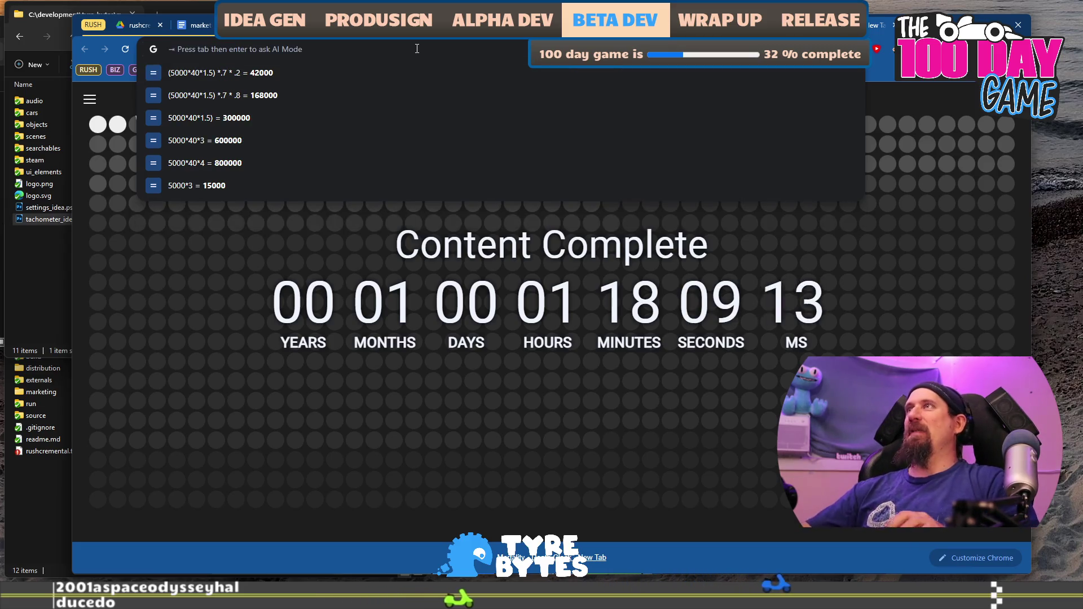
pyautogui.hotkey('ctrl', 'v')
pyautogui.press('Return')
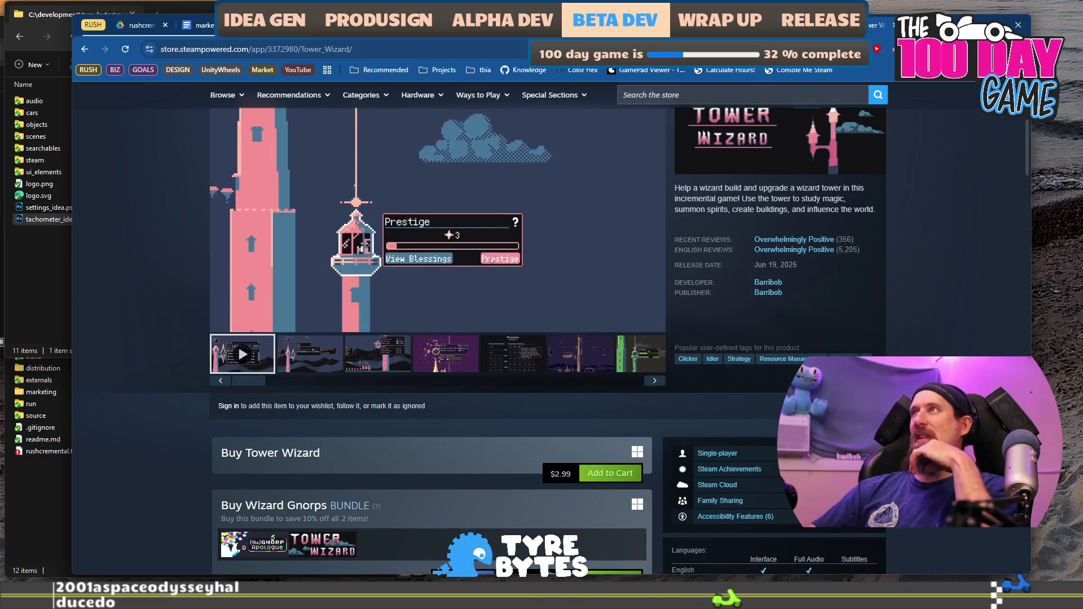
# Compare the Tower Wizard, Keep on Mining! and Digseum short descriptions, selecting Tower Wizard's.
pyautogui.hotkey('alt', 'Left')
pyautogui.hotkey('alt', 'Left')
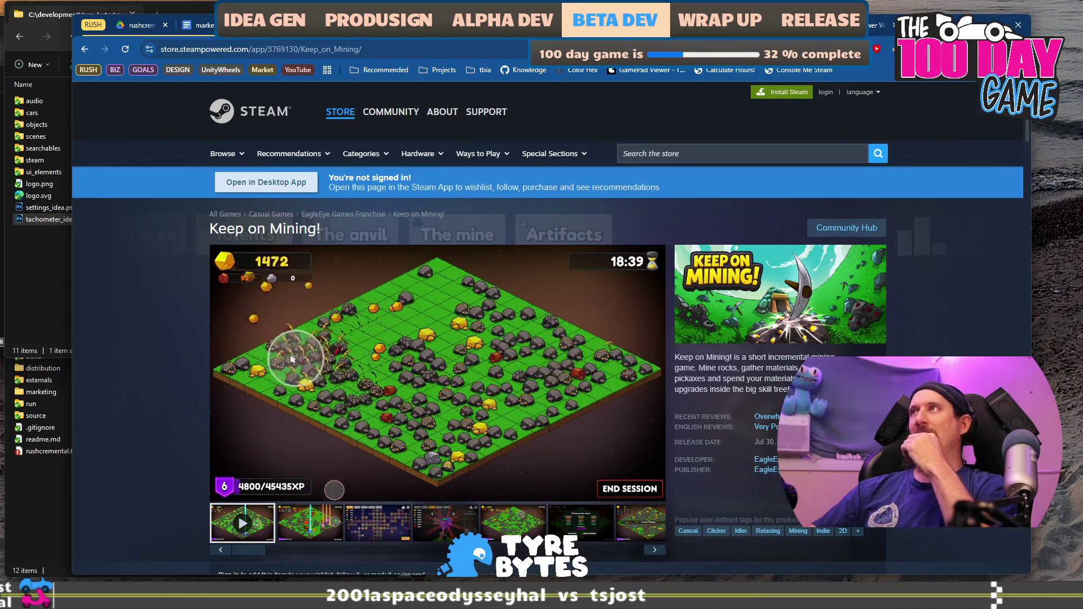
pyautogui.click(872, 26)
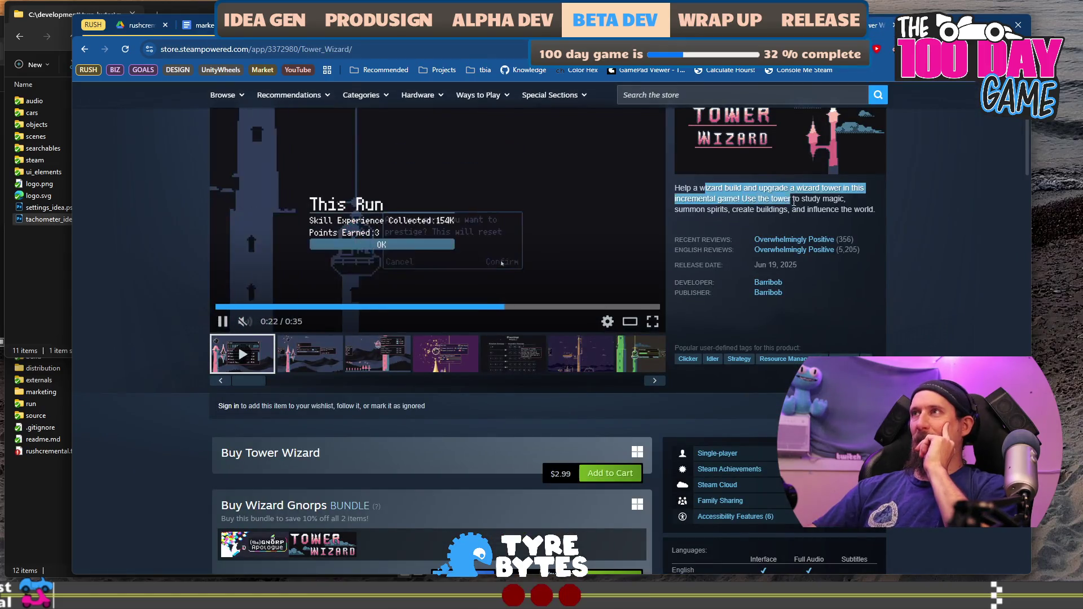
pyautogui.moveTo(705, 188); pyautogui.dragTo(811, 213)
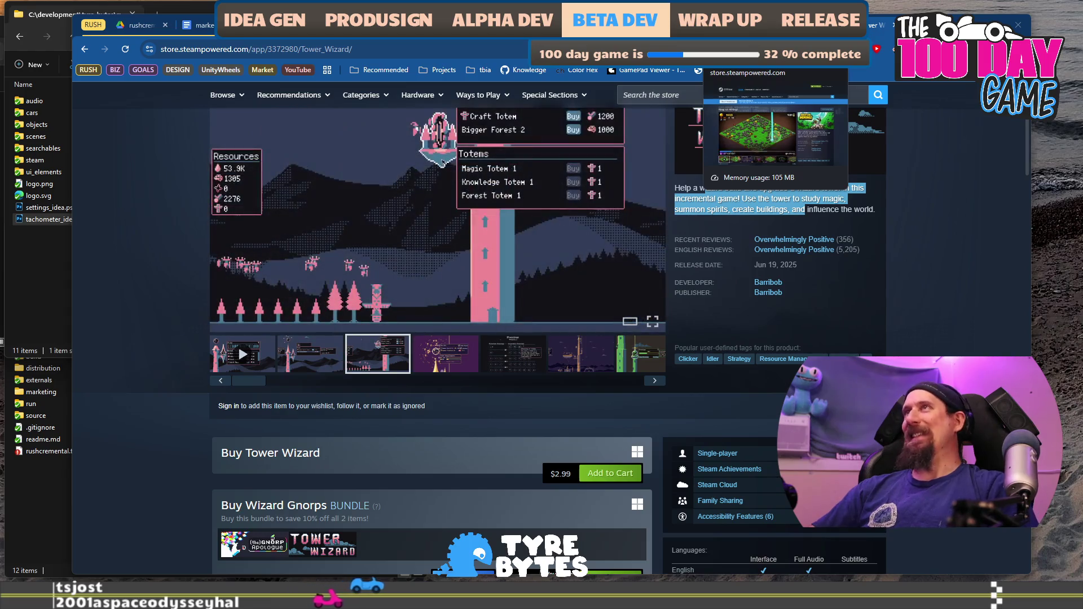
pyautogui.click(779, 25)
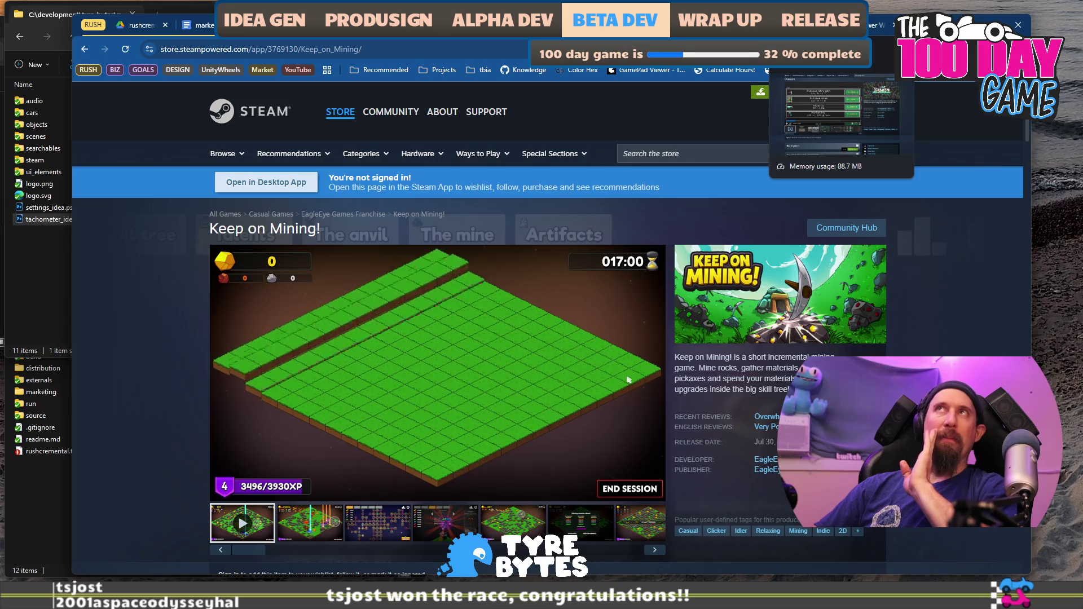
pyautogui.click(812, 25)
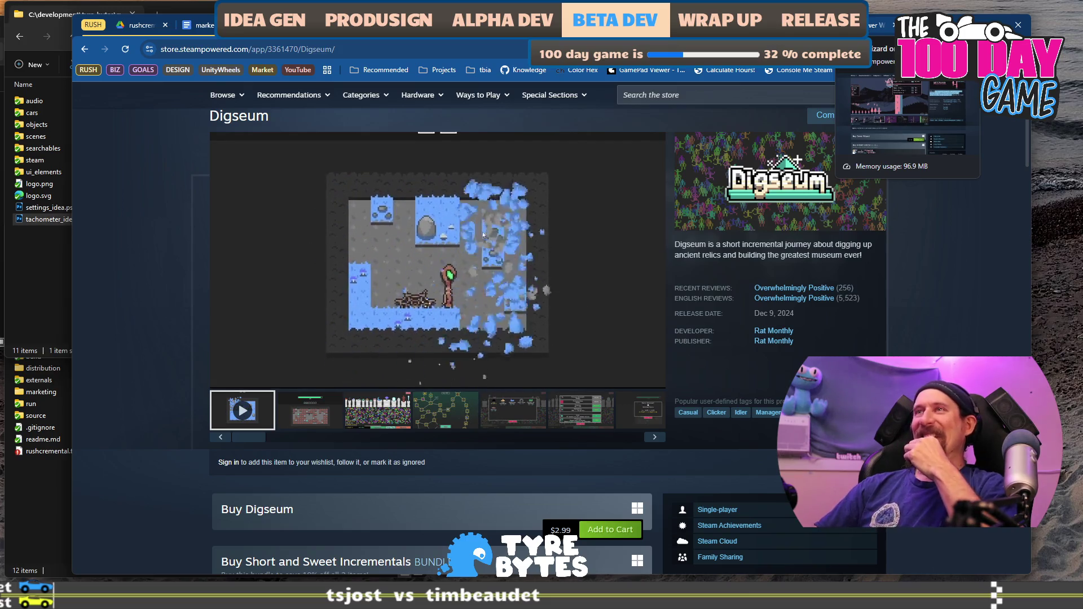
pyautogui.hotkey('ctrl', 'Tab')
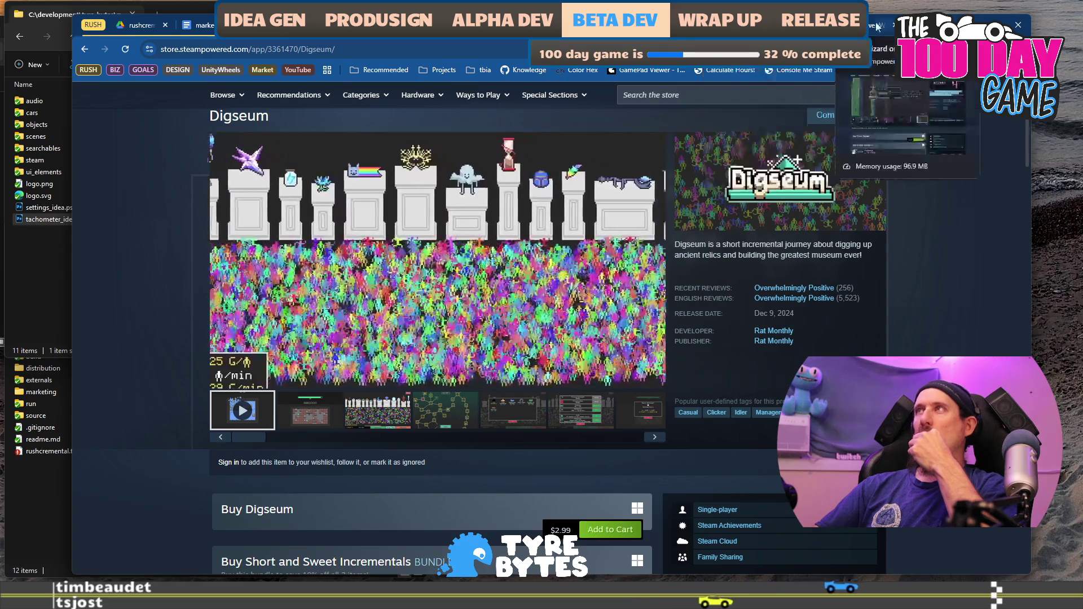
pyautogui.hotkey('ctrl', 't')
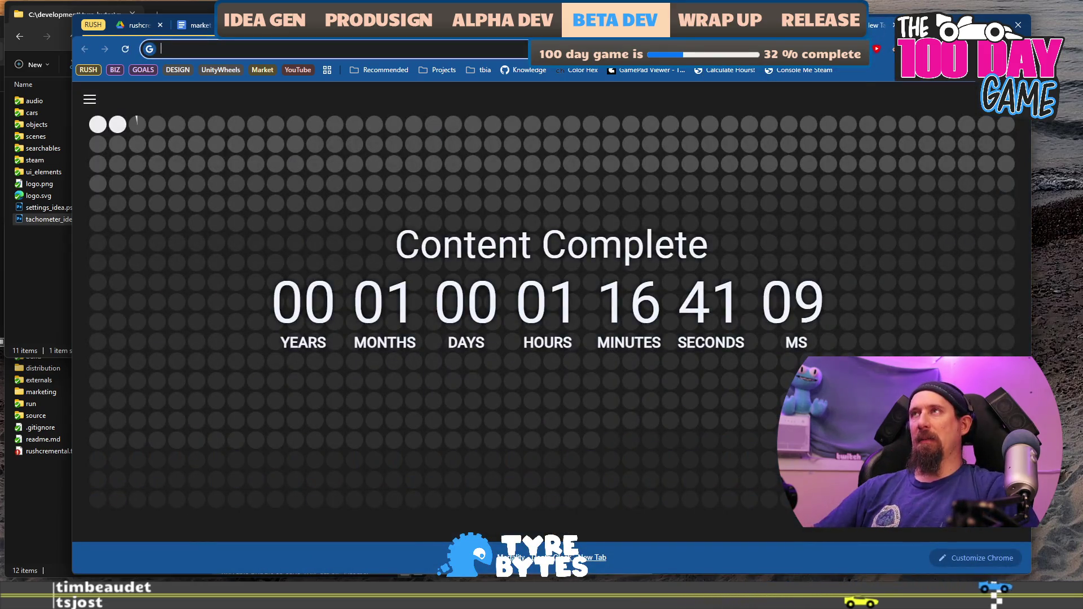
# Search 'lyca steam' and open the Lyca Steam store page.
pyautogui.write('lyca steam')
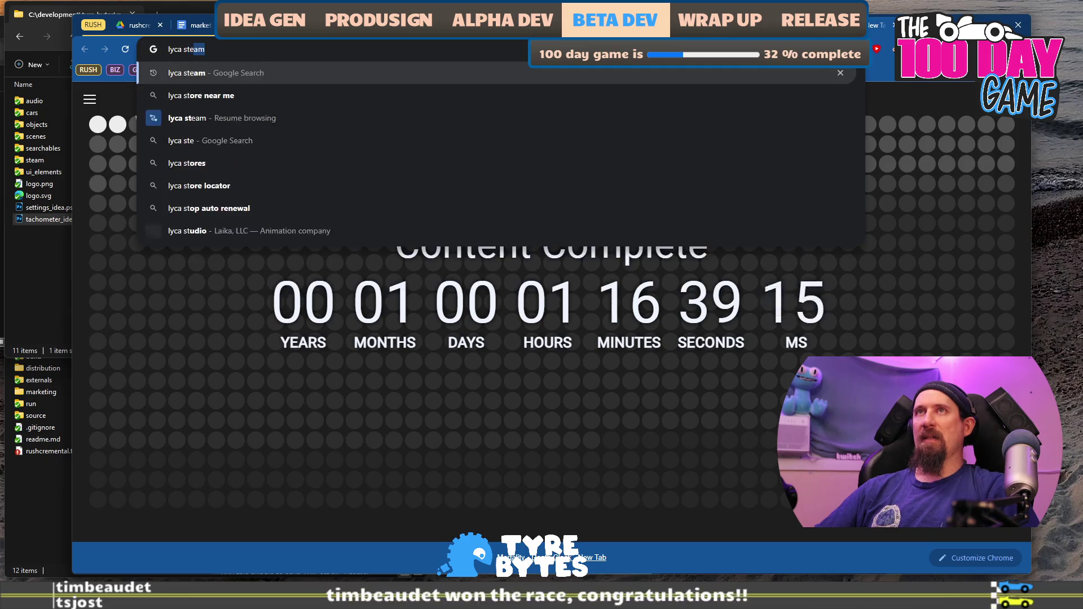
pyautogui.press('Return')
pyautogui.click(285, 198)
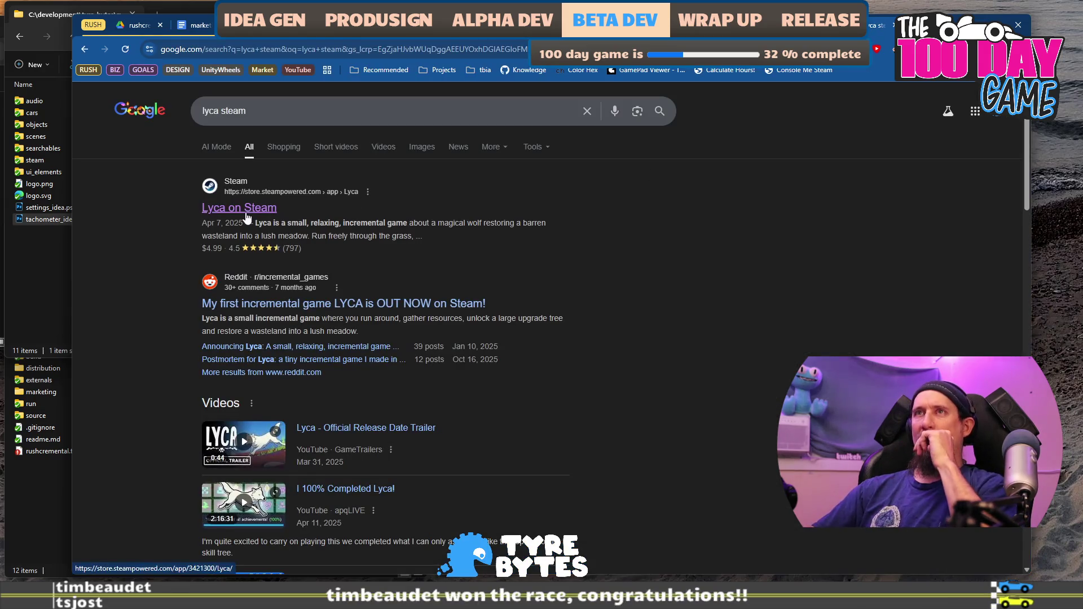
pyautogui.scroll(-2, 485, 440)
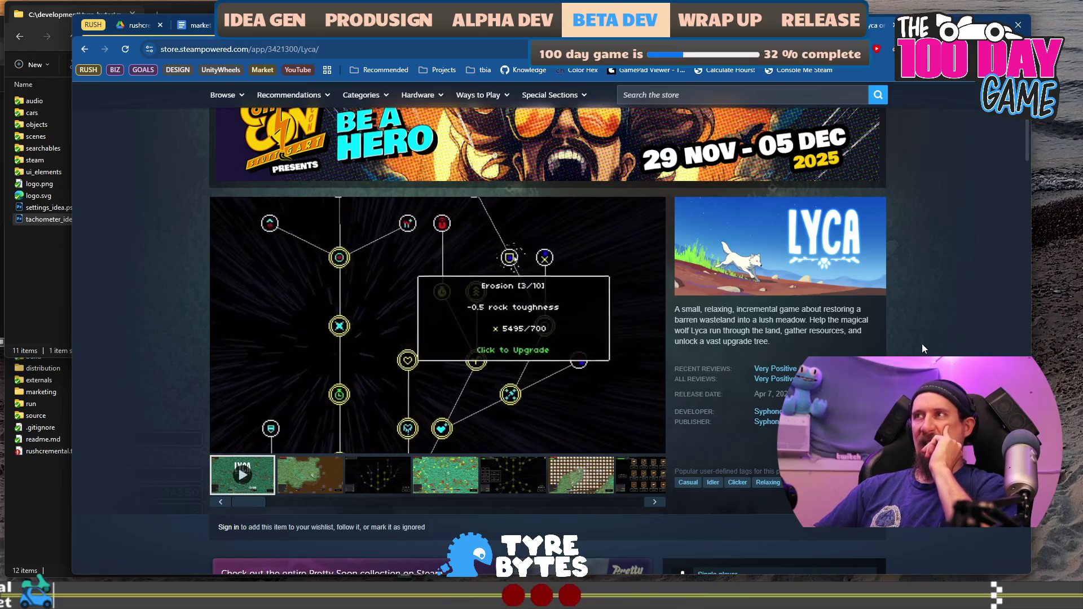
pyautogui.hotkey('alt', 'Left')
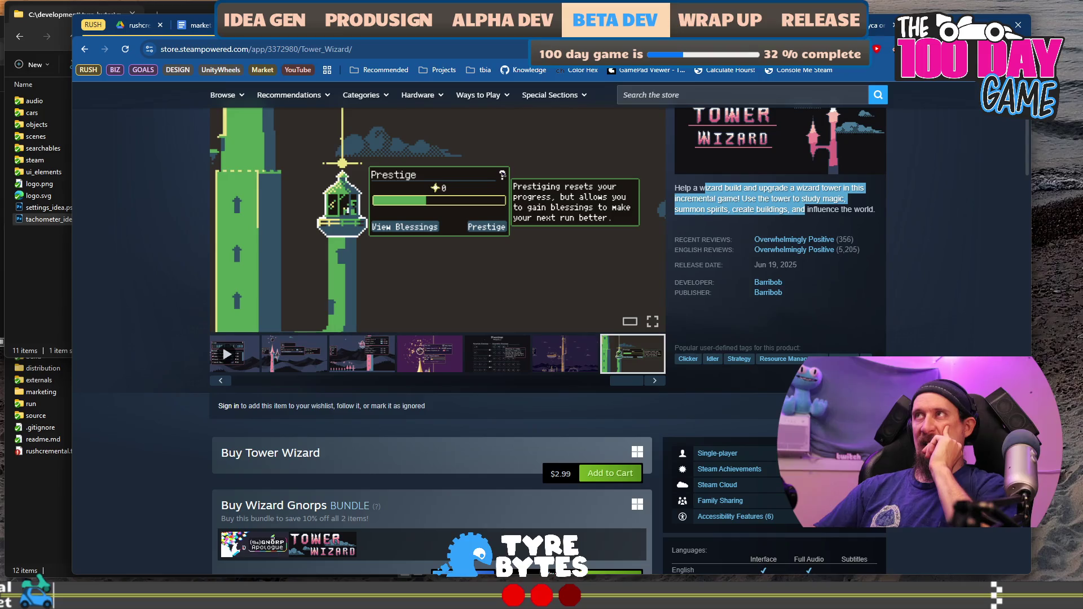
pyautogui.hotkey('alt', 'Left')
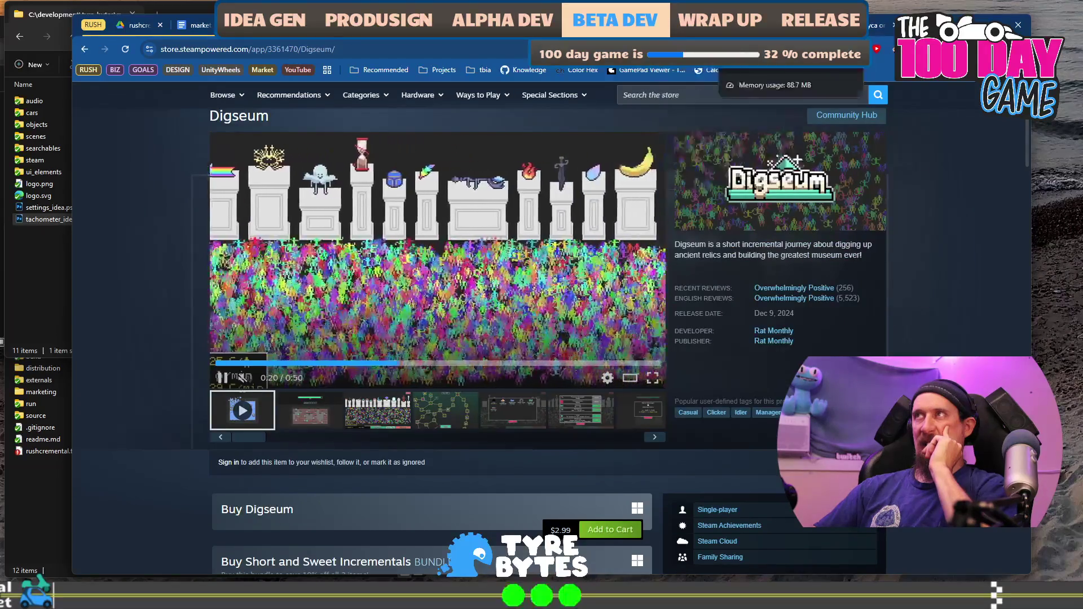
# Search 'gamblers table steam' in a new tab and open its Steam store page.
pyautogui.hotkey('ctrl', 't')
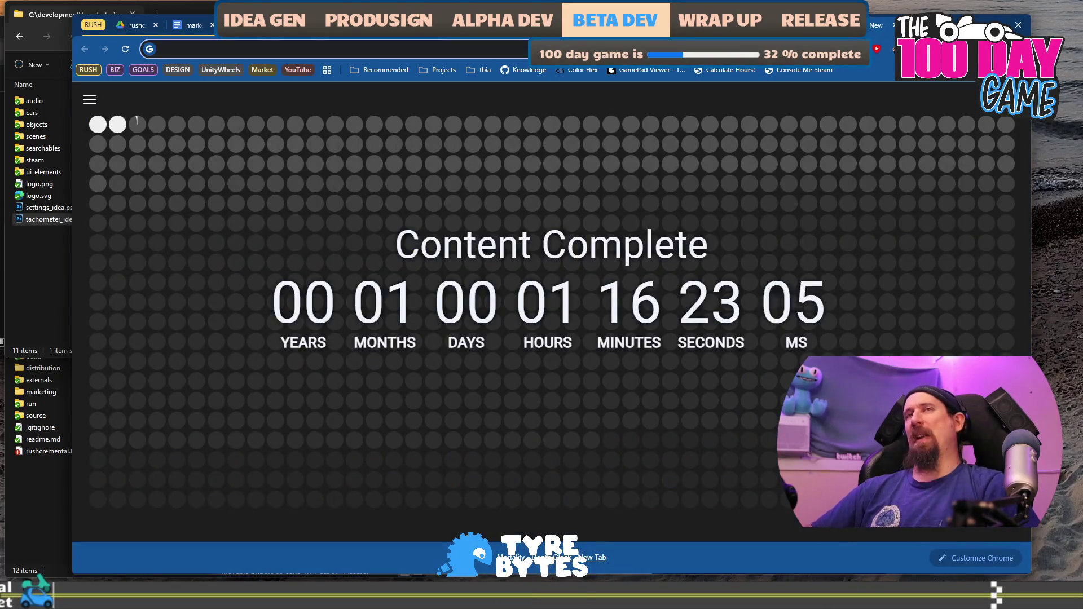
pyautogui.write('gameb')
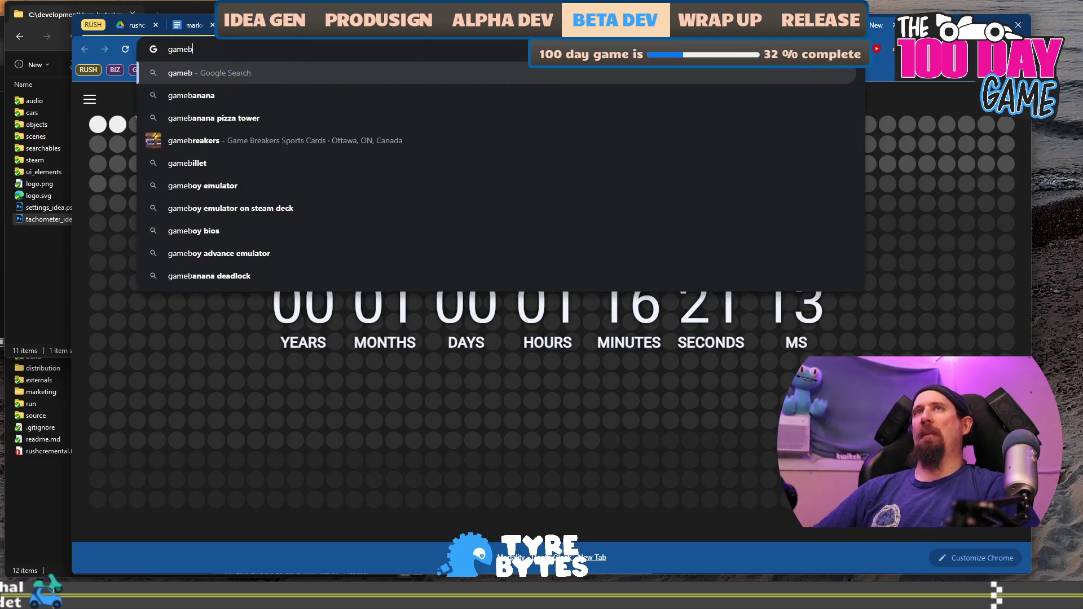
pyautogui.press('BackSpace')
pyautogui.press('BackSpace')
pyautogui.write('blers ')
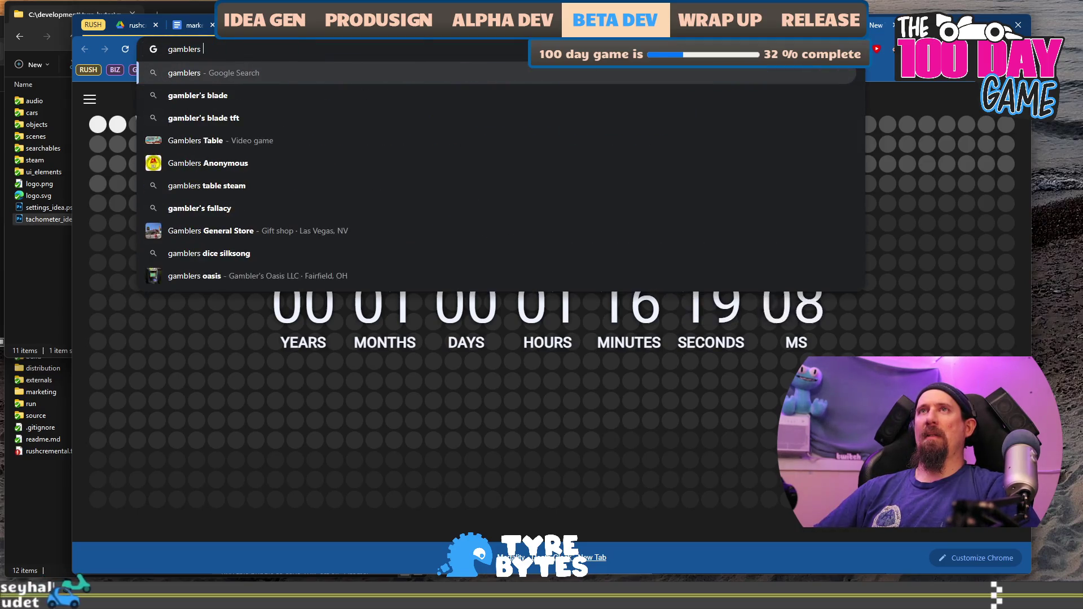
pyautogui.write('table steam')
pyautogui.press('Return')
pyautogui.click(317, 213)
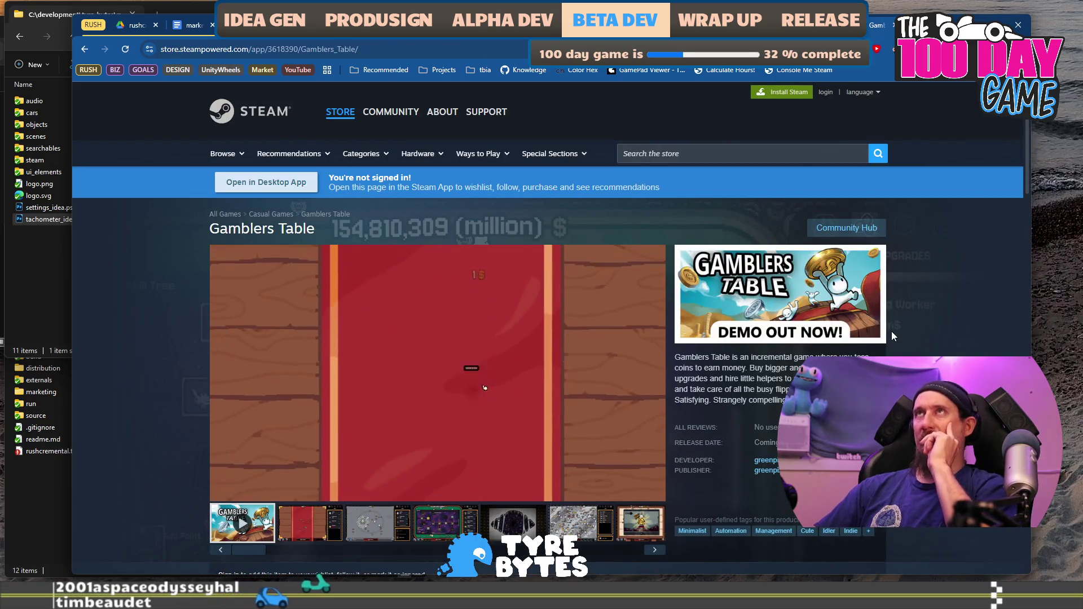
# Compare the Lyca, Digseum, Keep on Mining! and Tower Wizard store descriptions.
pyautogui.scroll(-5, 890, 327)
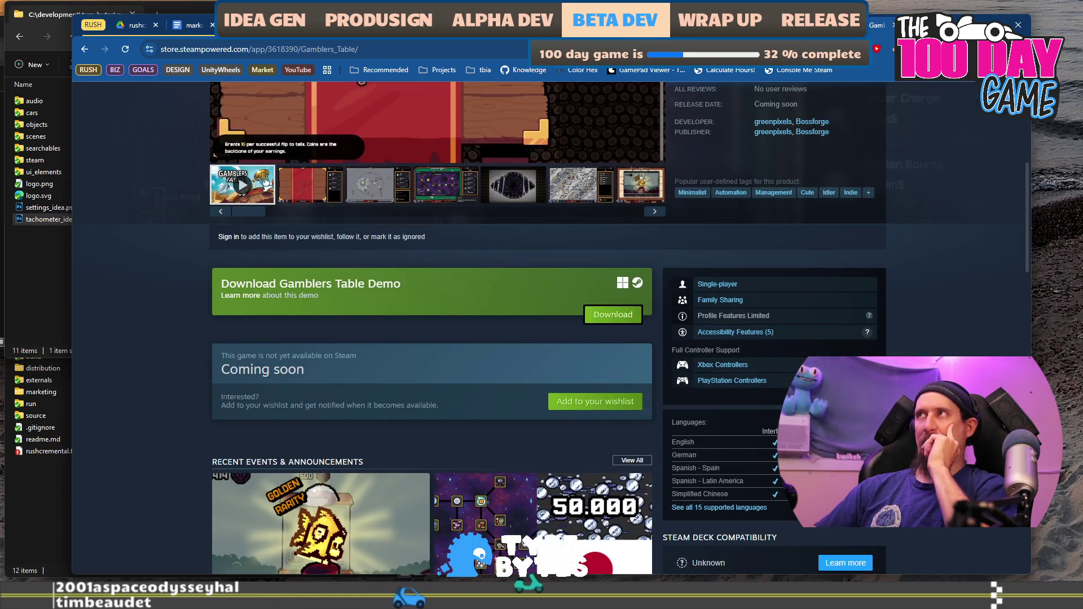
pyautogui.hotkey('alt', 'Left')
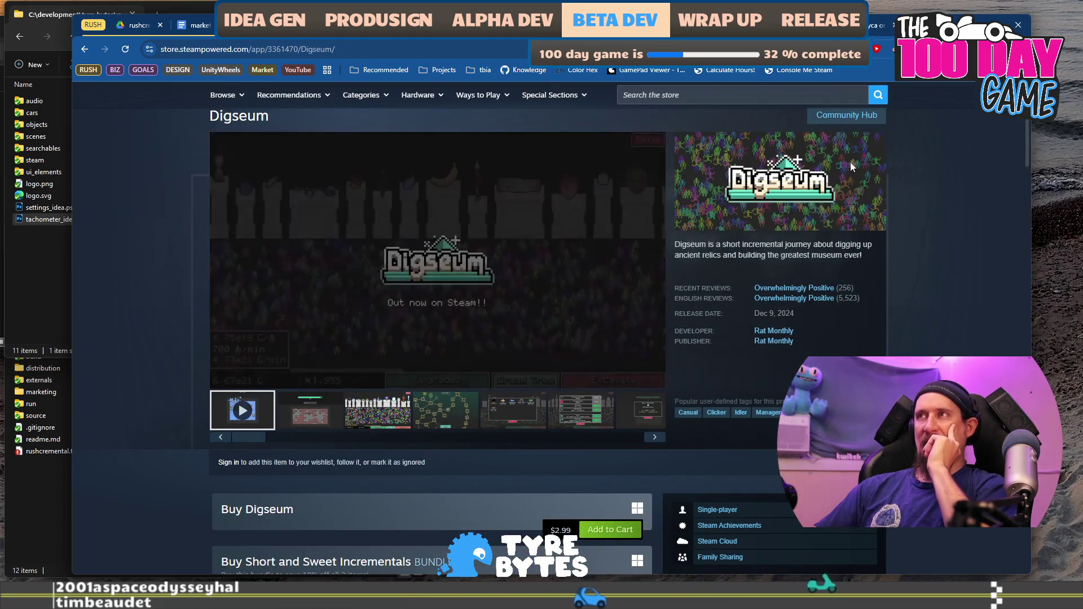
pyautogui.moveTo(691, 245); pyautogui.dragTo(840, 255)
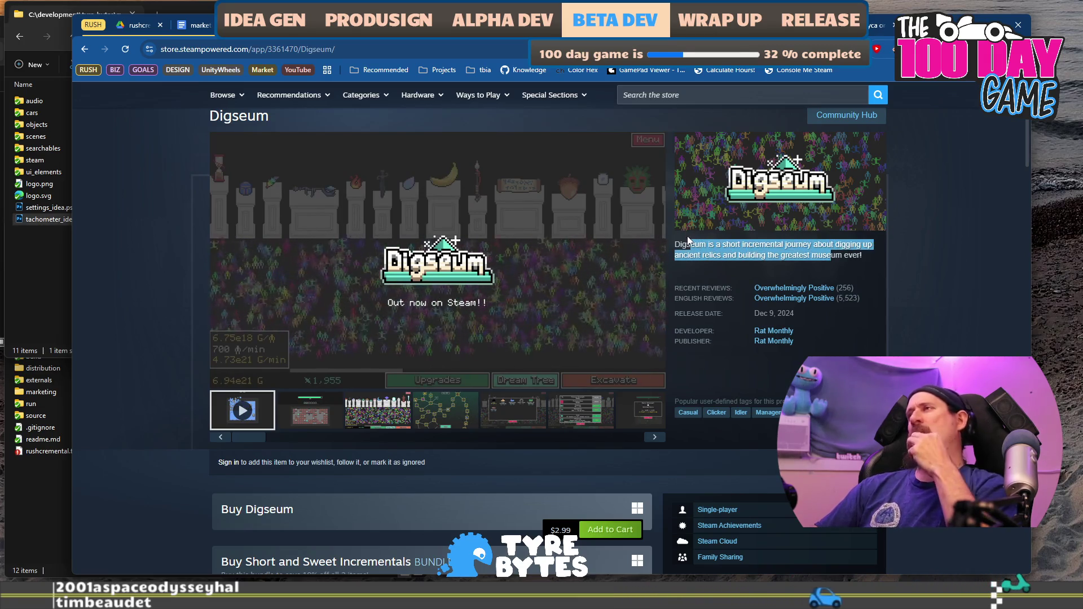
pyautogui.hotkey('alt', 'Left')
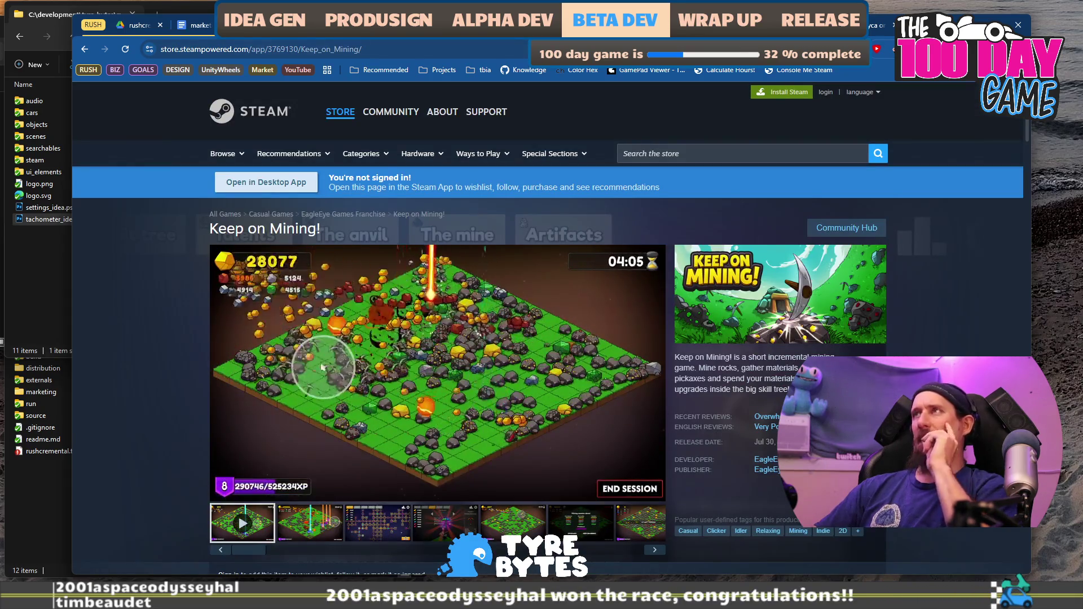
pyautogui.hotkey('alt', 'Right')
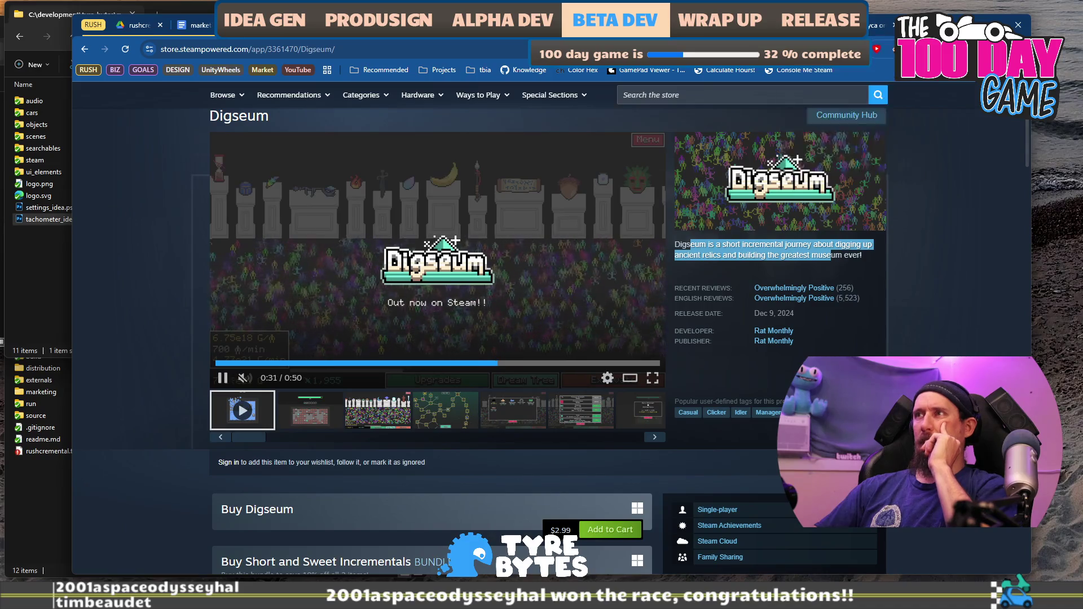
pyautogui.hotkey('alt', 'Right')
pyautogui.click(795, 188)
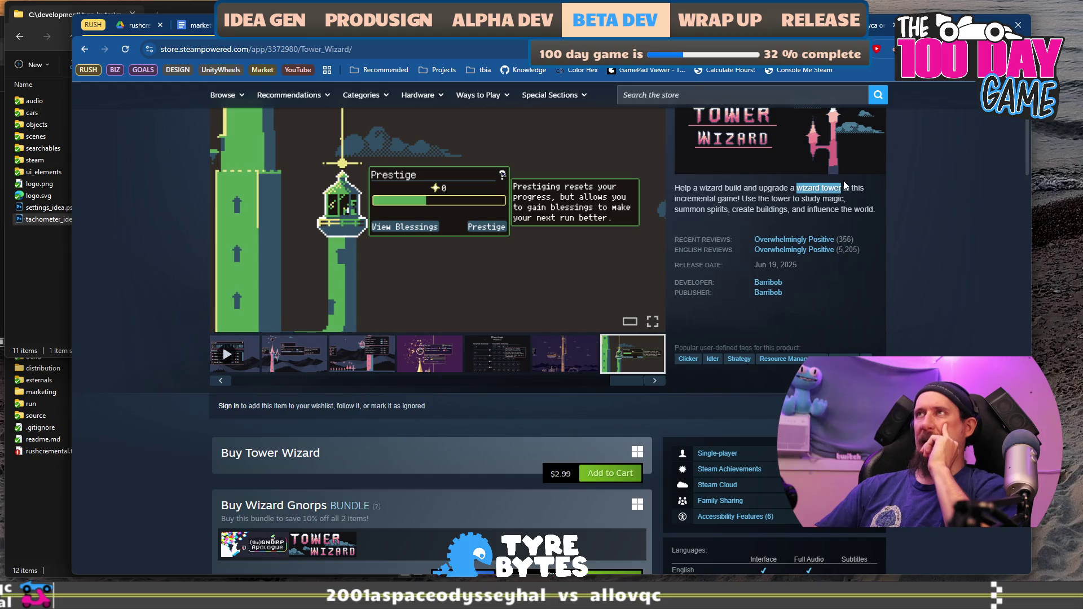
# Check the Eggcelerate! to the Tropics description, then revisit the Lyca and Digseum pages.
pyautogui.hotkey('alt', 'Right')
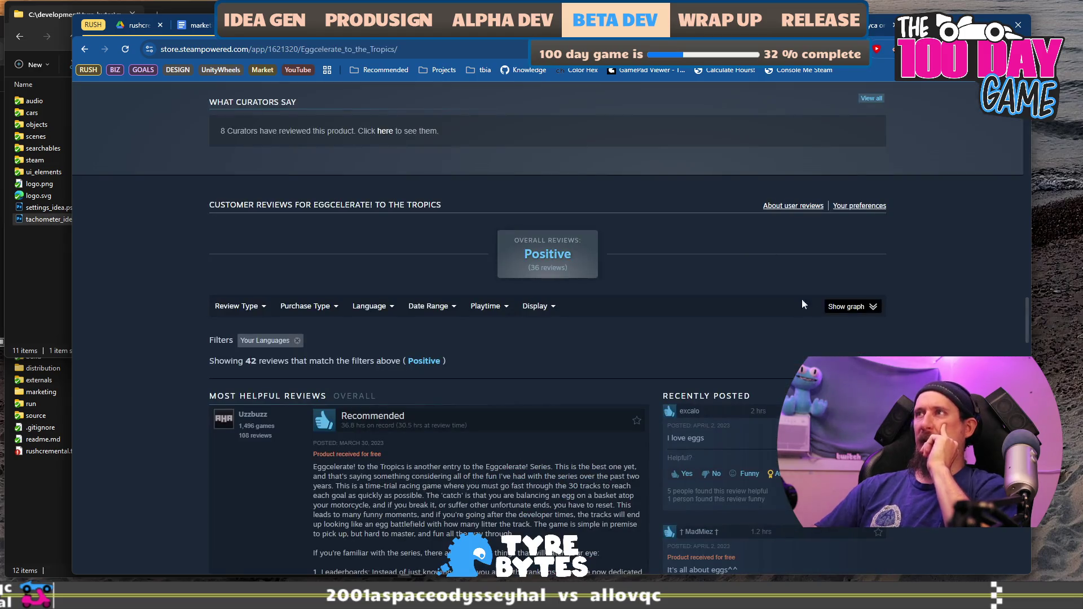
pyautogui.scroll(20, 817, 306)
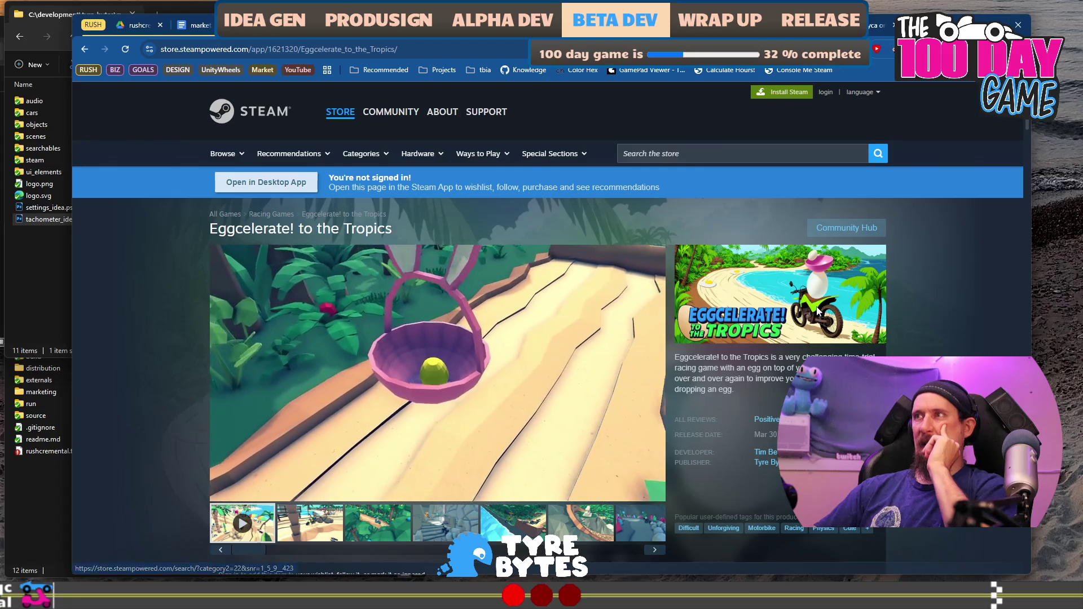
pyautogui.moveTo(767, 368); pyautogui.dragTo(689, 357)
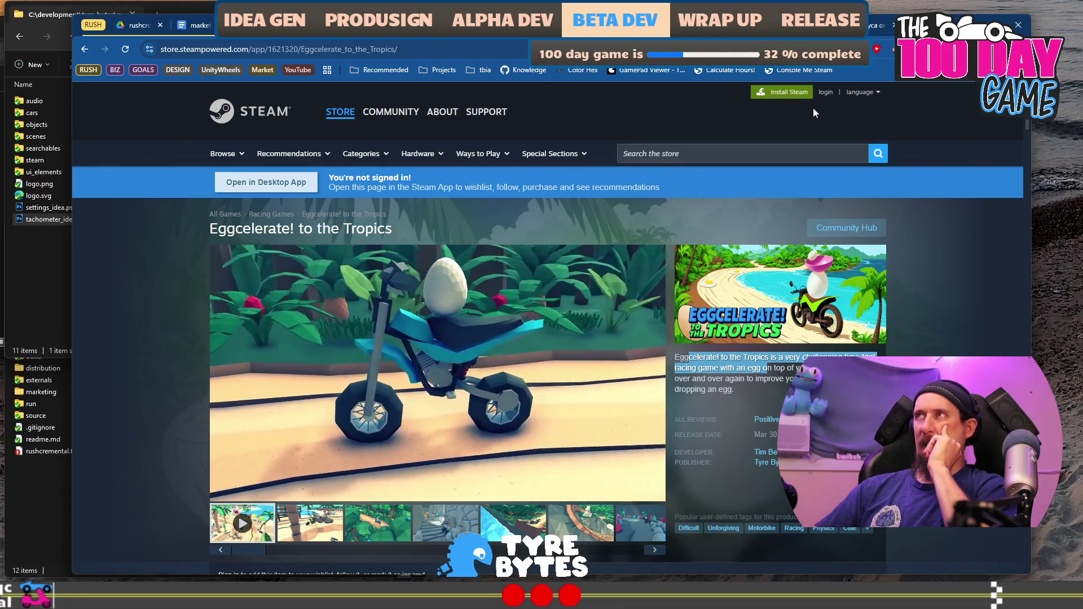
pyautogui.hotkey('alt', 'Right')
pyautogui.click(872, 28)
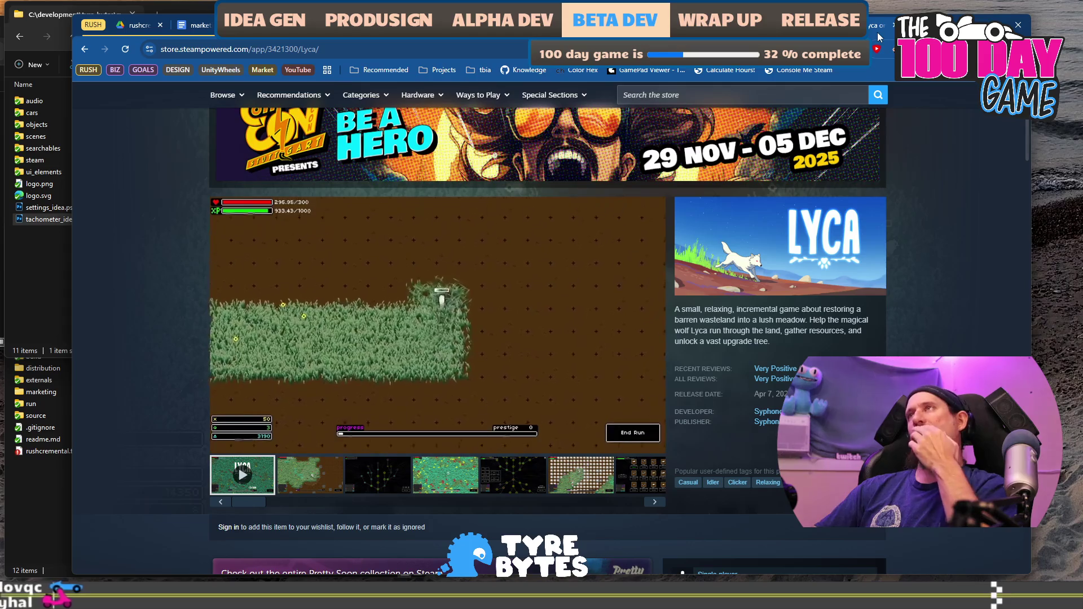
pyautogui.click(835, 26)
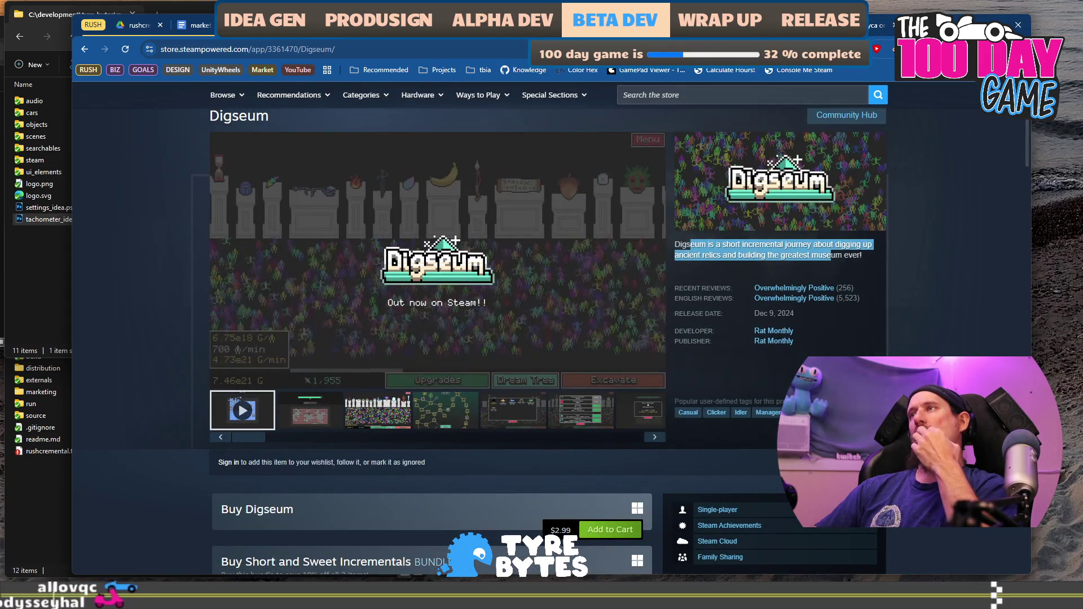
# Copy Digseum's short description and go back to the marketing document.
pyautogui.moveTo(861, 257)
pyautogui.mouseDown()
pyautogui.moveTo(664, 248)
pyautogui.moveTo(679, 243)
pyautogui.mouseUp()
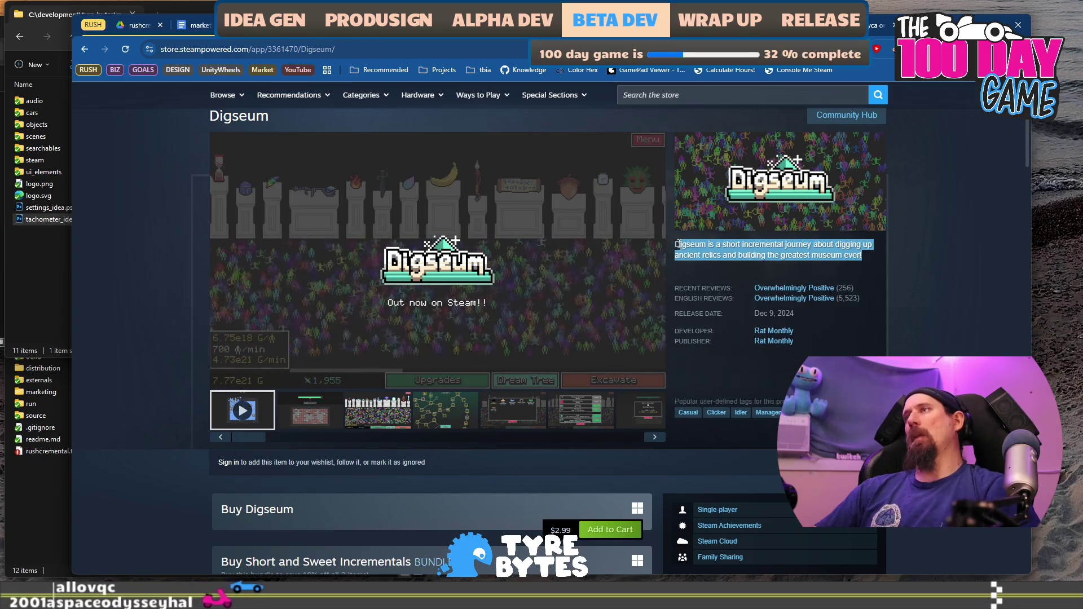
pyautogui.rightClick(690, 249)
pyautogui.click(727, 262)
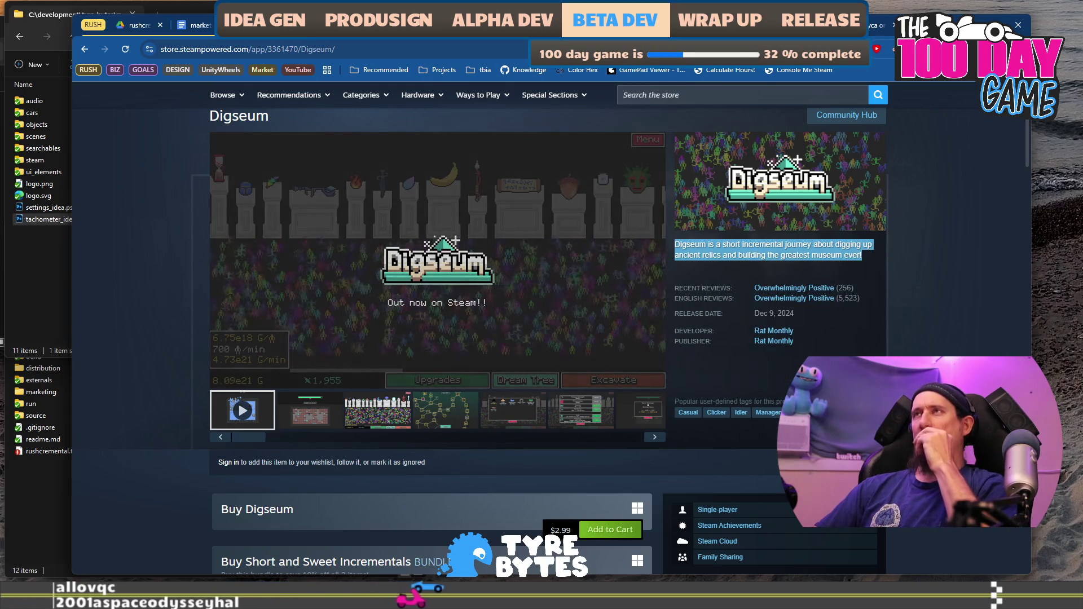
pyautogui.click(205, 25)
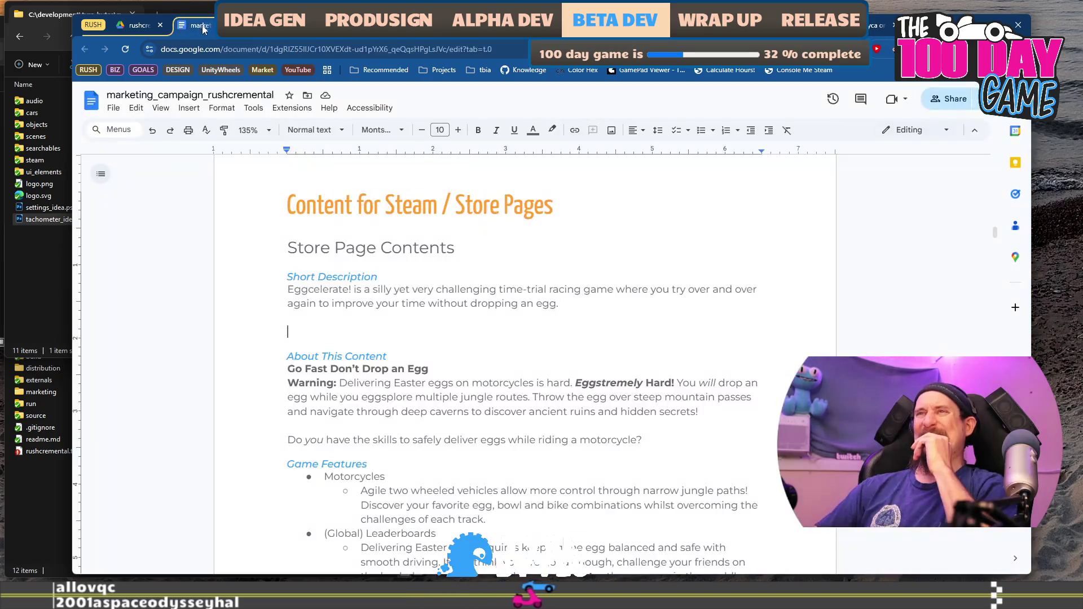
# Paste Digseum's blurb as plain text under Short Description and begin the Rushcremental sentence.
pyautogui.click(564, 326)
pyautogui.hotkey('ctrl', 'v')
pyautogui.hotkey('ctrl', 'z')
pyautogui.hotkey('ctrl', 'shift', 'v')
pyautogui.press('Return')
pyautogui.press('Return')
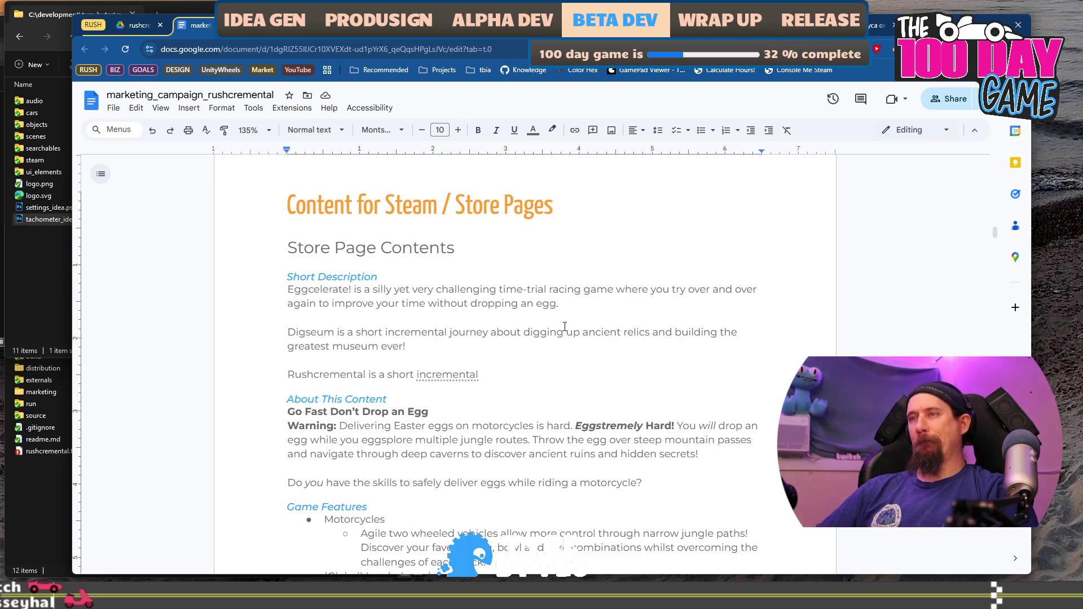
pyautogui.write(' journey ')
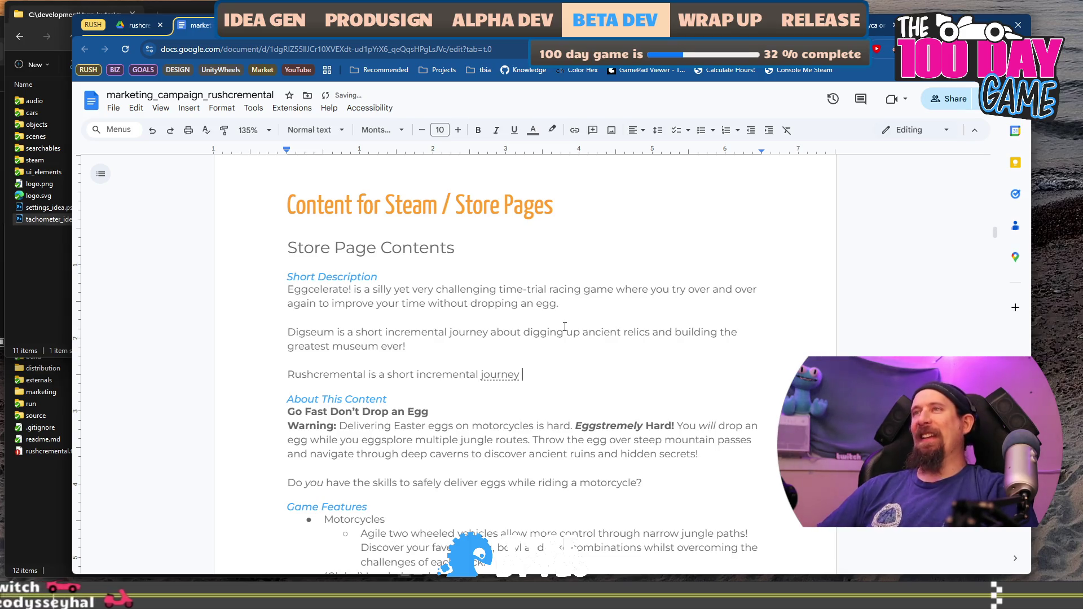
pyautogui.write('about searching the wasteland for scraps and')
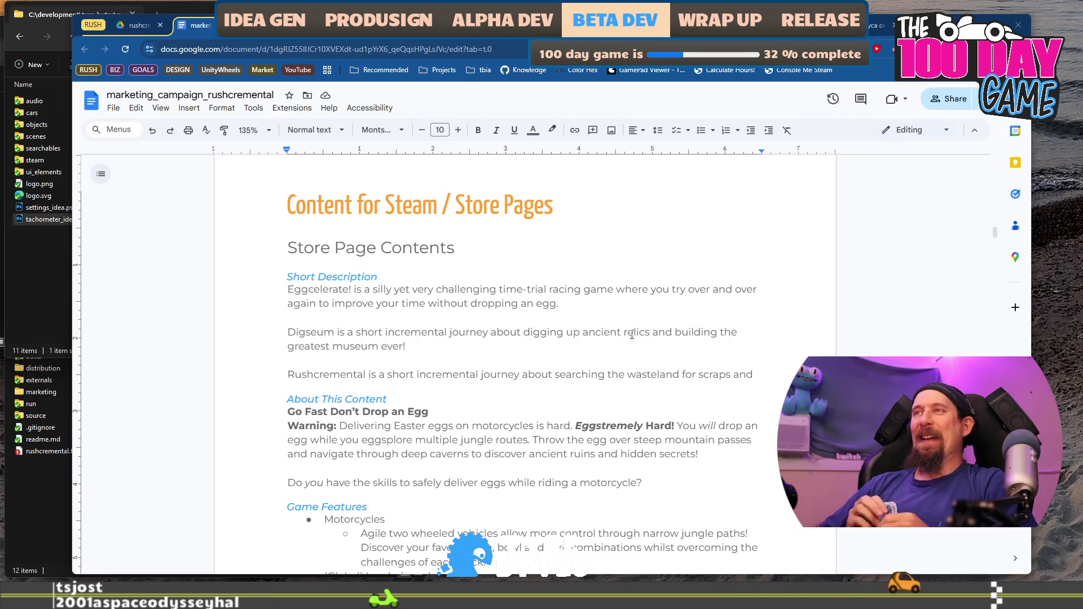
pyautogui.click(631, 347)
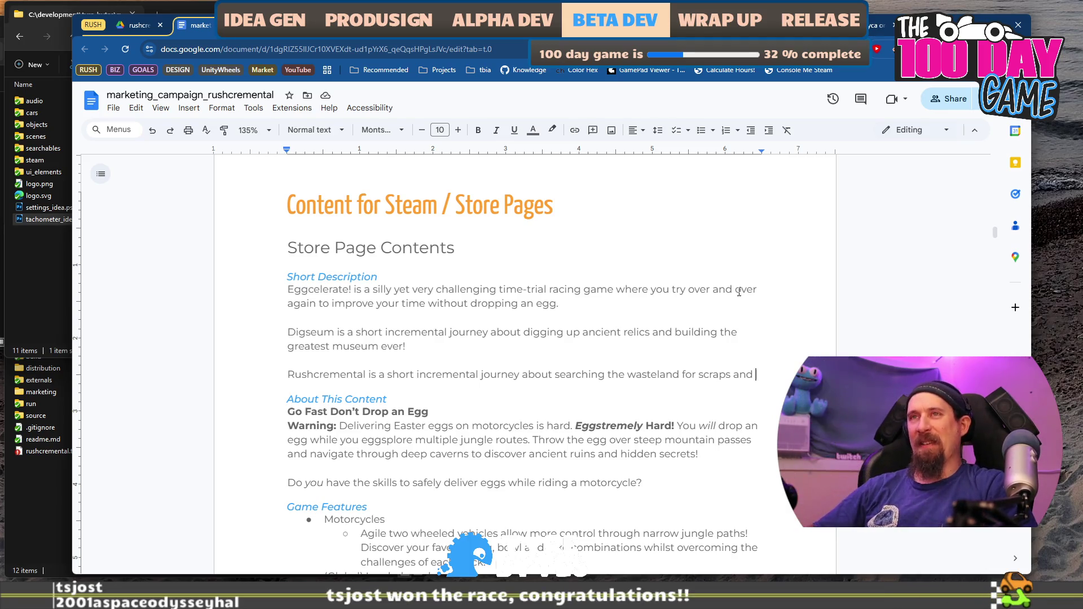
# Revise the Rushcremental sentence's wording, replacing 'scraps' with 'resources'.
pyautogui.hotkey('shift', 'Home')
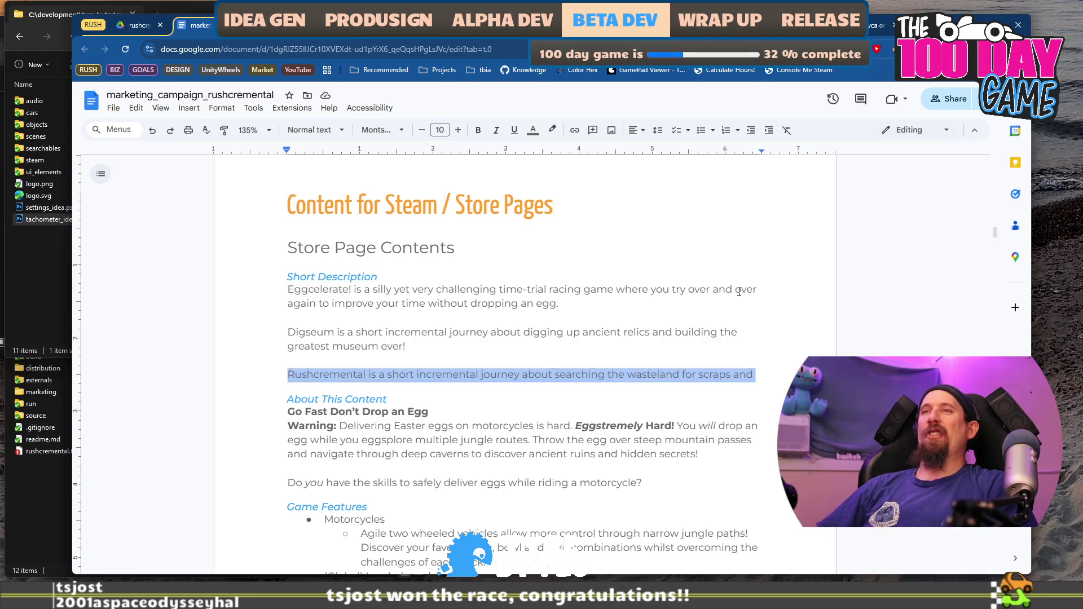
pyautogui.press('End')
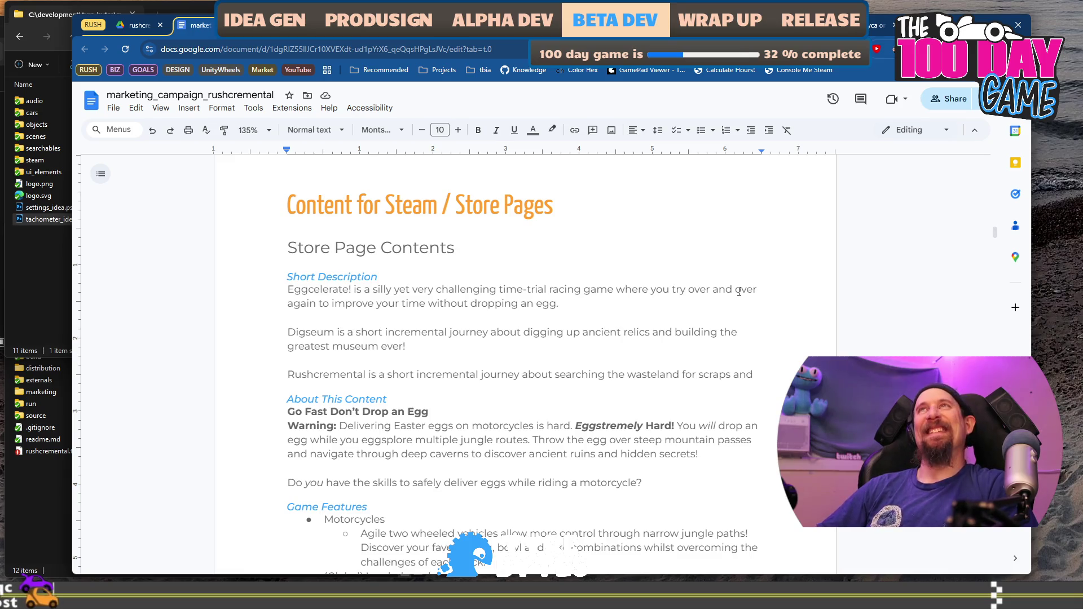
pyautogui.hotkey('shift', 'Home')
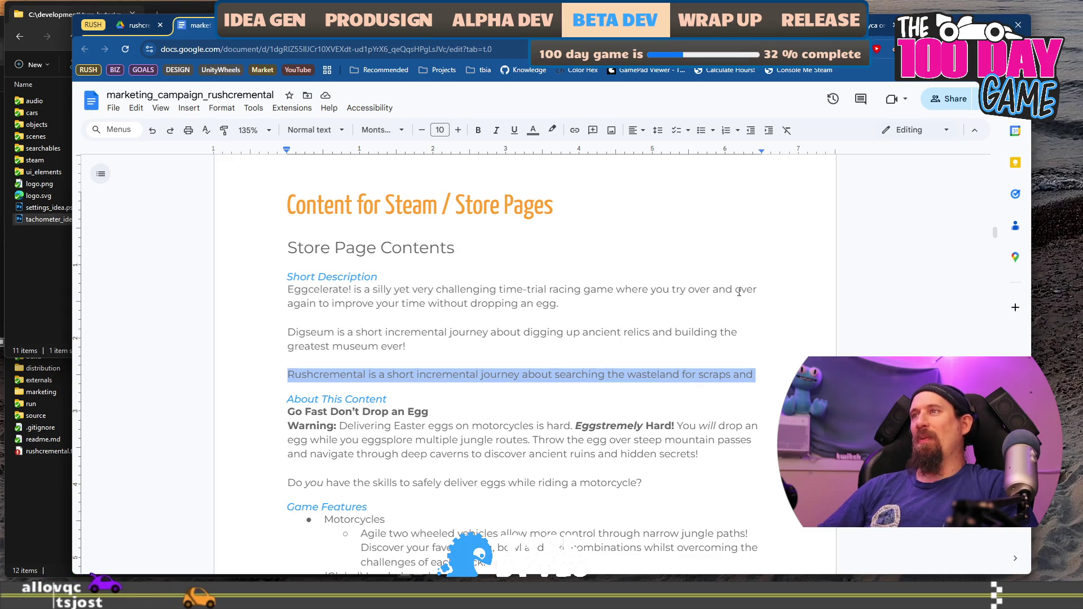
pyautogui.press('Right')
pyautogui.write('c')
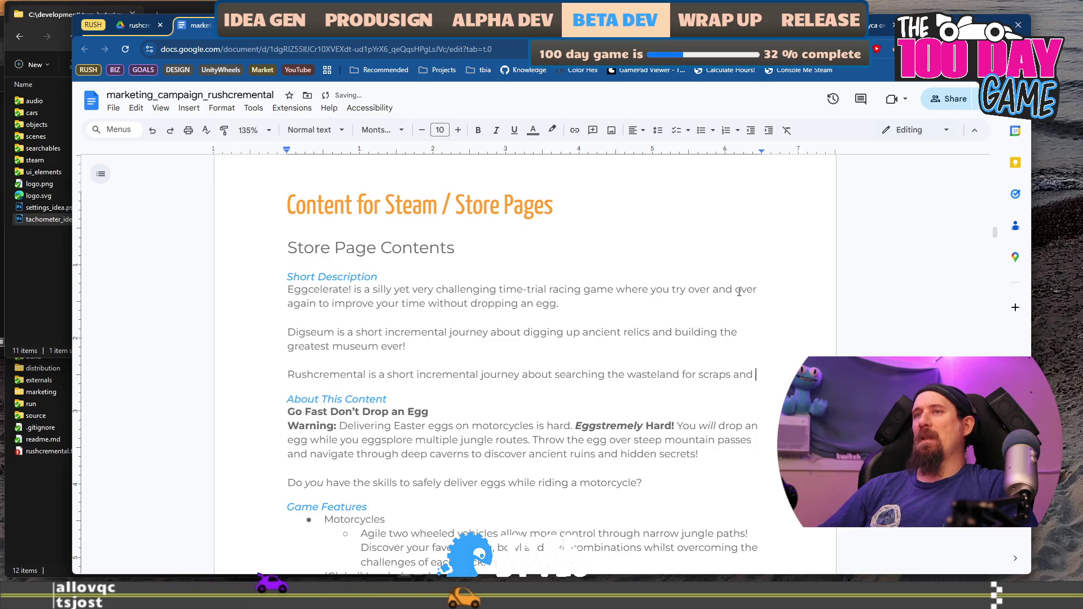
pyautogui.press('BackSpace')
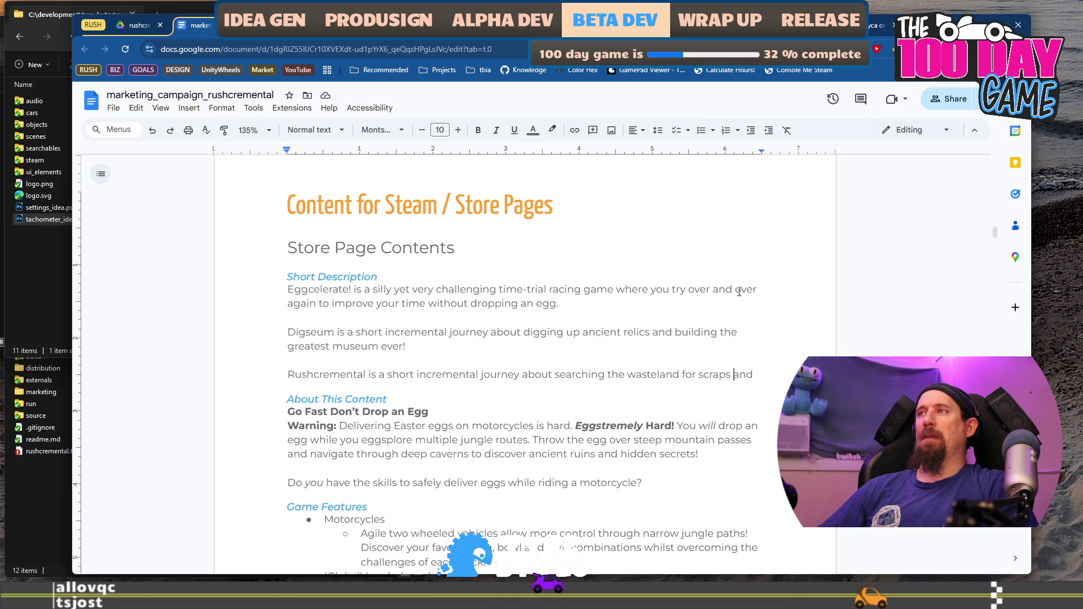
pyautogui.hotkey('ctrl', 'Left')
pyautogui.press('BackSpace')
pyautogui.press('BackSpace')
pyautogui.write('resources')
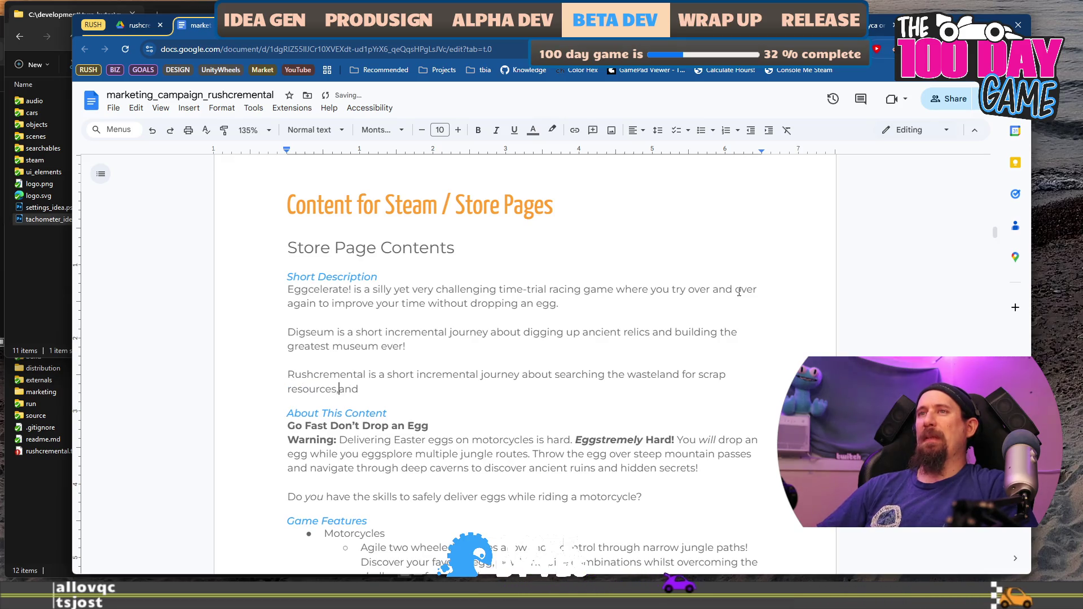
# Finish the sentence so it ends 'to rule over all the territories.'.
pyautogui.press('End')
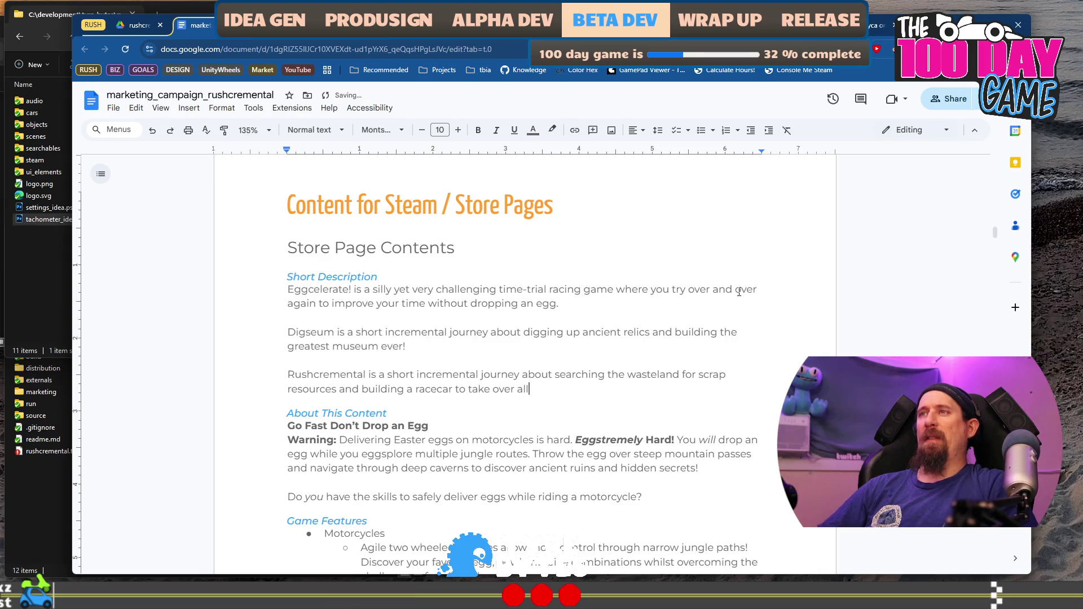
pyautogui.write('l')
pyautogui.hotkey('ctrl', 'BackSpace')
pyautogui.hotkey('ctrl', 'BackSpace')
pyautogui.hotkey('ctrl', 'BackSpace')
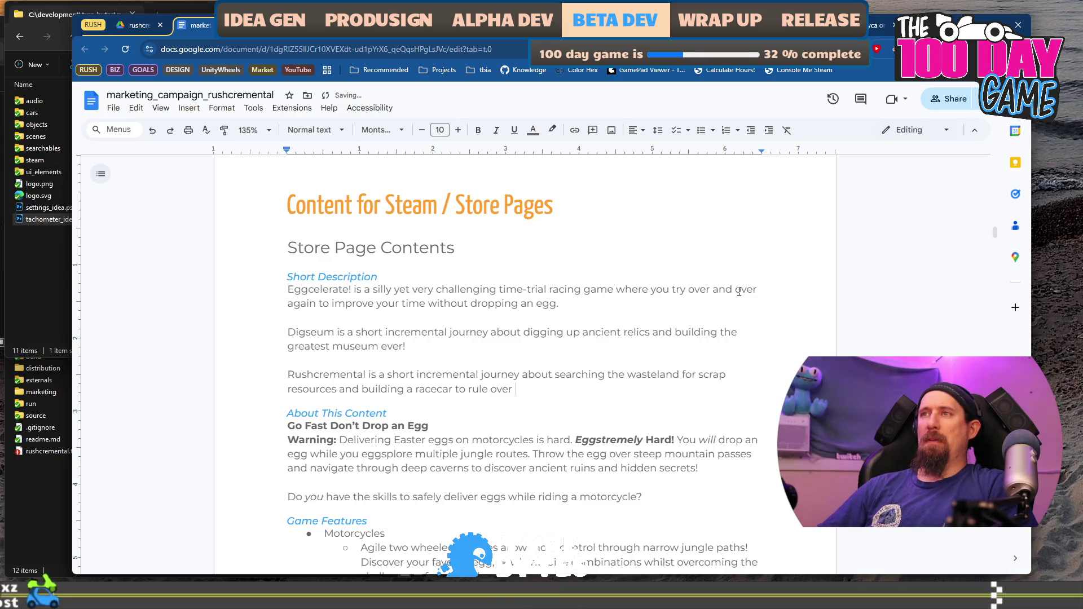
pyautogui.write('ll terr')
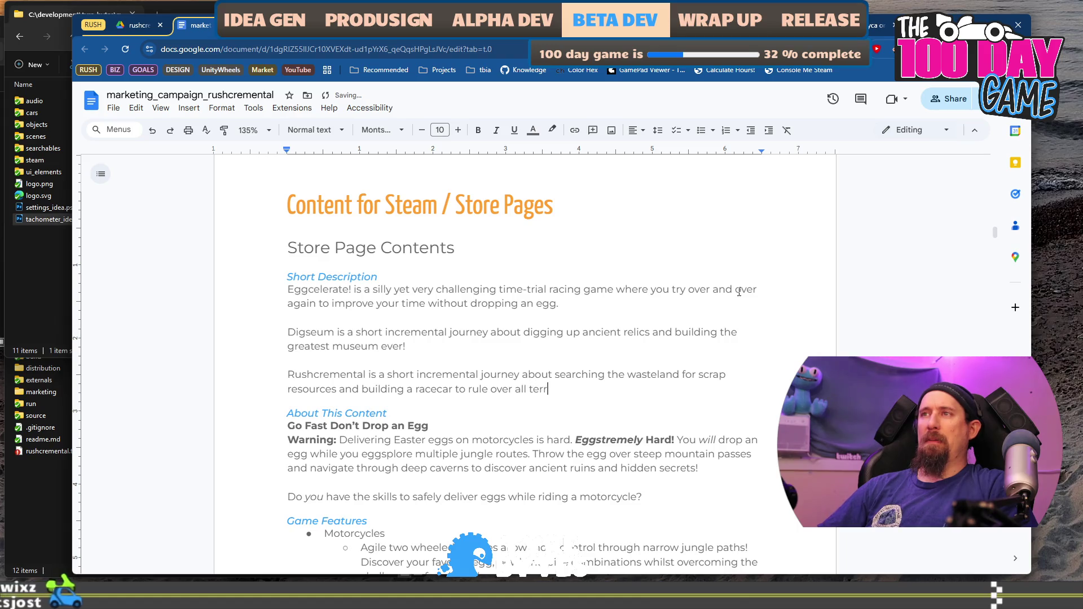
pyautogui.write('itories.')
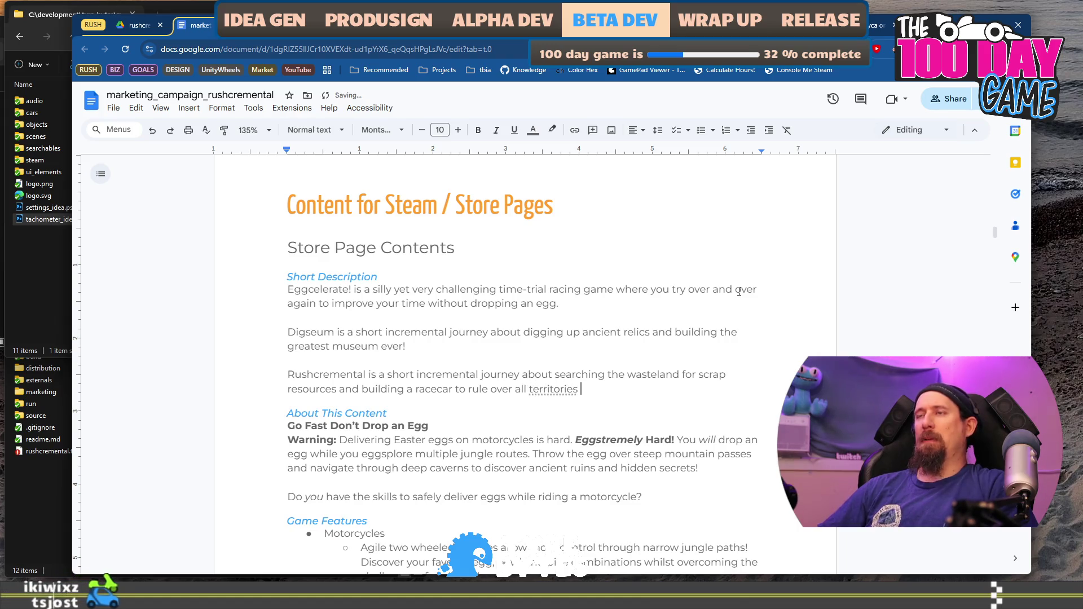
pyautogui.hotkey('ctrl', 'Left')
pyautogui.hotkey('ctrl', 'Left')
pyautogui.write('the')
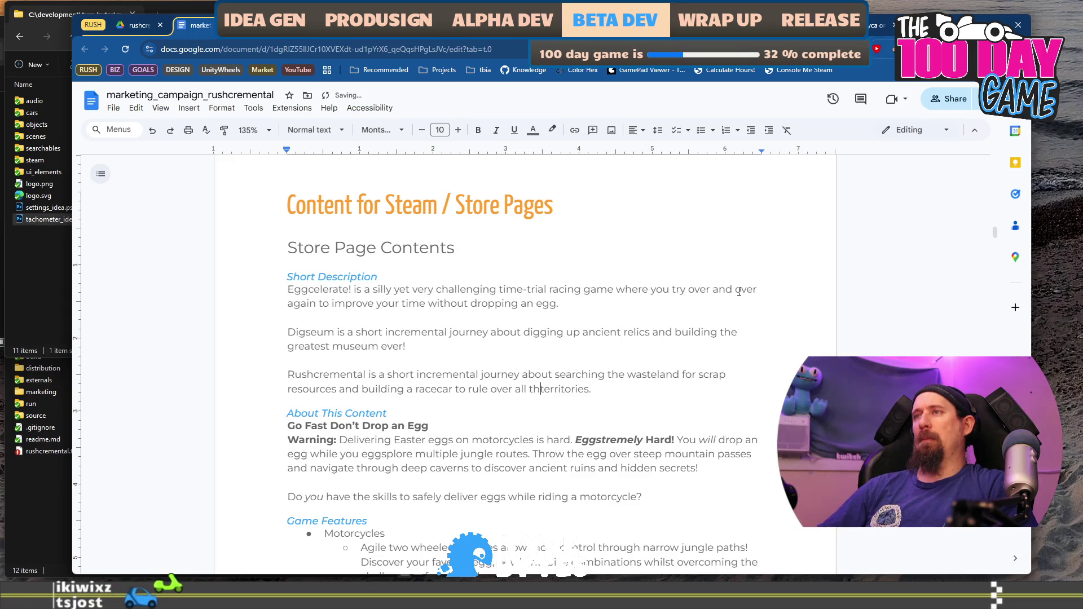
pyautogui.press('End')
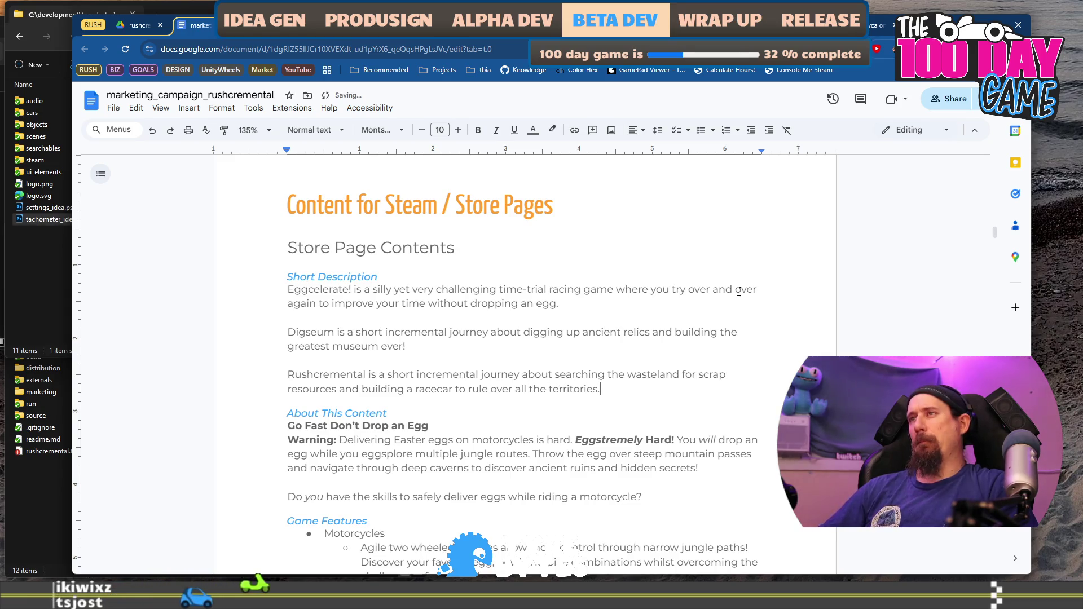
# Delete the Digseum and Eggcelerate example paragraphs and copy the Rushcremental blurb.
pyautogui.hotkey('shift', 'Up')
pyautogui.hotkey('shift', 'Up')
pyautogui.hotkey('shift', 'Down')
pyautogui.hotkey('shift', 'Home')
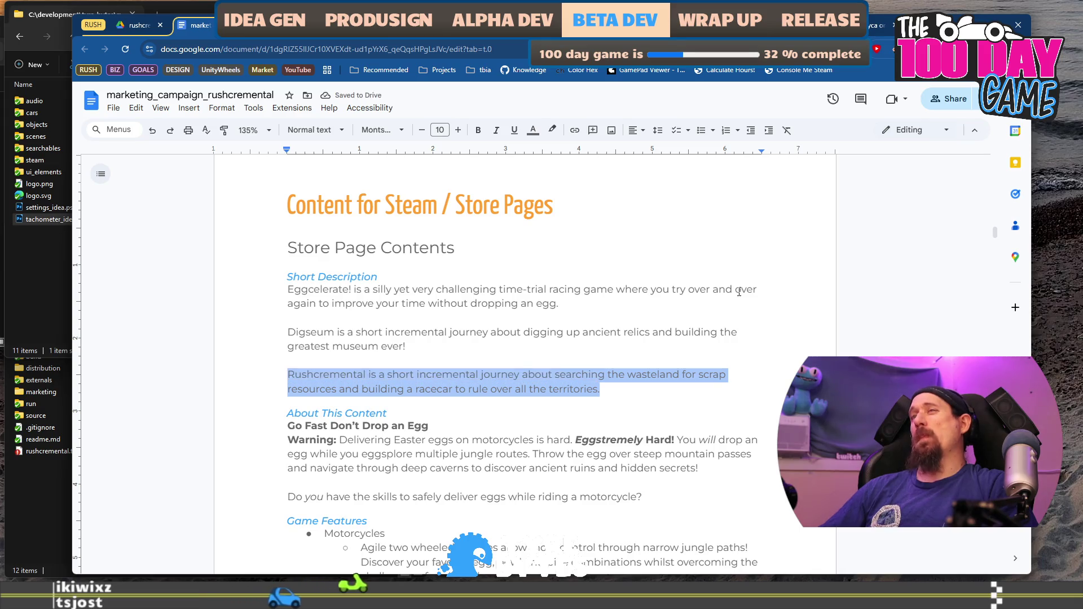
pyautogui.press('Up')
pyautogui.hotkey('shift', 'Up')
pyautogui.hotkey('shift', 'Up')
pyautogui.press('BackSpace')
pyautogui.press('BackSpace')
pyautogui.hotkey('shift', 'Up')
pyautogui.hotkey('shift', 'Home')
pyautogui.press('BackSpace')
pyautogui.press('BackSpace')
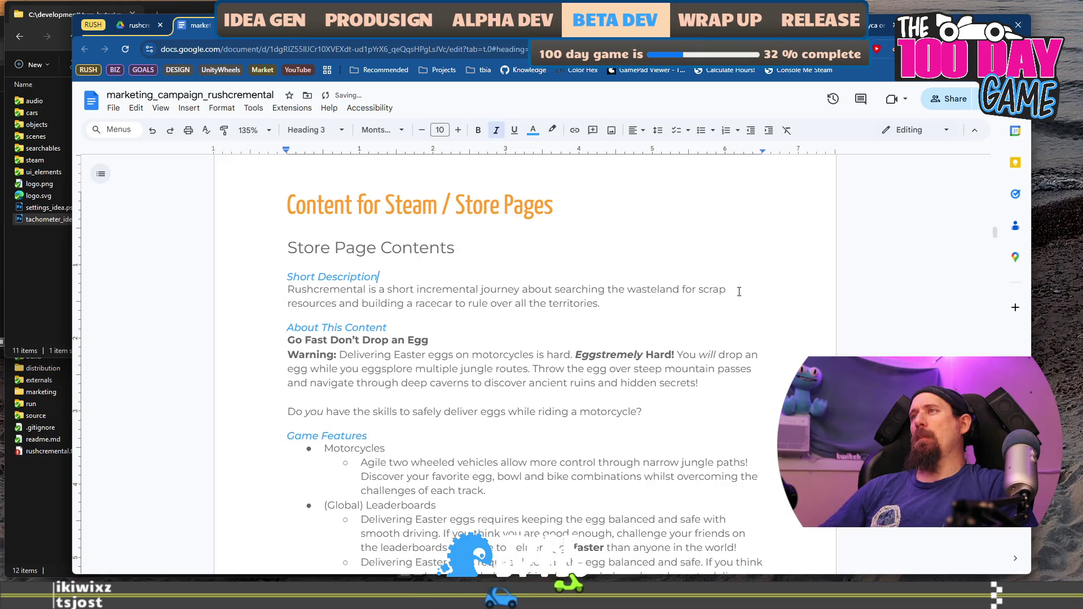
pyautogui.press('End')
pyautogui.hotkey('shift', 'Home')
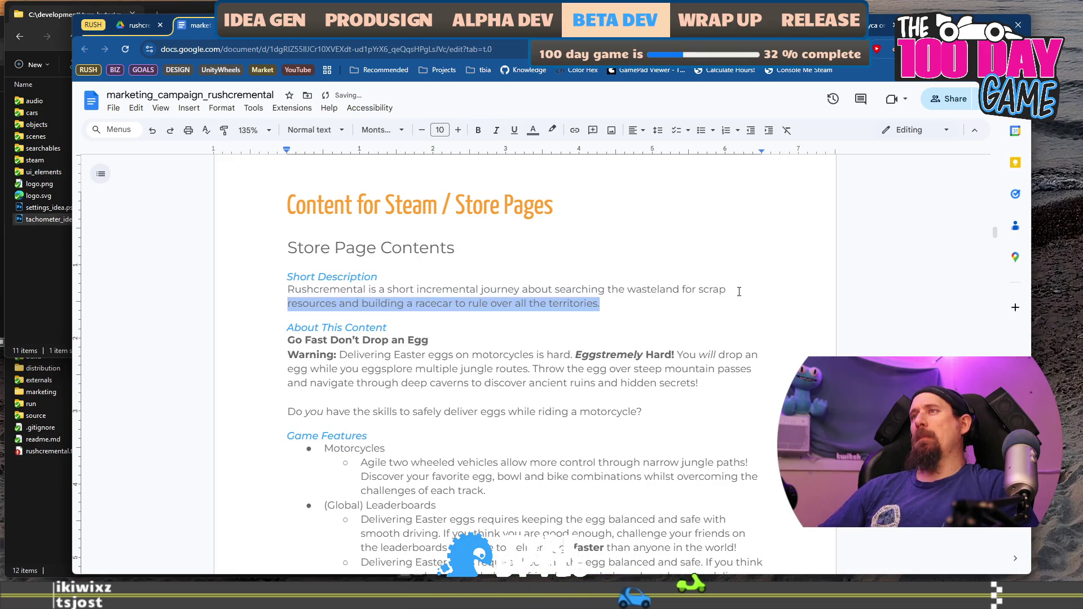
pyautogui.hotkey('shift', 'Up')
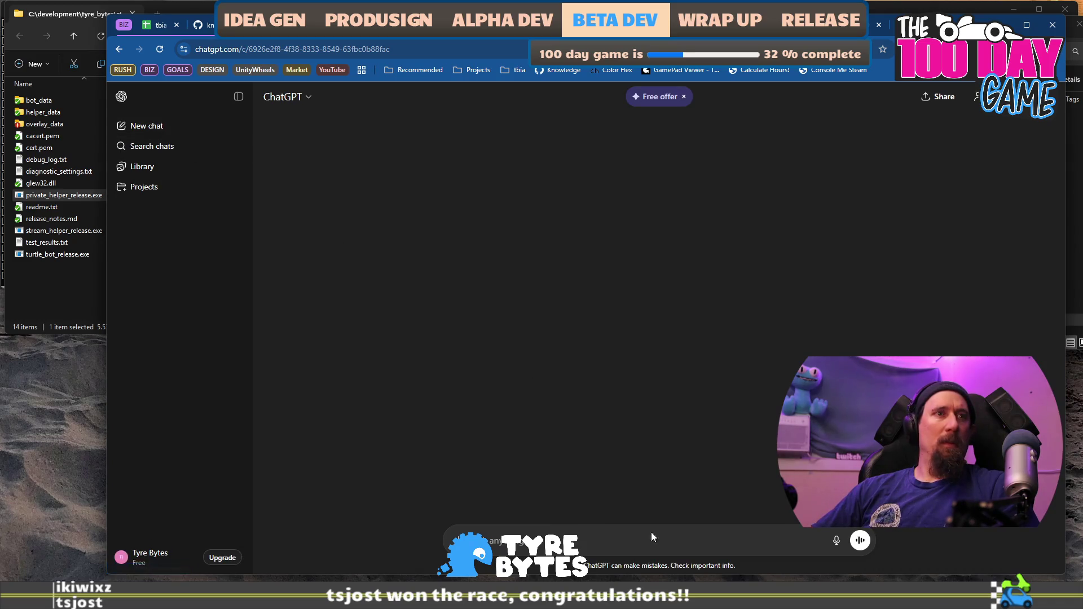
# Paste the blurb into ChatGPT and ask 'How to spice up this intro to my game?'.
pyautogui.click(146, 126)
pyautogui.hotkey('ctrl', 'v')
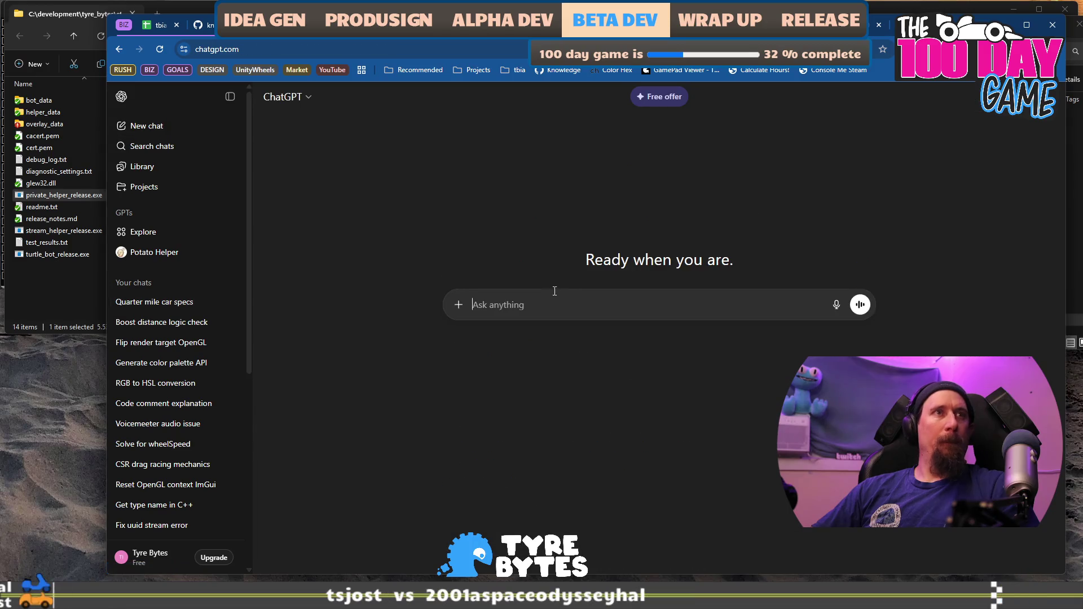
pyautogui.hotkey('shift', 'Return')
pyautogui.hotkey('shift', 'Return')
pyautogui.write('H')
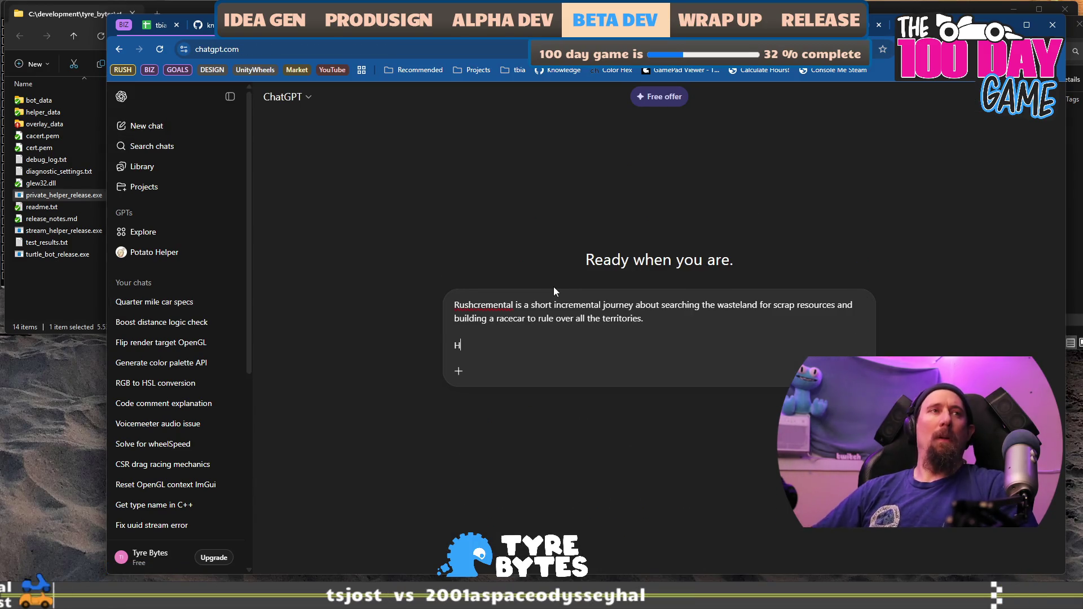
pyautogui.write('ow to spice up')
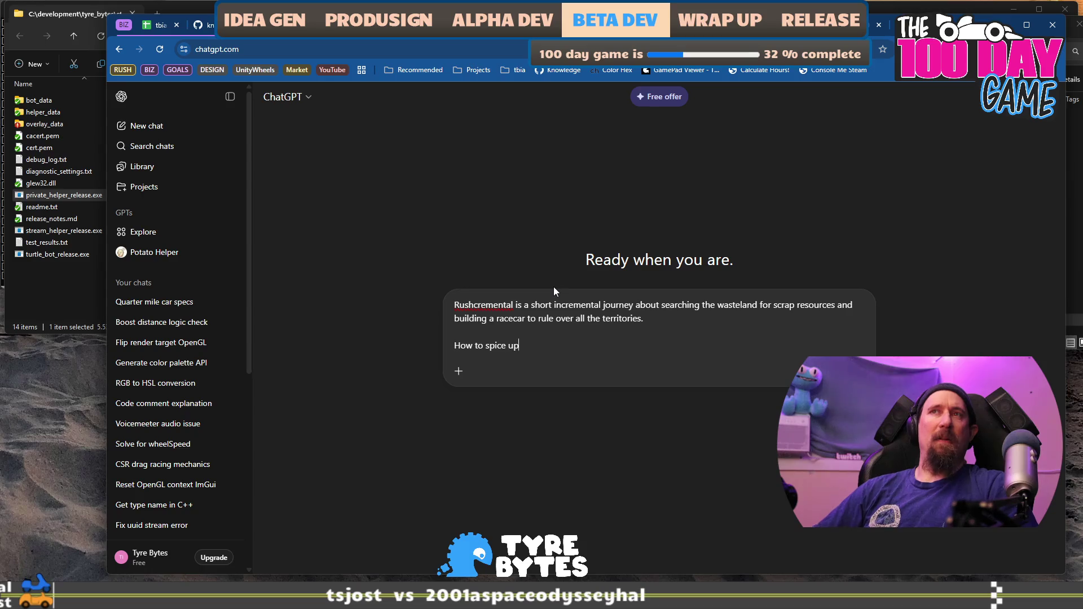
pyautogui.write(' this intro c')
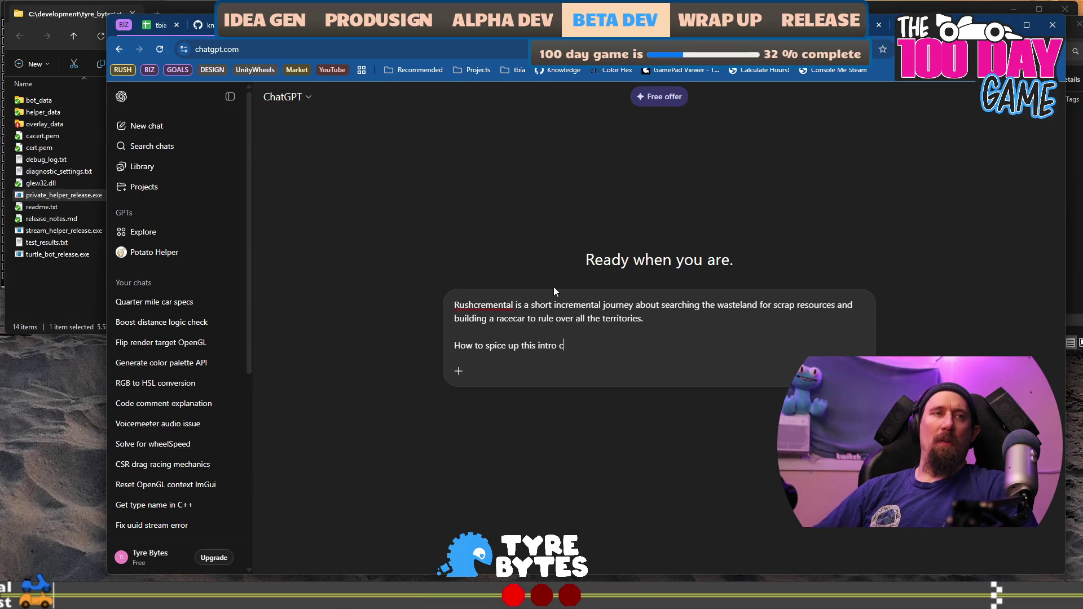
pyautogui.press('BackSpace')
pyautogui.write('to my game?')
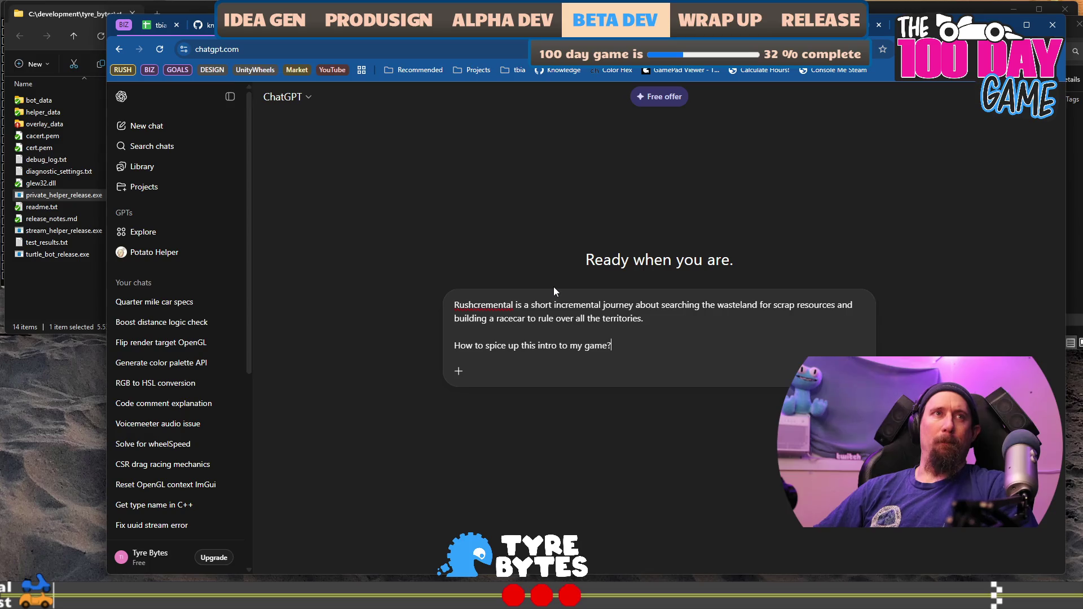
pyautogui.press('Return')
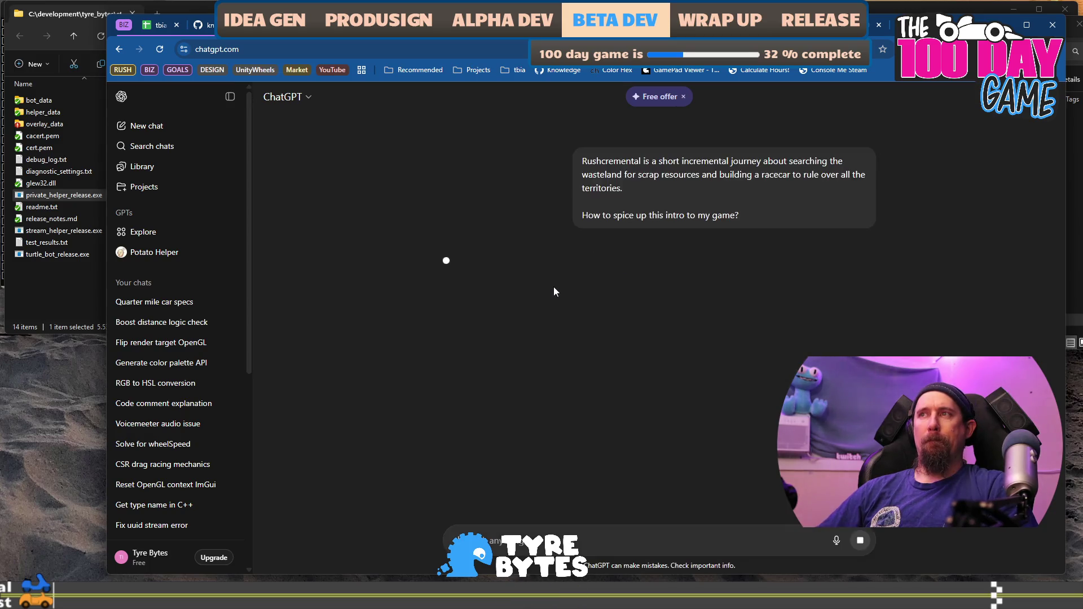
# Review ChatGPT's punchier, gritty, mysterious and gamey rewrites, then open the design scratch pad.
pyautogui.hotkey('alt', 'Tab')
pyautogui.click(530, 339)
pyautogui.hotkey('alt', 'Tab')
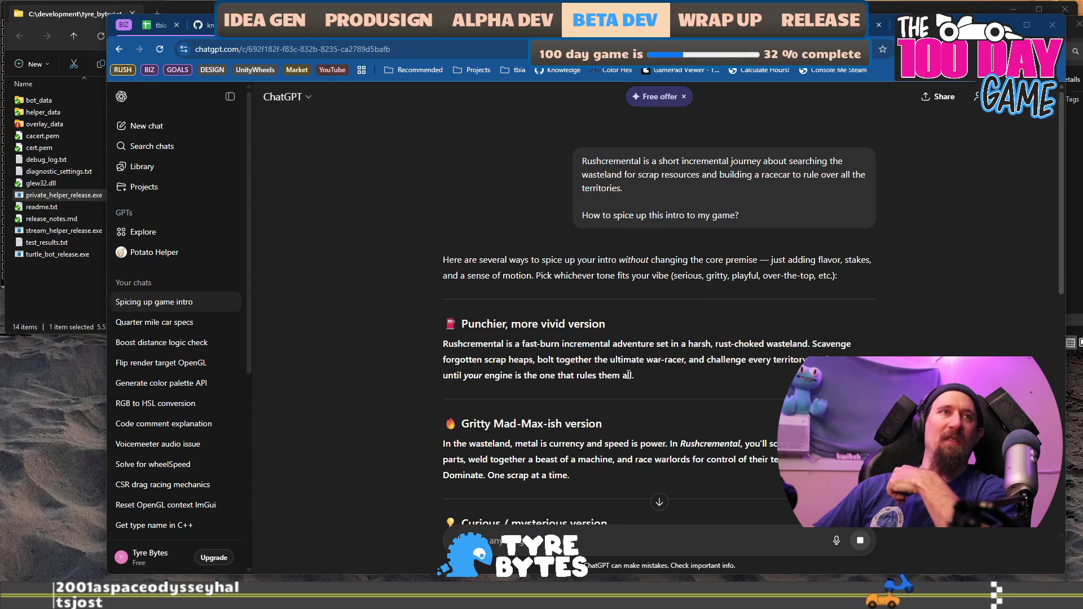
pyautogui.moveTo(658, 376); pyautogui.dragTo(578, 360)
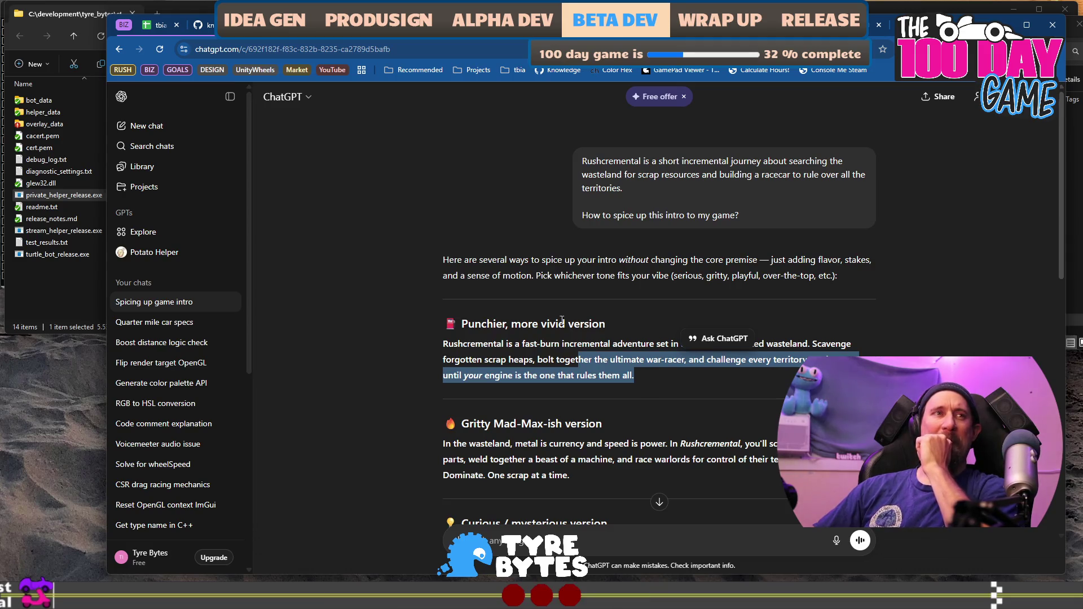
pyautogui.click(670, 374)
pyautogui.scroll(-1, 670, 370)
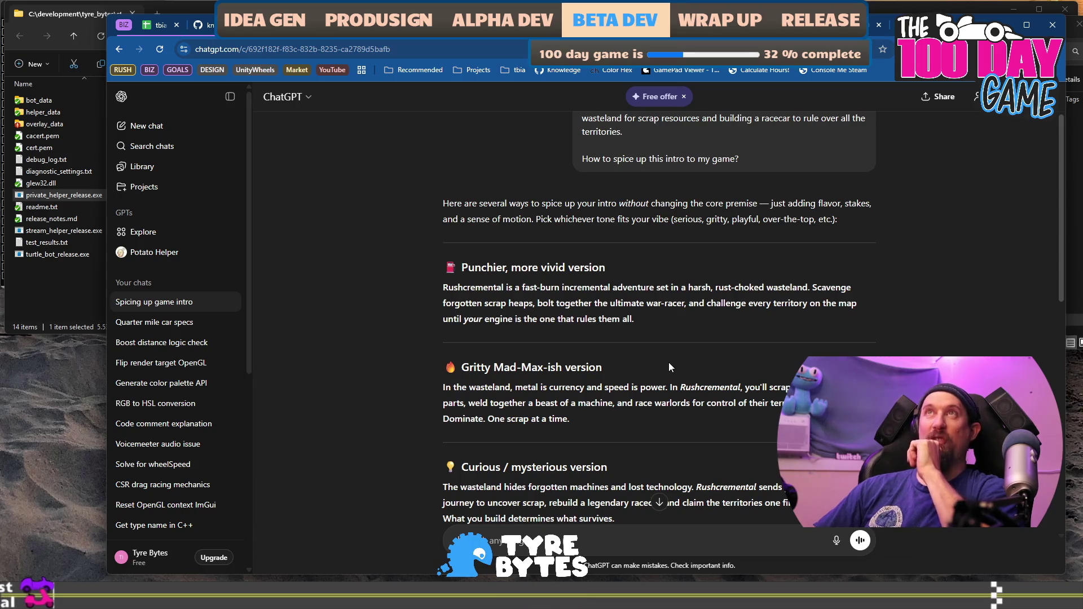
pyautogui.scroll(-2, 670, 367)
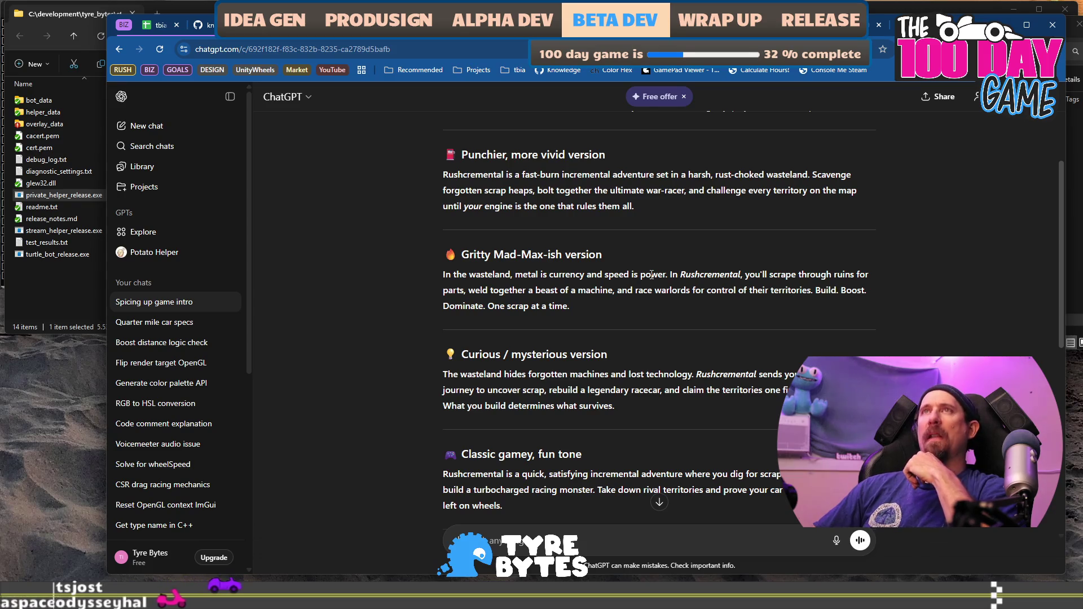
pyautogui.press('ctrl+super+Right')
pyautogui.click(128, 69)
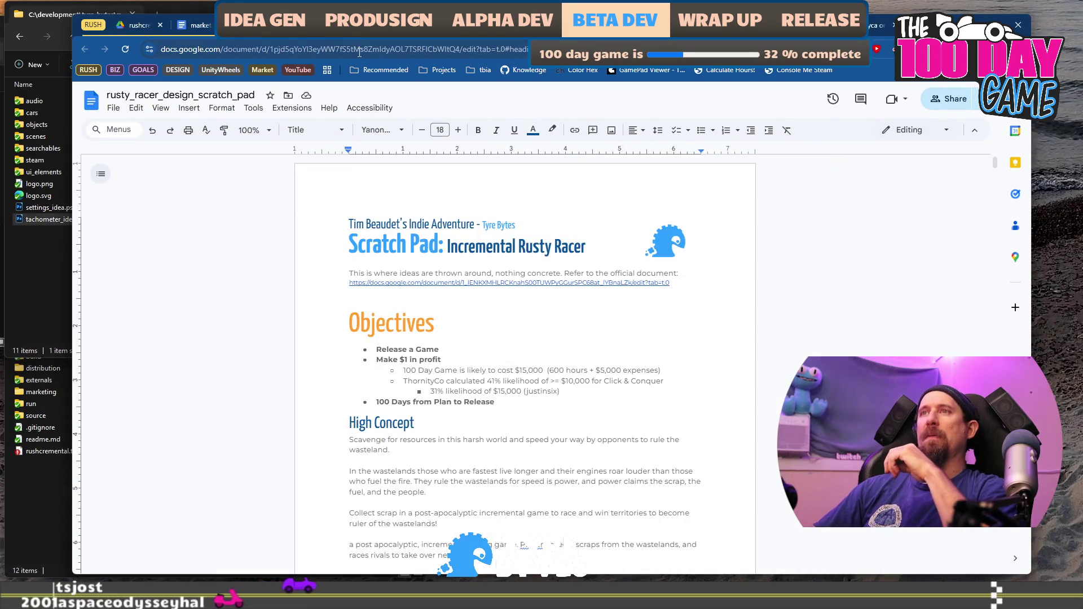
# Switch to the rusty_racer_design_doc and reread its Collect scrap paragraph.
pyautogui.hotkey('alt', 'Left')
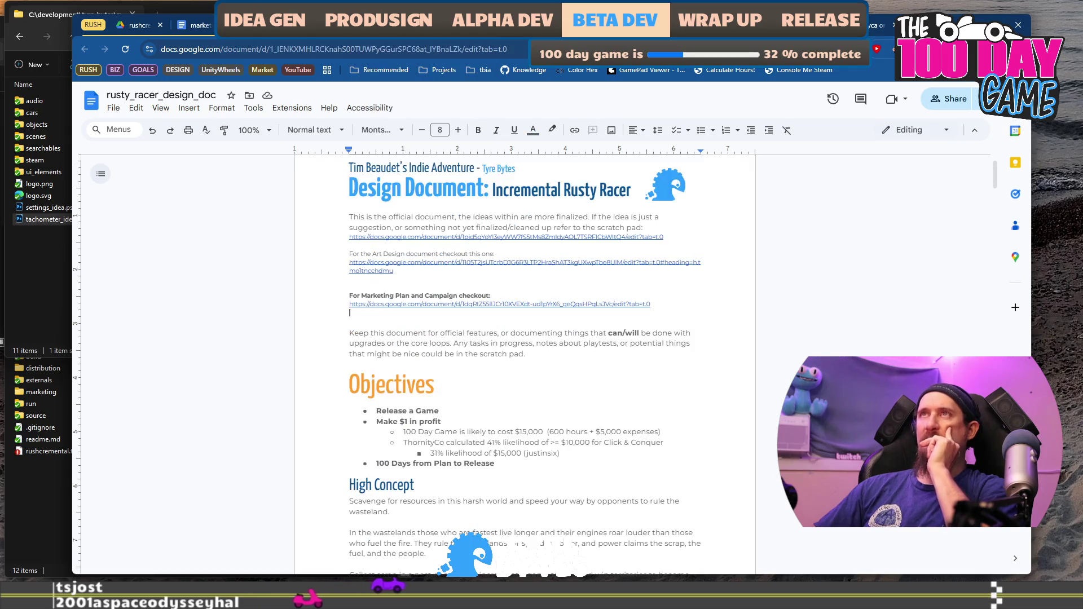
pyautogui.scroll(-6, 633, 341)
pyautogui.scroll(3, 592, 313)
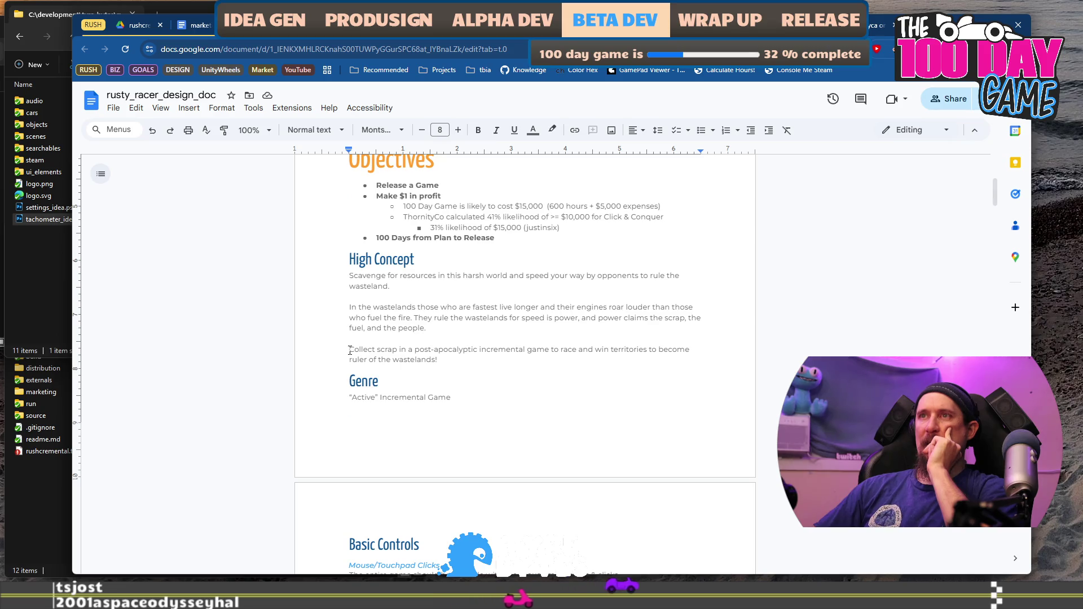
pyautogui.moveTo(347, 350); pyautogui.dragTo(441, 347)
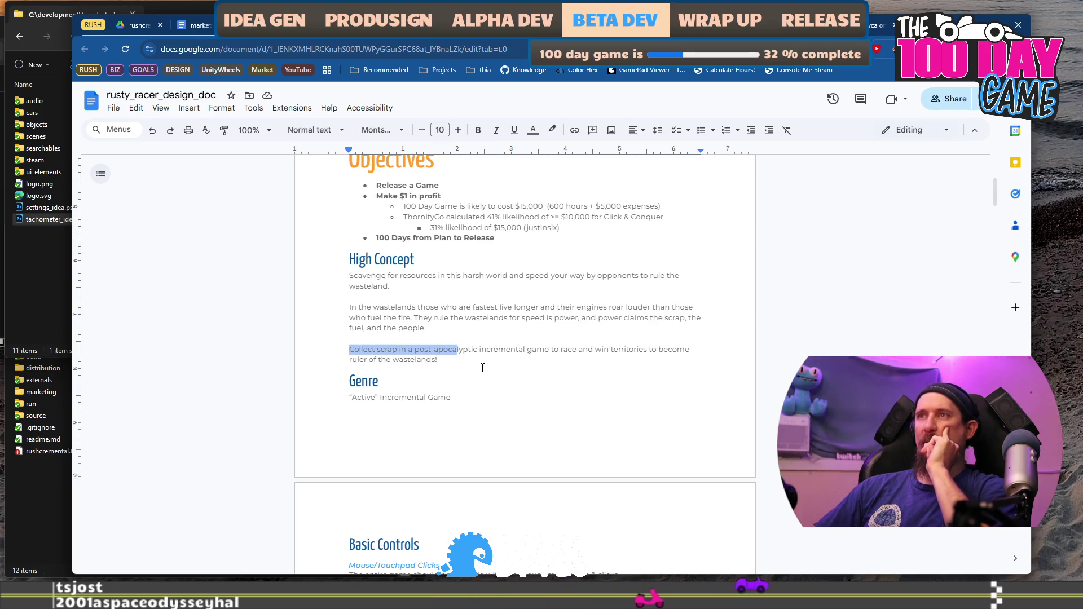
pyautogui.moveTo(542, 355)
pyautogui.mouseDown()
pyautogui.moveTo(496, 322)
pyautogui.moveTo(418, 324)
pyautogui.mouseUp()
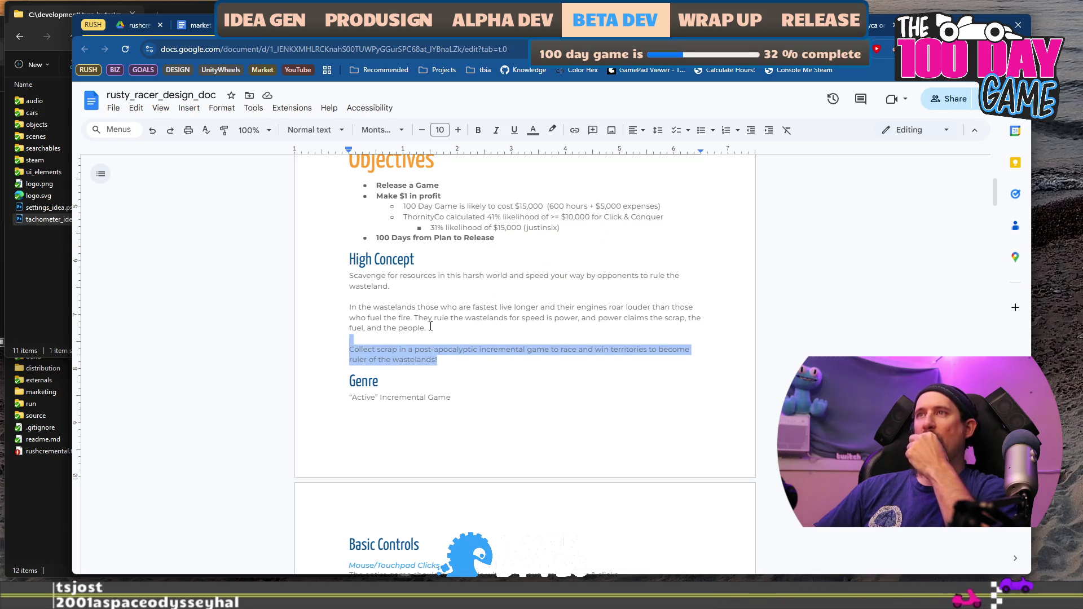
# Read through the Game Walkthrough and Steam Store Page description down to the World Lore section.
pyautogui.scroll(-7, 431, 326)
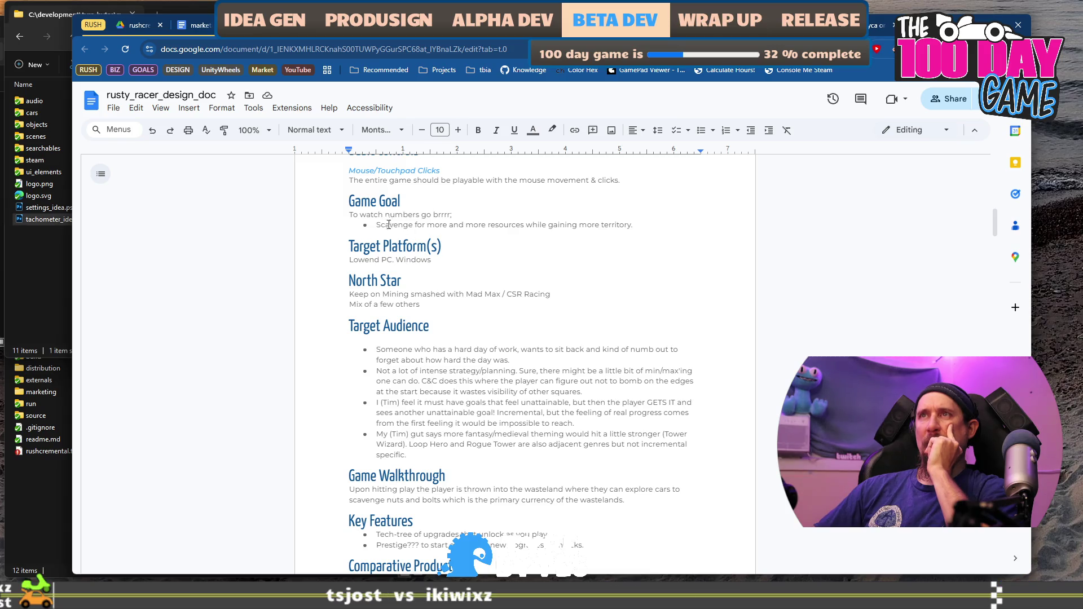
pyautogui.moveTo(406, 225); pyautogui.dragTo(633, 226)
pyautogui.scroll(-3, 578, 255)
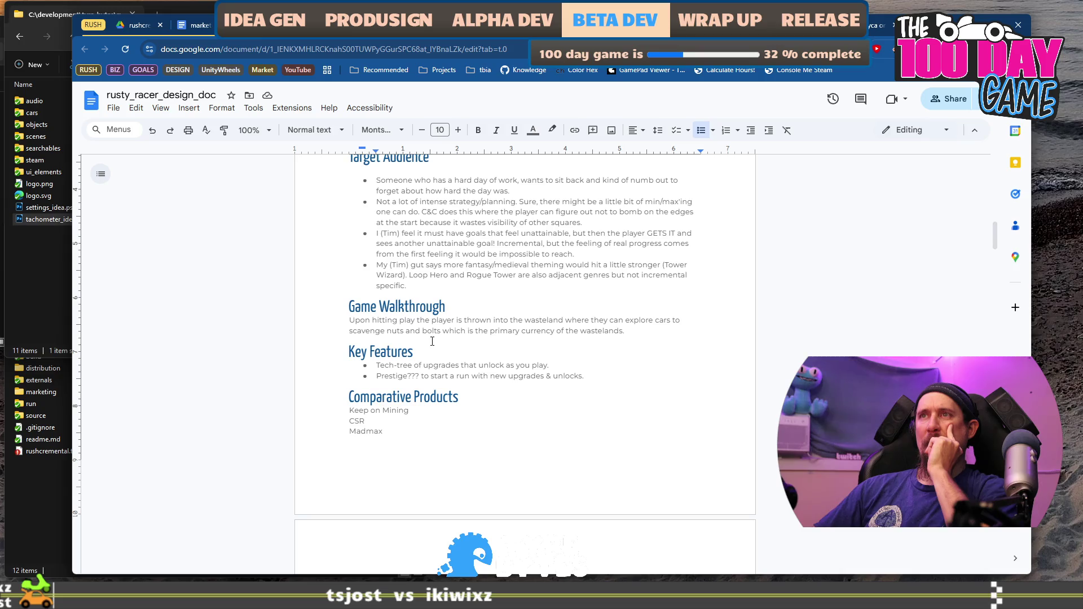
pyautogui.tripleClick(372, 323)
pyautogui.scroll(-6, 529, 313)
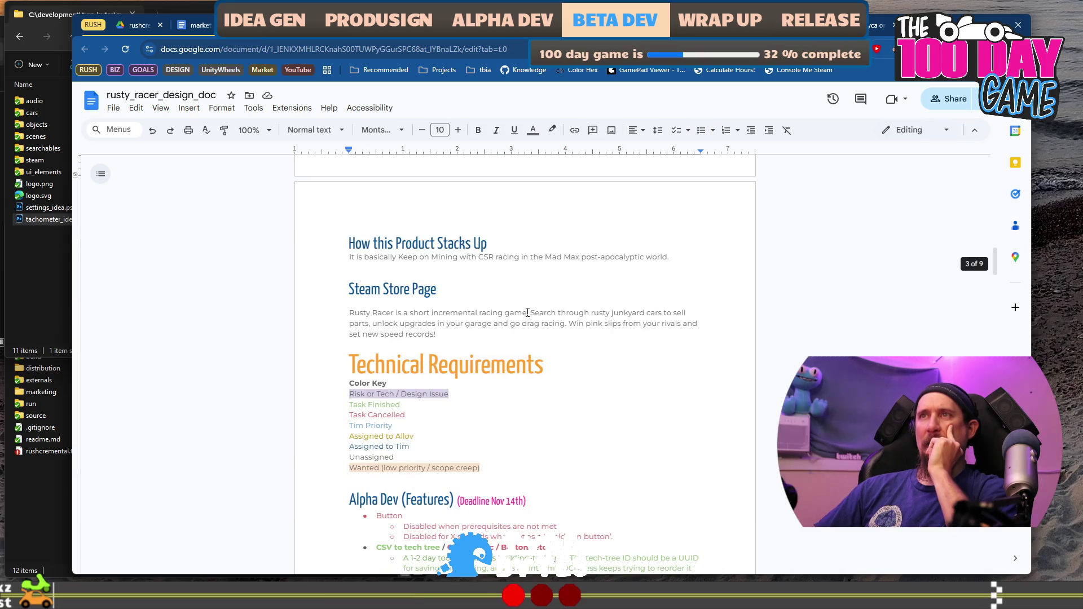
pyautogui.moveTo(360, 315); pyautogui.dragTo(434, 326)
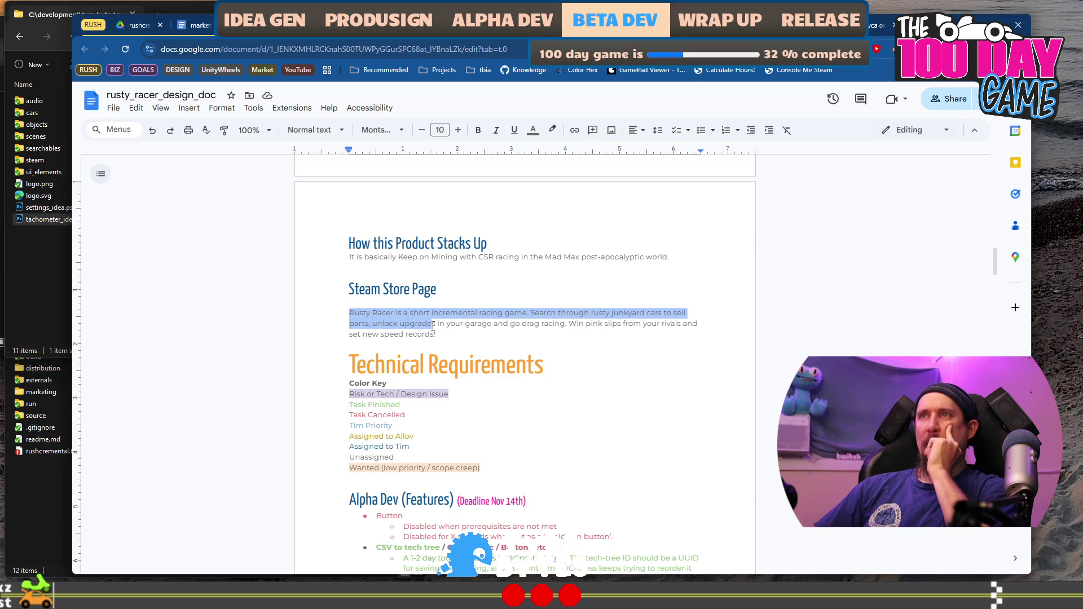
pyautogui.click(438, 332)
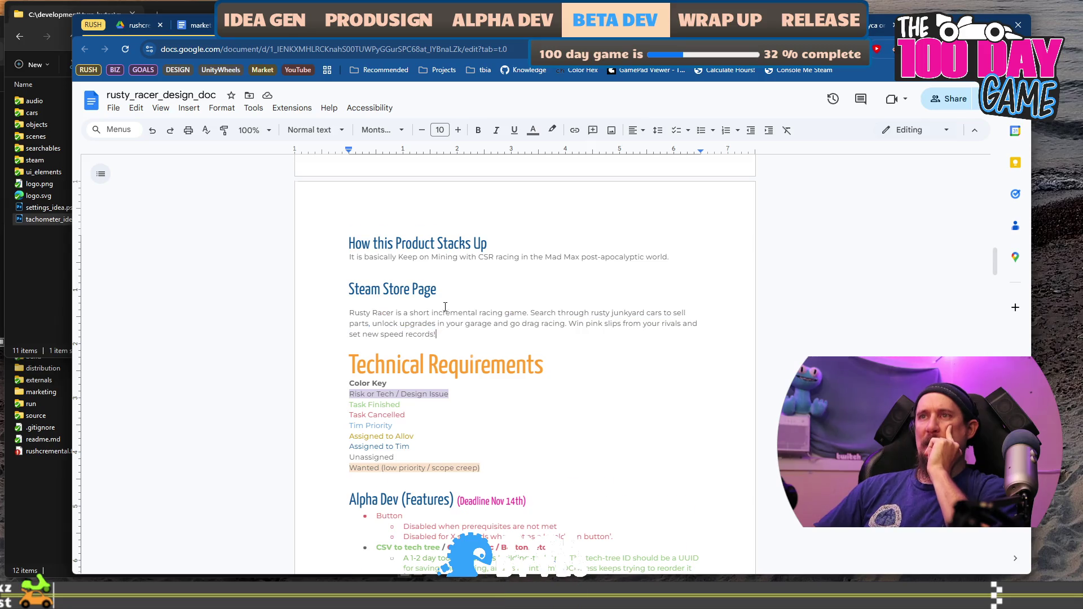
pyautogui.scroll(-3, 441, 298)
pyautogui.scroll(-15, 441, 298)
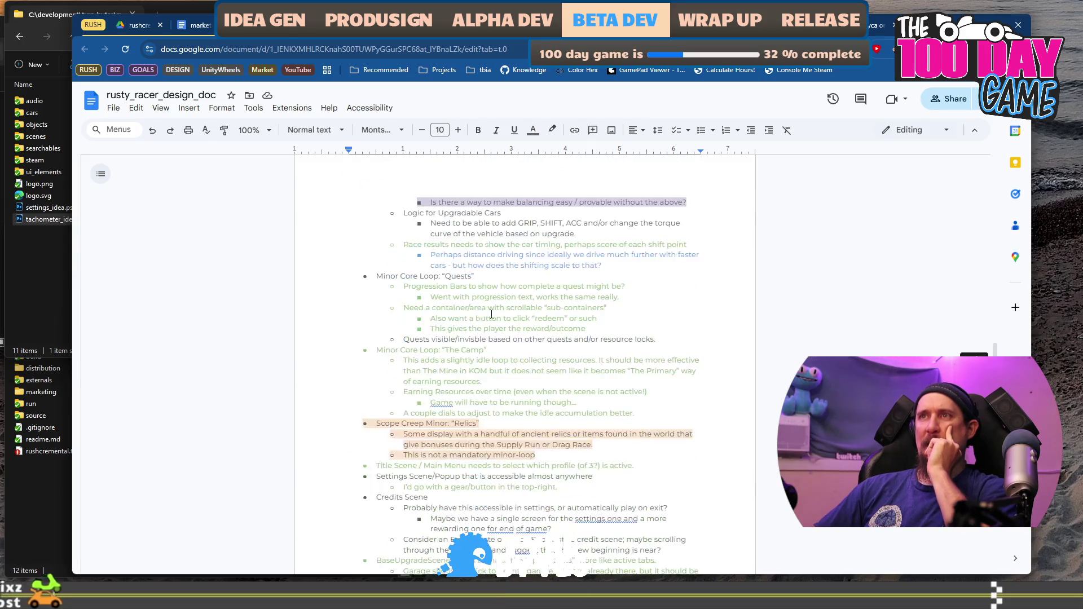
pyautogui.scroll(-7, 495, 317)
pyautogui.scroll(-7, 496, 317)
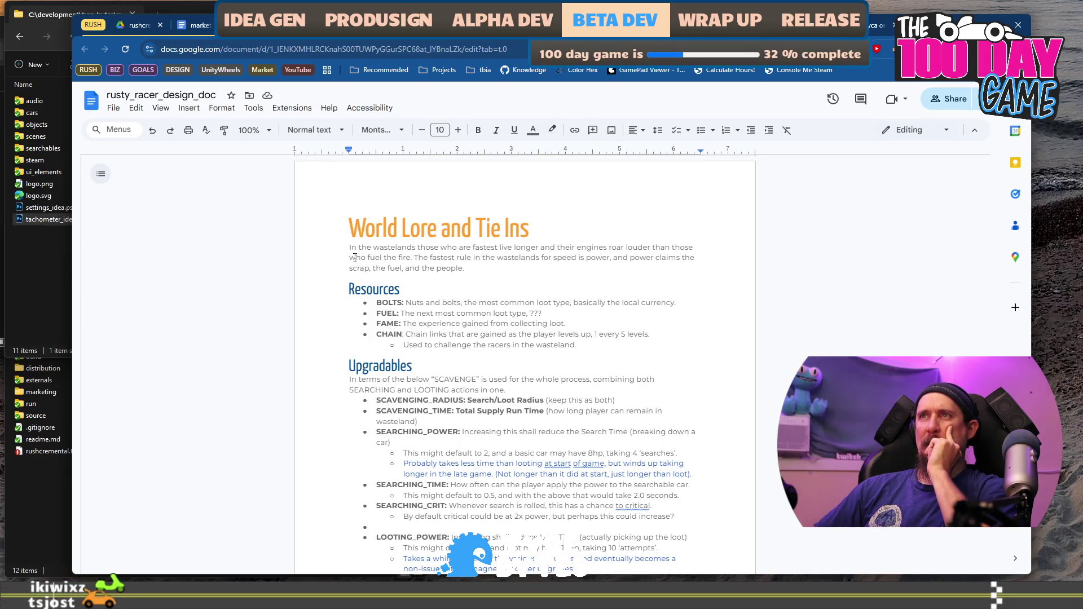
pyautogui.moveTo(361, 258); pyautogui.dragTo(497, 268)
pyautogui.click(498, 275)
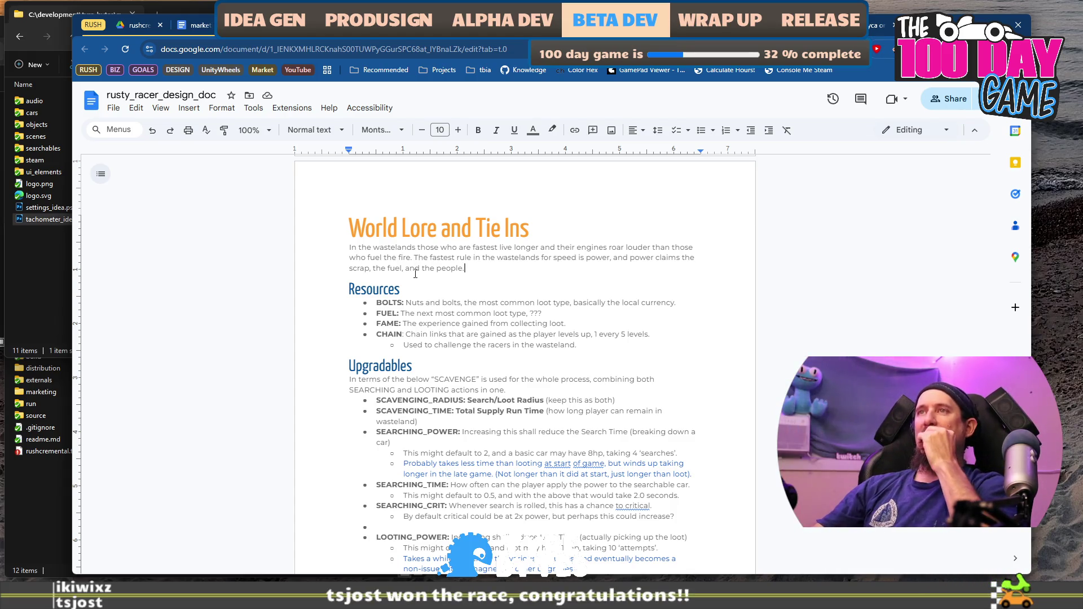
pyautogui.moveTo(415, 257)
pyautogui.mouseDown()
pyautogui.moveTo(353, 248)
pyautogui.moveTo(347, 229)
pyautogui.moveTo(347, 244)
pyautogui.mouseUp()
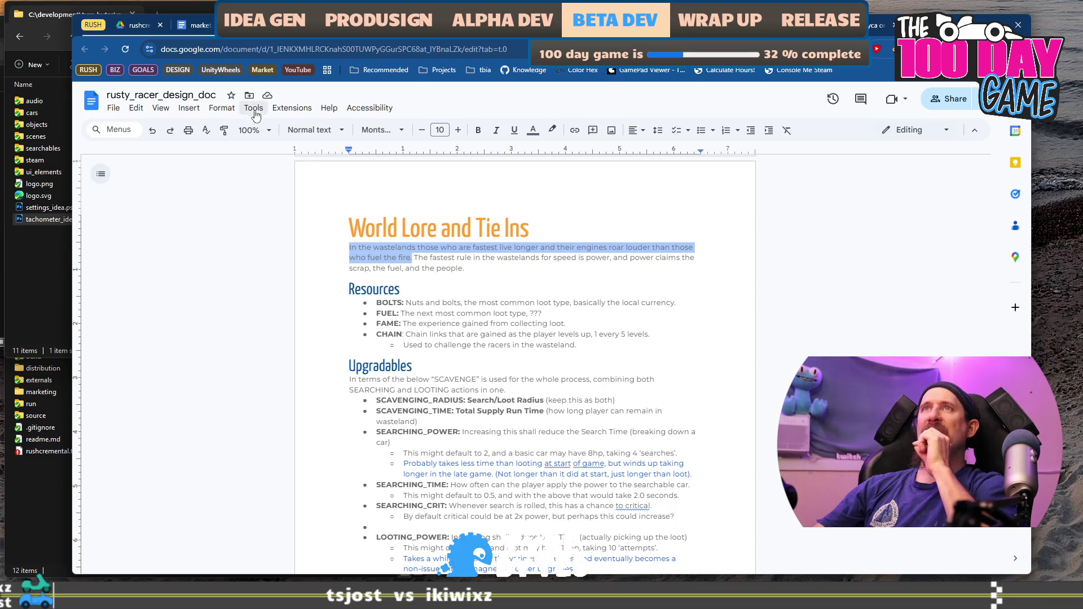
pyautogui.click(255, 129)
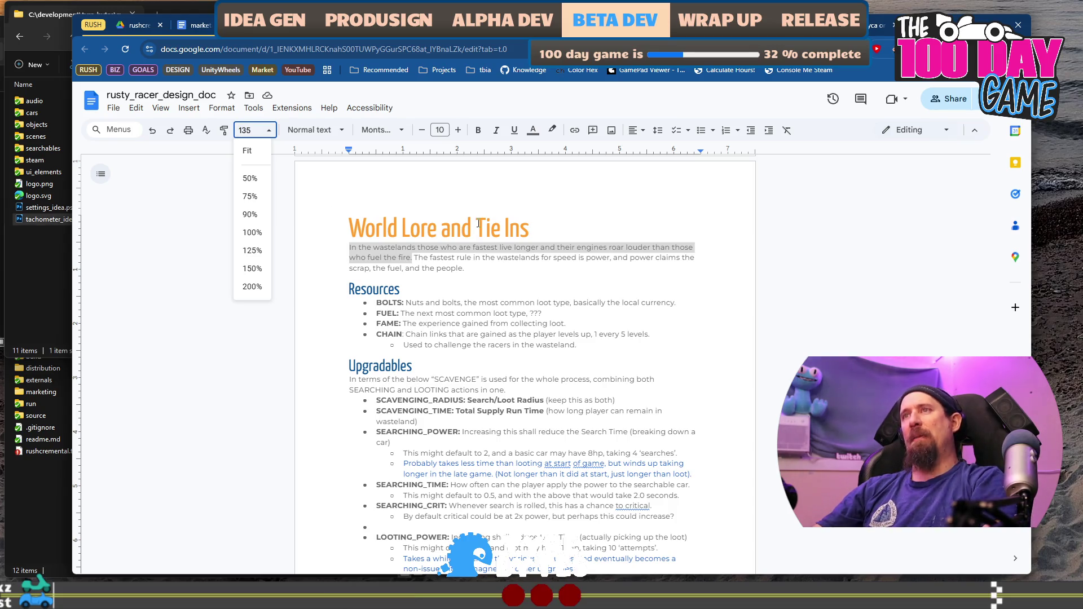
pyautogui.press('Return')
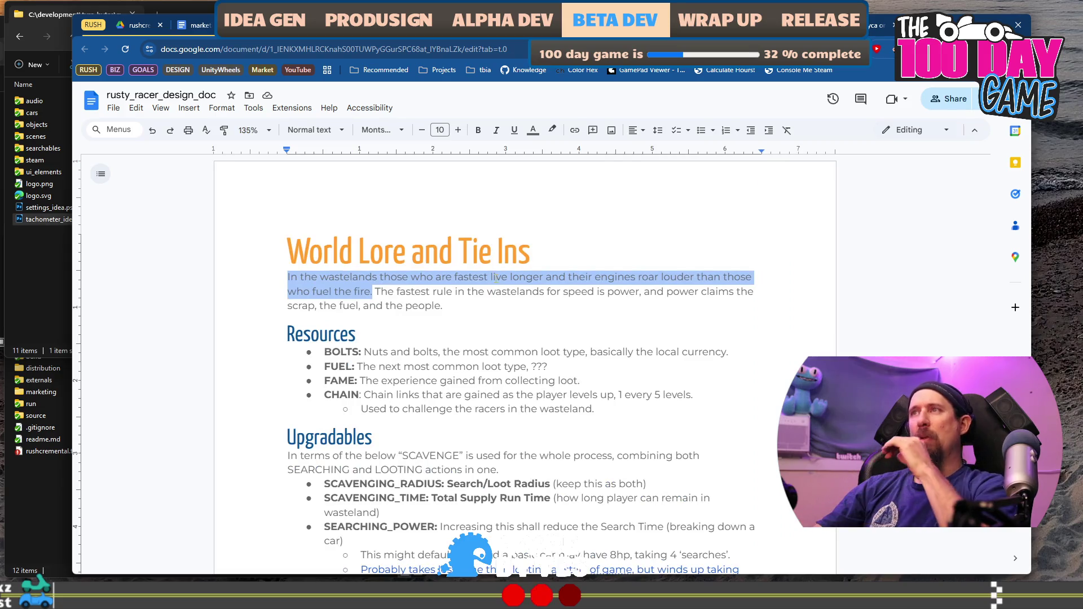
pyautogui.scroll(-2, 497, 282)
pyautogui.scroll(-17, 500, 288)
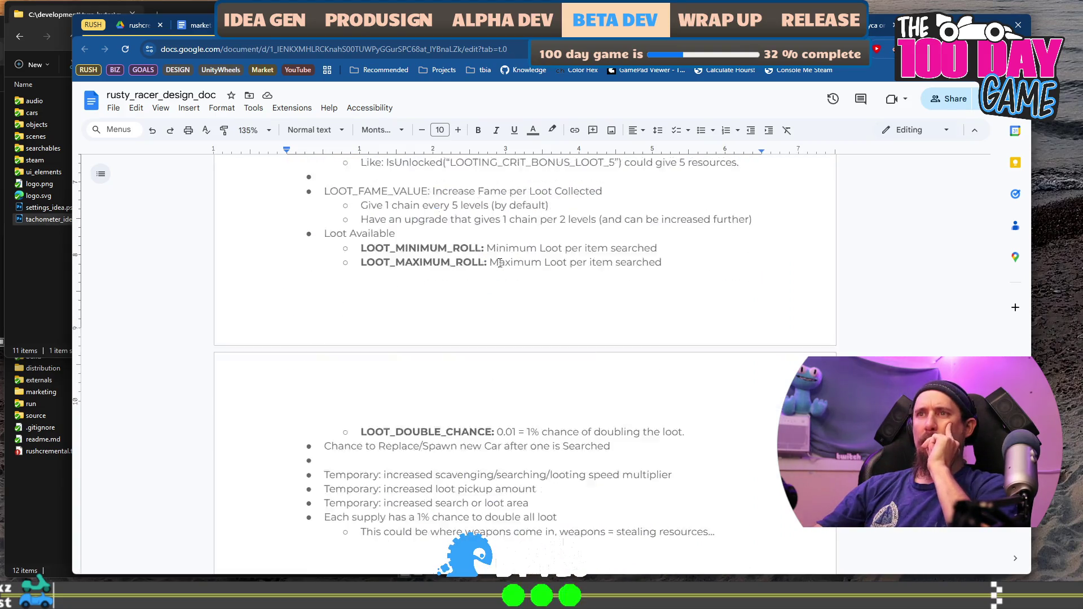
pyautogui.scroll(-20, 509, 273)
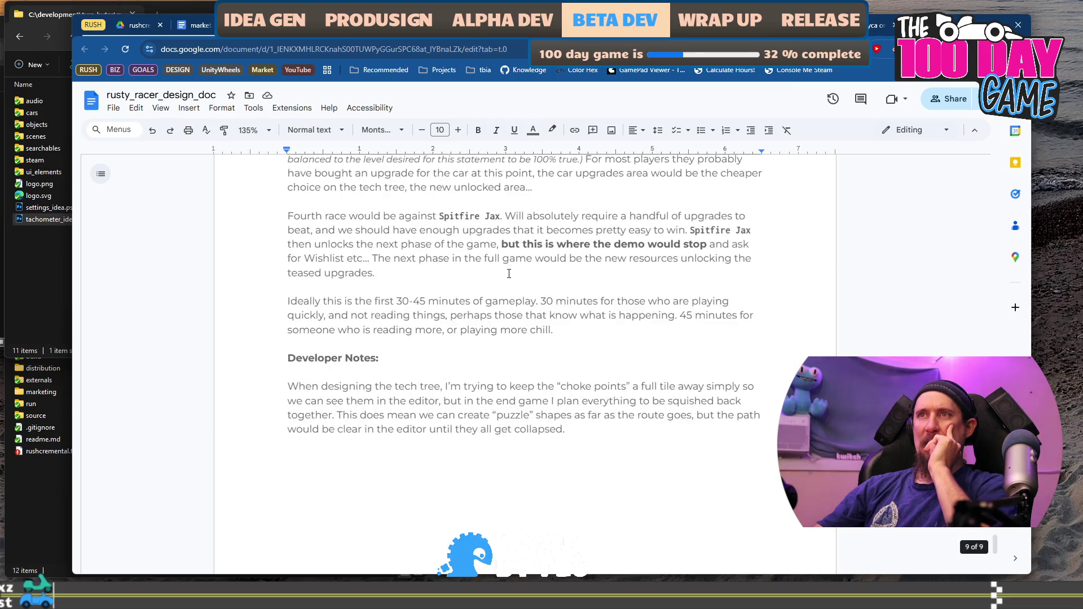
pyautogui.scroll(12, 575, 321)
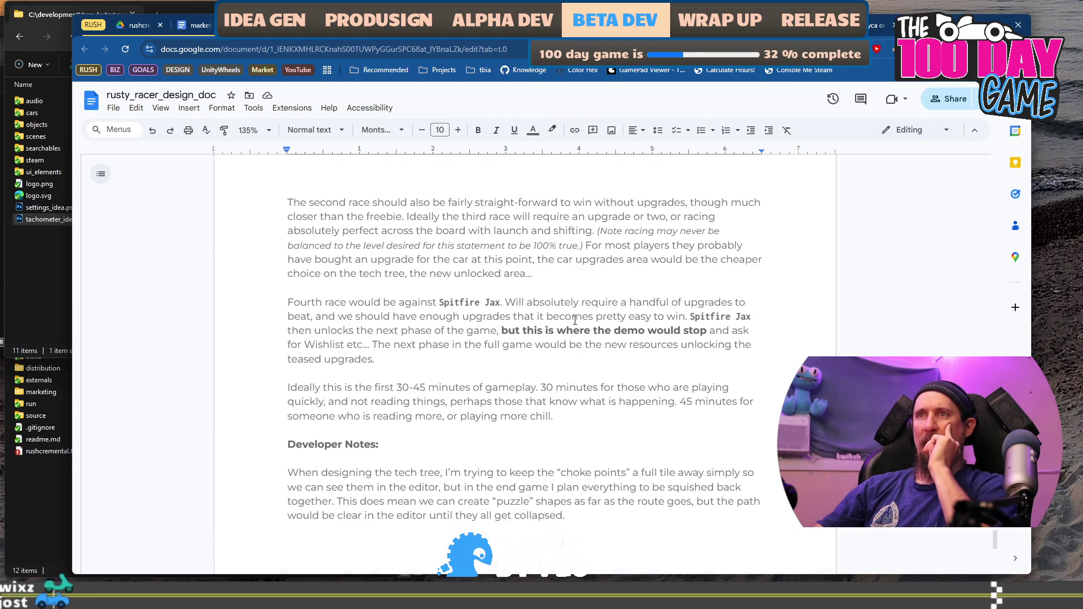
pyautogui.scroll(10, 575, 321)
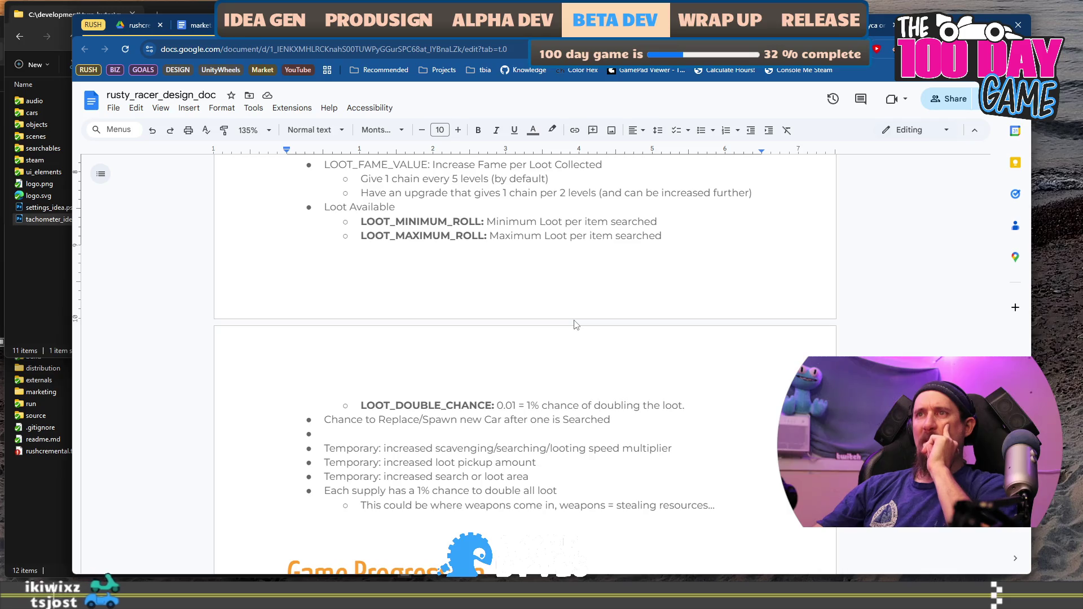
pyautogui.scroll(7, 575, 320)
pyautogui.scroll(-10, 575, 320)
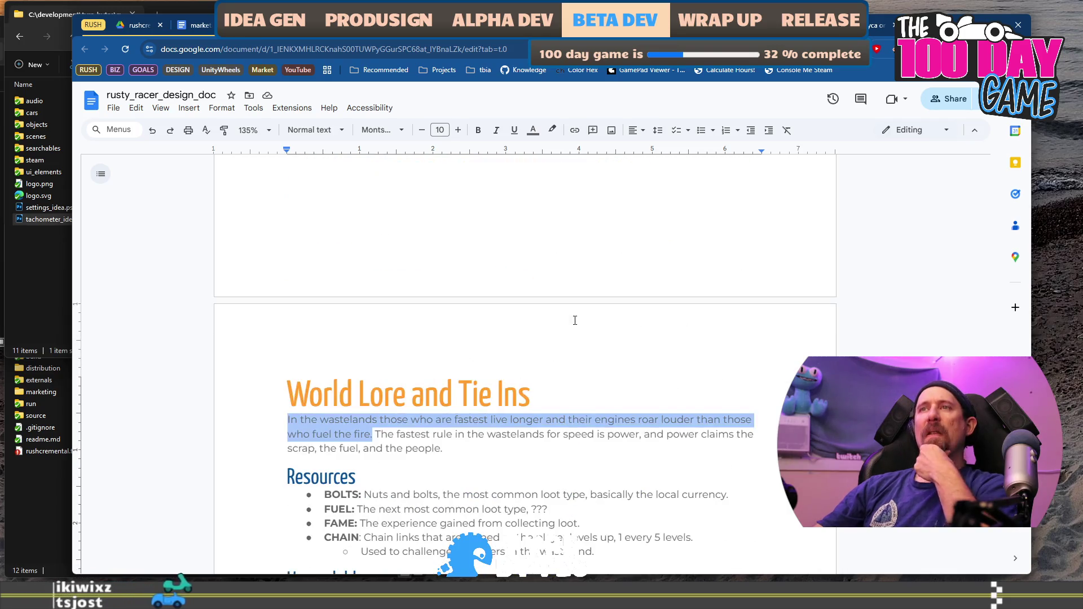
pyautogui.scroll(-10, 575, 321)
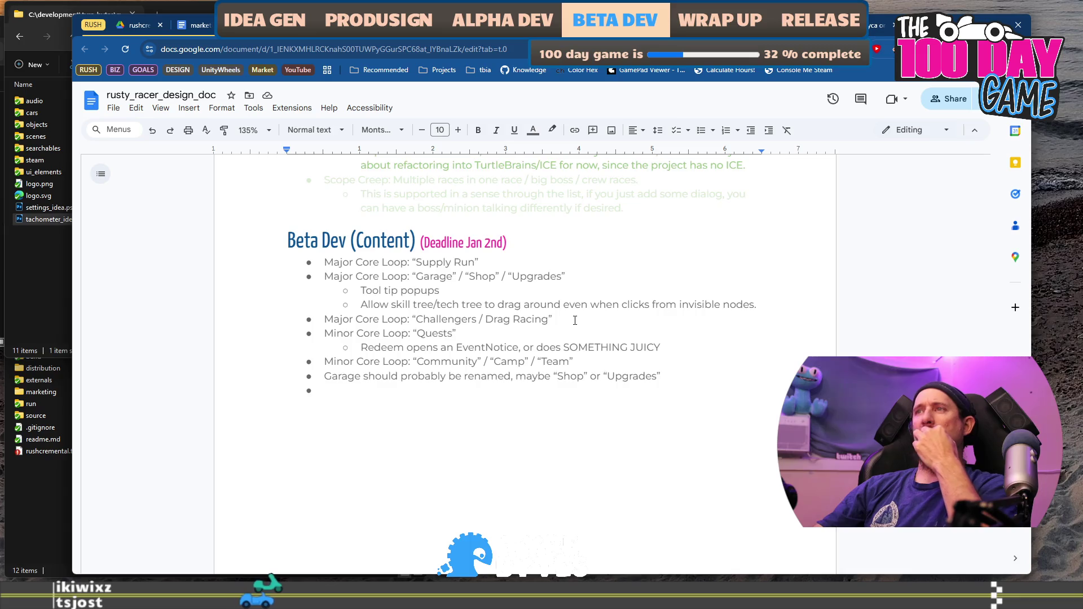
pyautogui.scroll(15, 575, 320)
pyautogui.scroll(15, 575, 320)
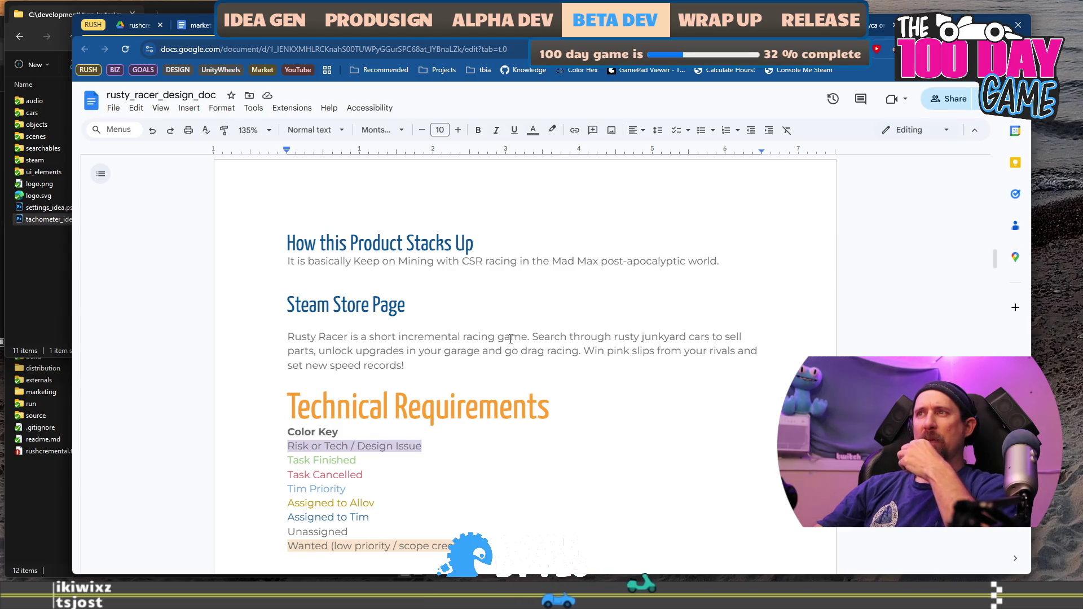
pyautogui.moveTo(510, 338); pyautogui.dragTo(471, 364)
pyautogui.scroll(7, 472, 361)
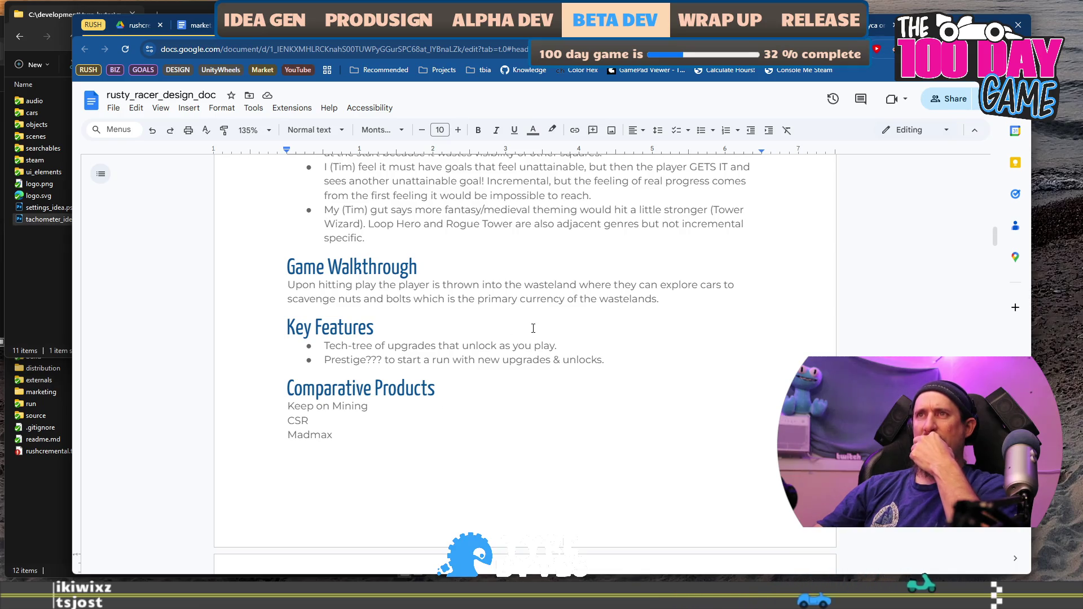
pyautogui.scroll(2, 533, 328)
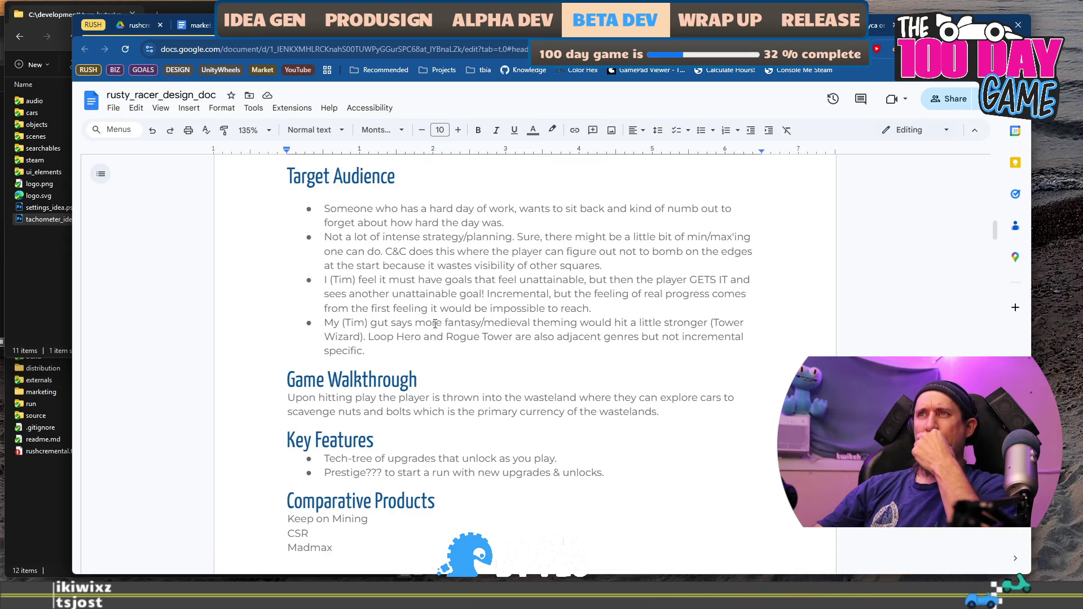
pyautogui.moveTo(428, 323); pyautogui.dragTo(435, 334)
pyautogui.scroll(3, 458, 348)
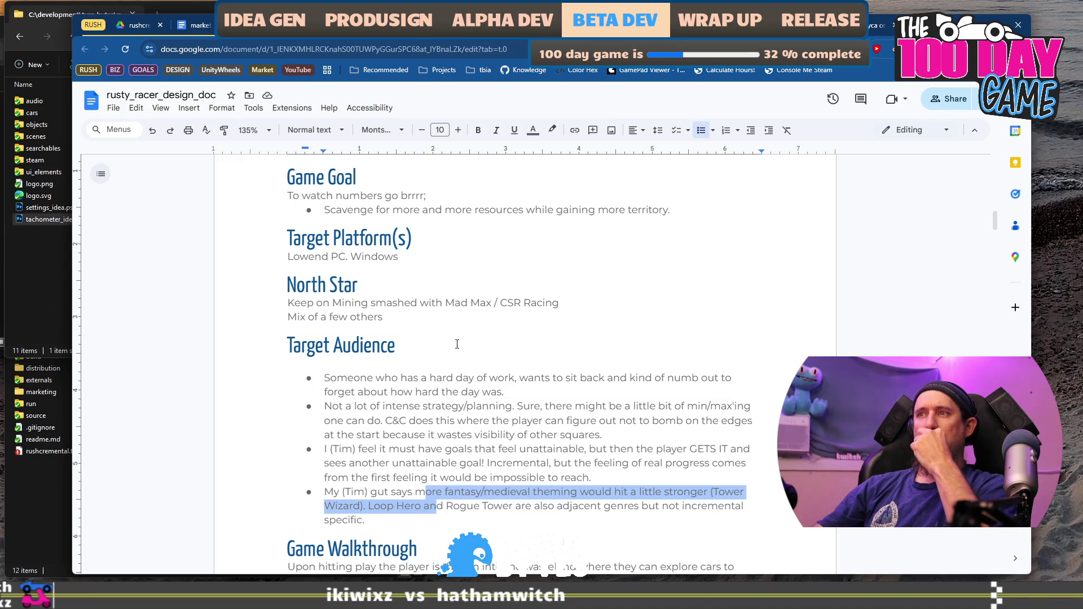
pyautogui.scroll(-3, 457, 344)
pyautogui.moveTo(422, 382); pyautogui.dragTo(421, 348)
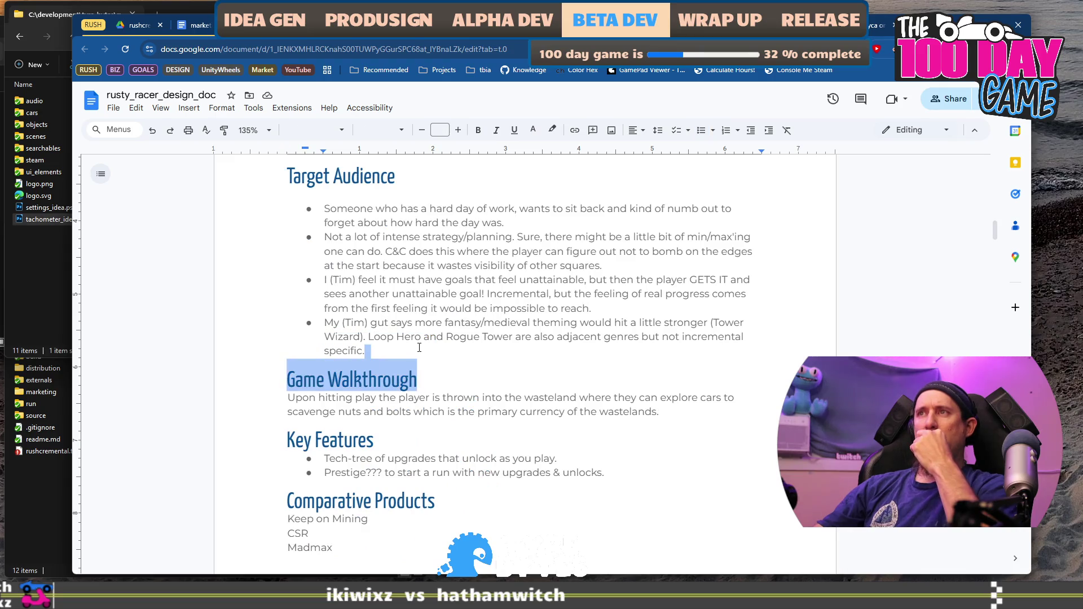
pyautogui.click(363, 347)
pyautogui.moveTo(357, 339); pyautogui.dragTo(320, 326)
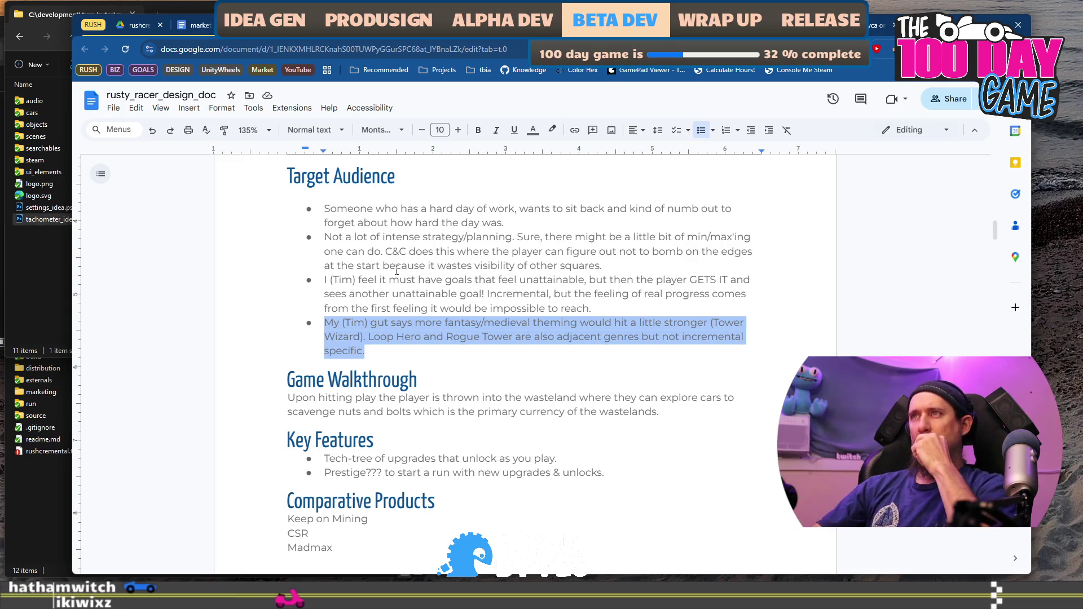
pyautogui.moveTo(429, 251)
pyautogui.mouseDown()
pyautogui.moveTo(603, 252)
pyautogui.moveTo(610, 263)
pyautogui.mouseUp()
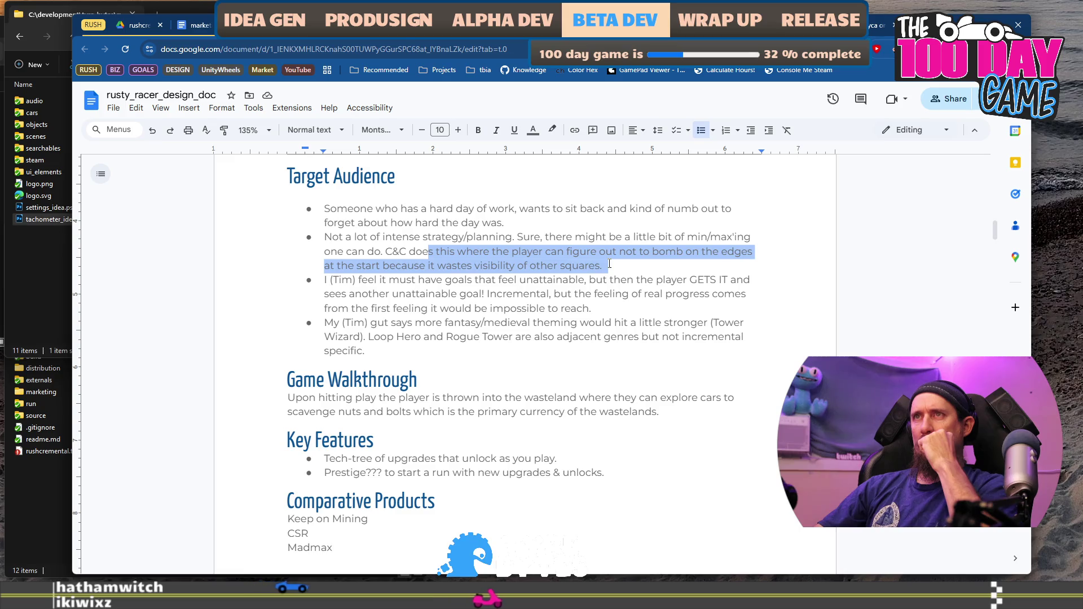
pyautogui.scroll(1, 610, 263)
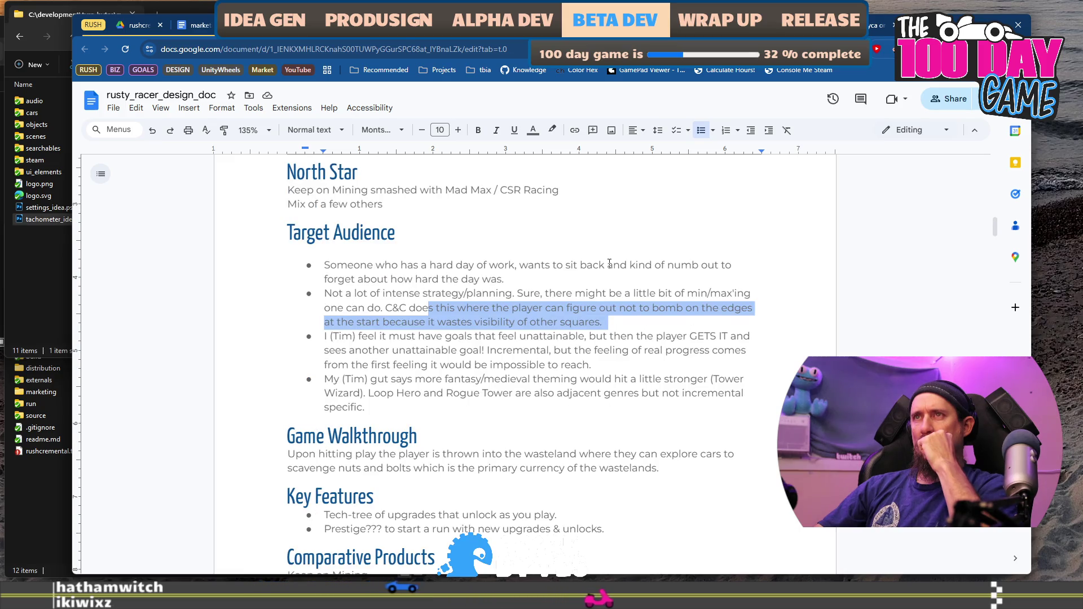
pyautogui.tripleClick(543, 266)
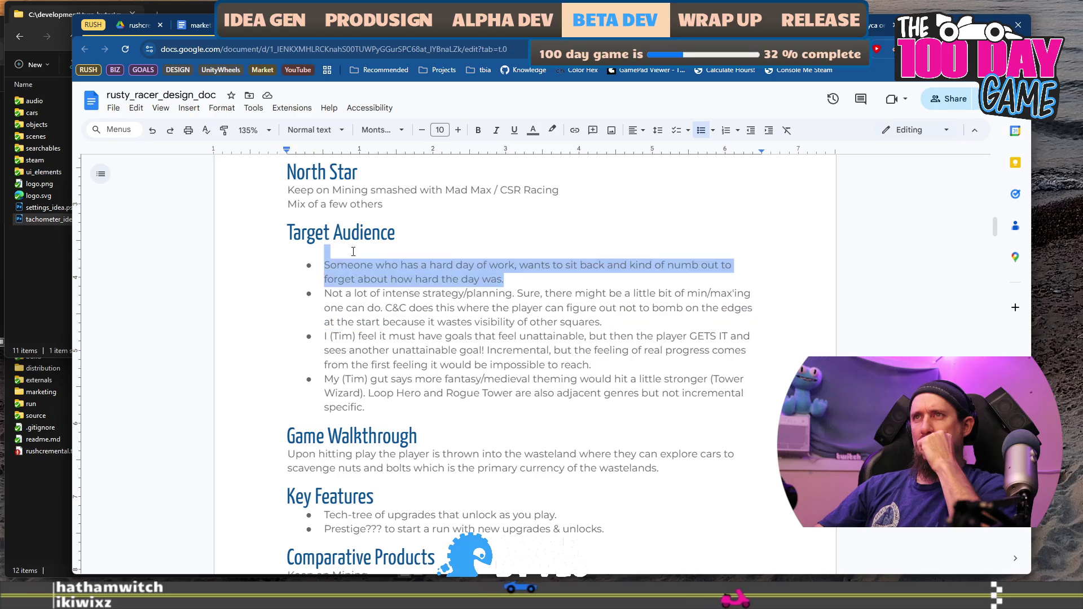
pyautogui.scroll(6, 563, 324)
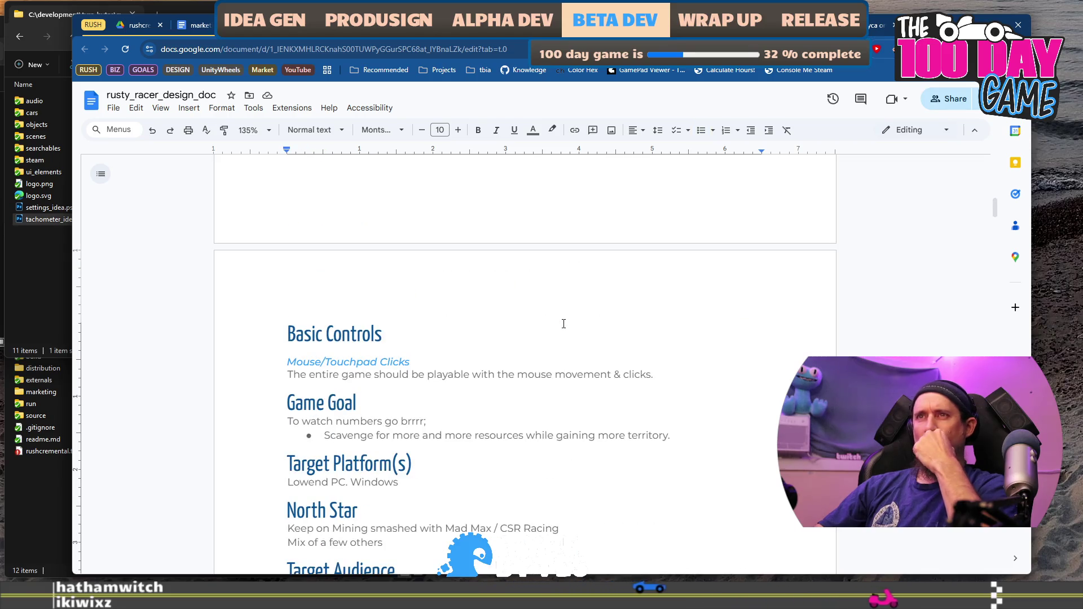
pyautogui.scroll(-1, 563, 324)
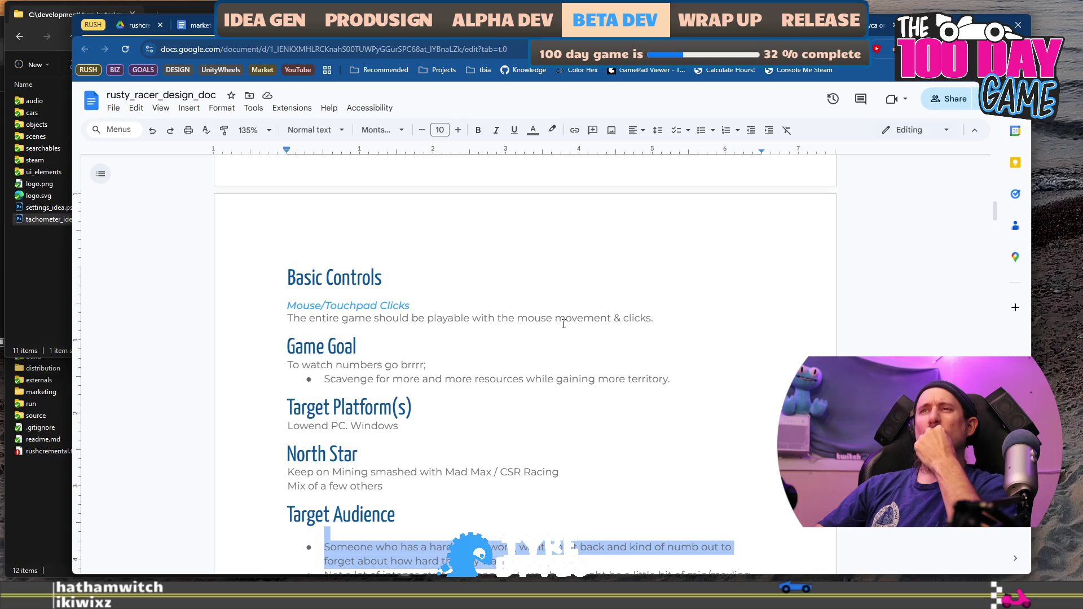
pyautogui.scroll(5, 564, 324)
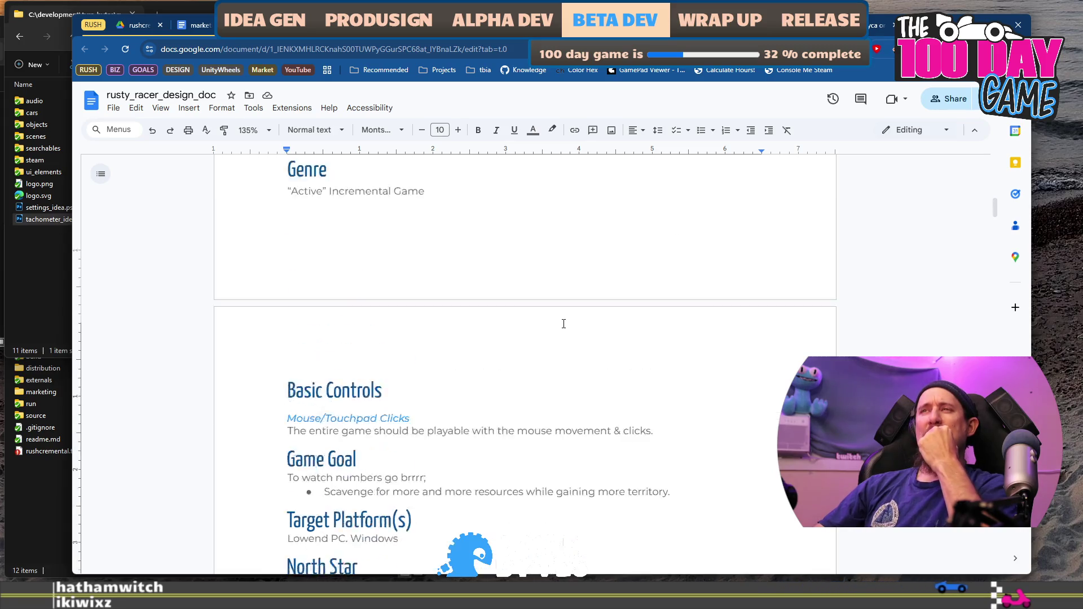
pyautogui.scroll(-1, 564, 324)
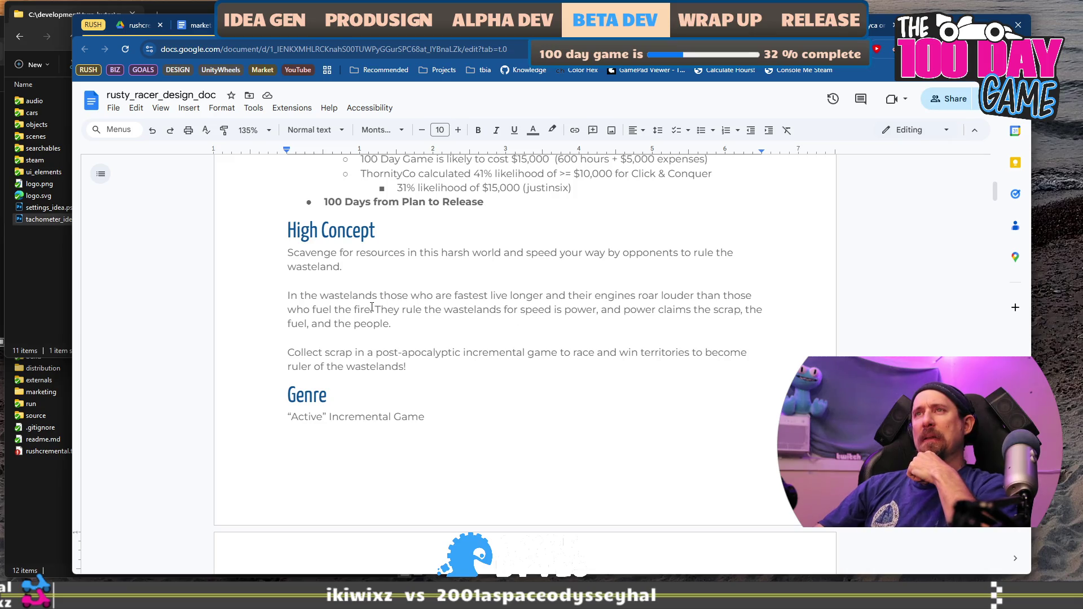
pyautogui.moveTo(376, 310); pyautogui.dragTo(348, 299)
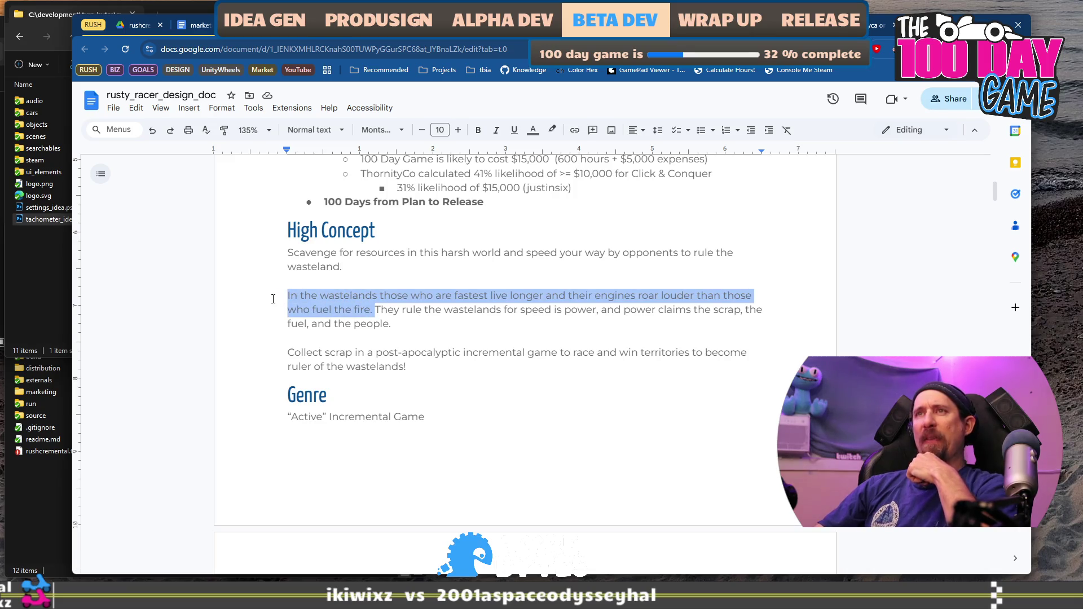
pyautogui.scroll(5, 394, 319)
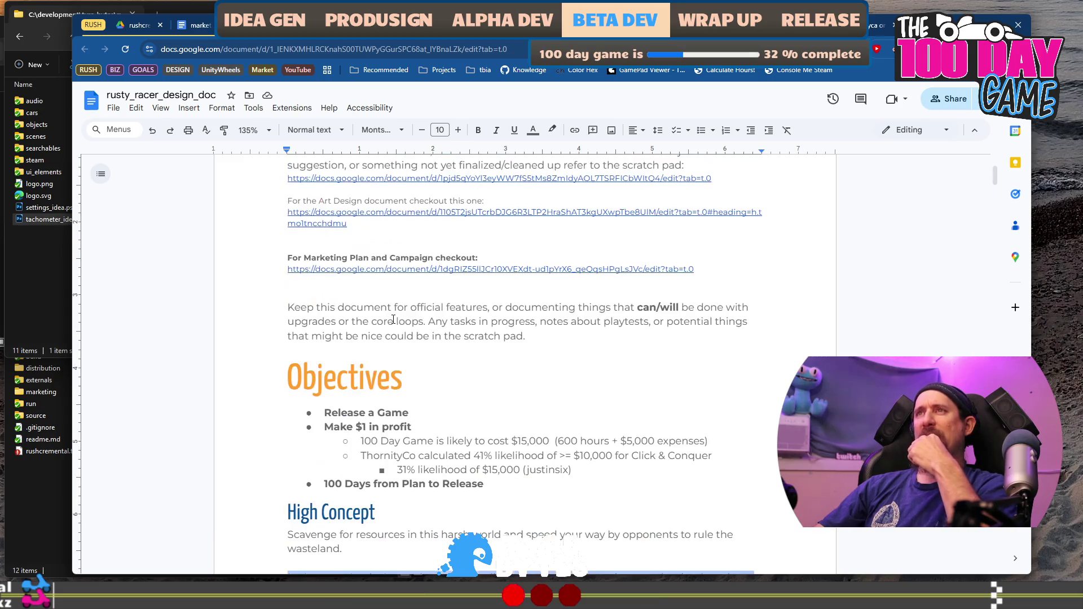
pyautogui.scroll(3, 393, 319)
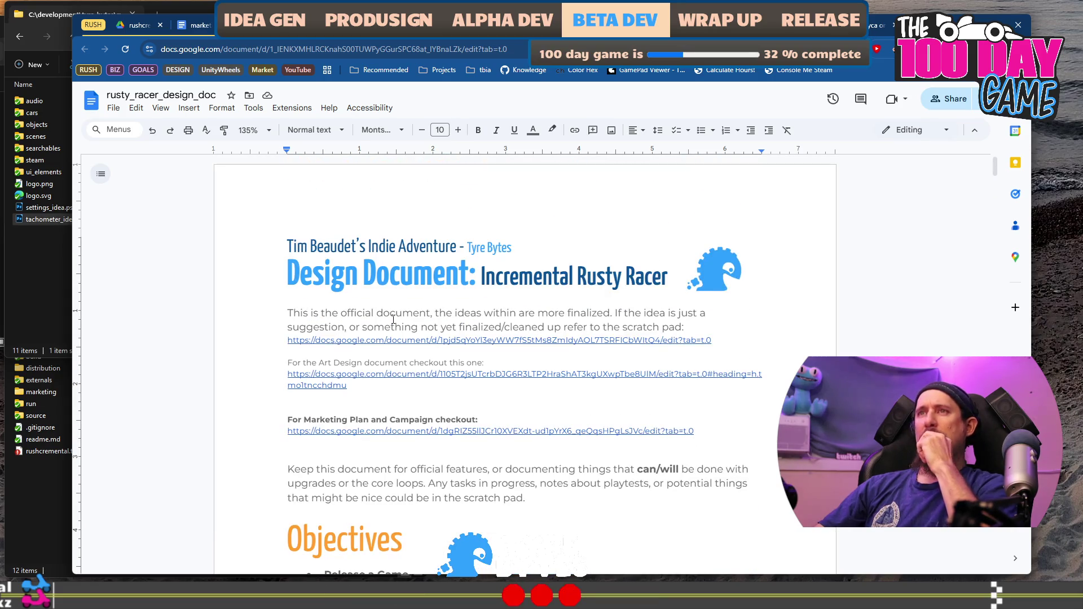
pyautogui.scroll(-4, 393, 319)
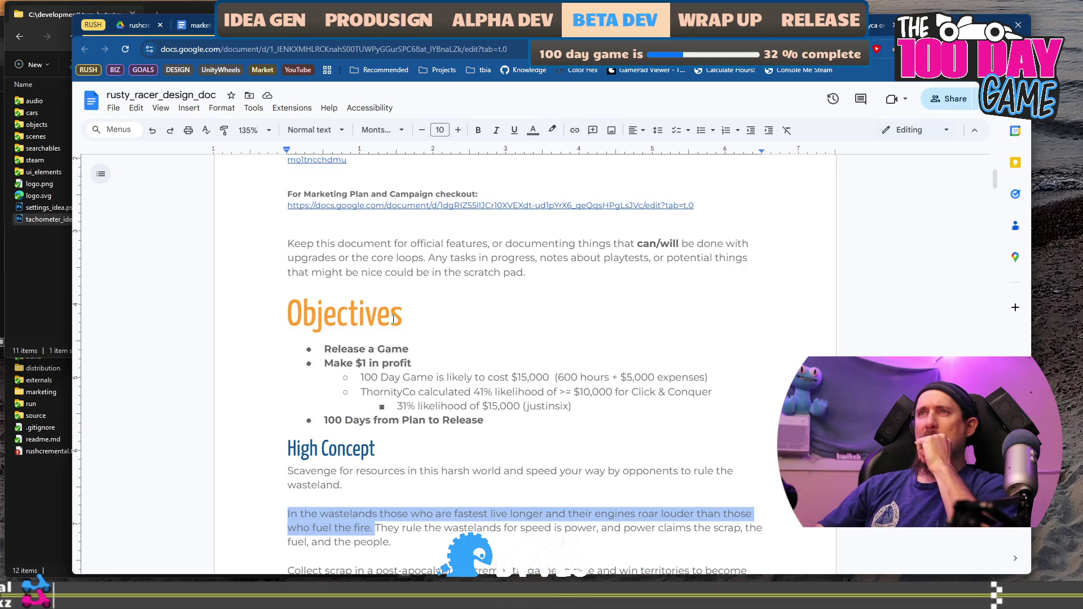
# Skim through the design scratch pad document.
pyautogui.hotkey('ctrl', 'Tab')
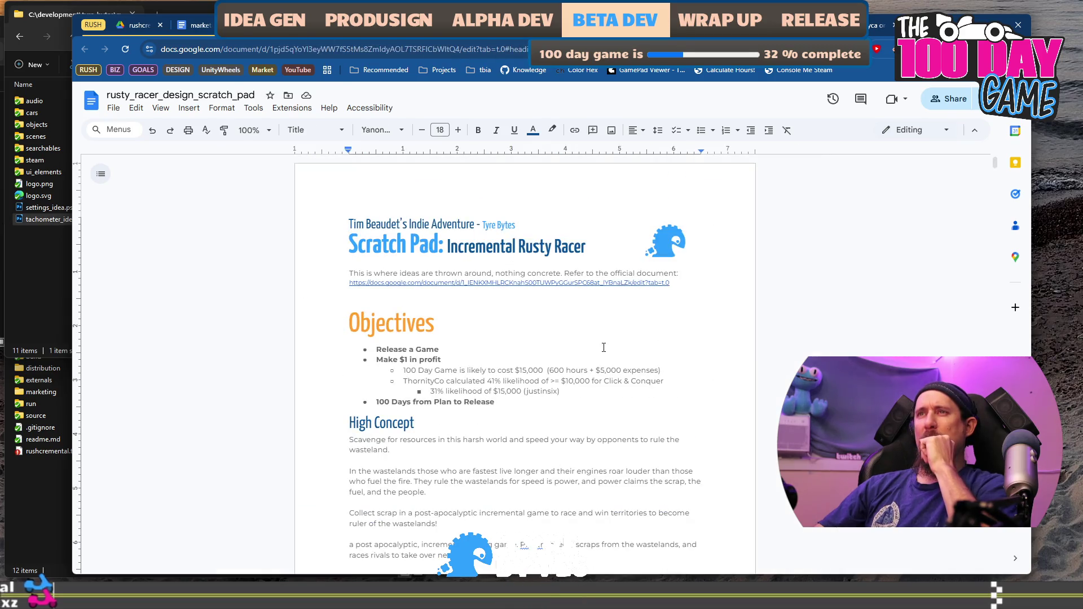
pyautogui.scroll(-4, 603, 348)
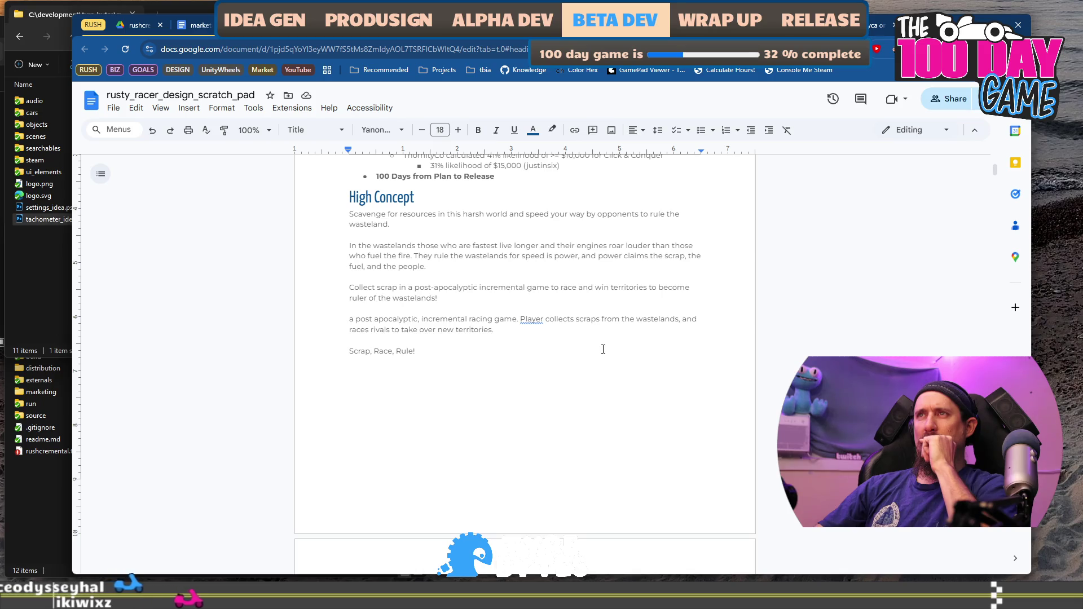
pyautogui.scroll(-14, 604, 347)
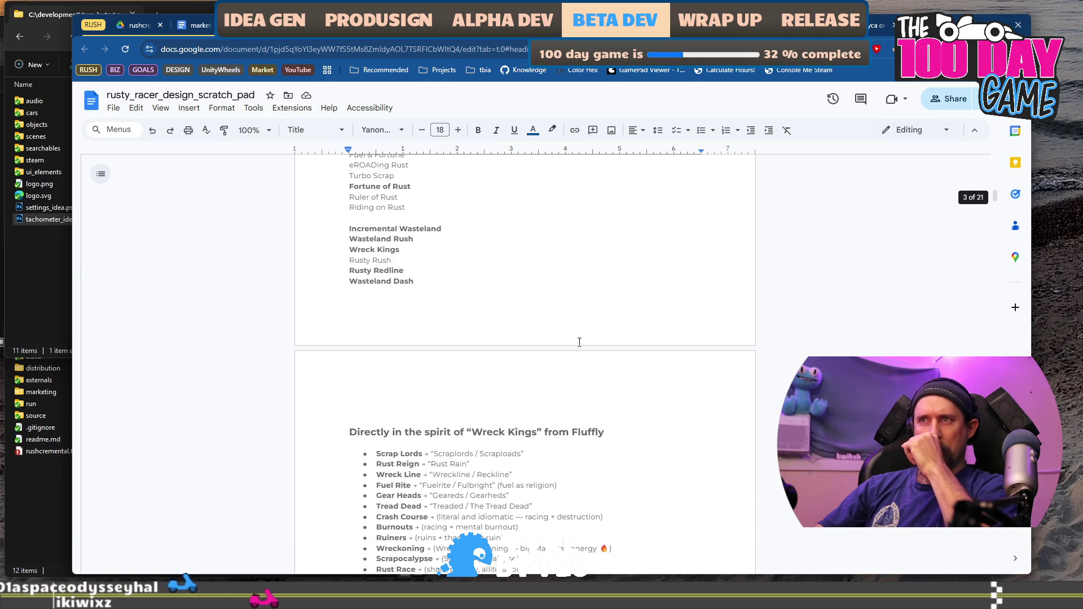
pyautogui.scroll(-10, 580, 342)
pyautogui.scroll(-10, 579, 343)
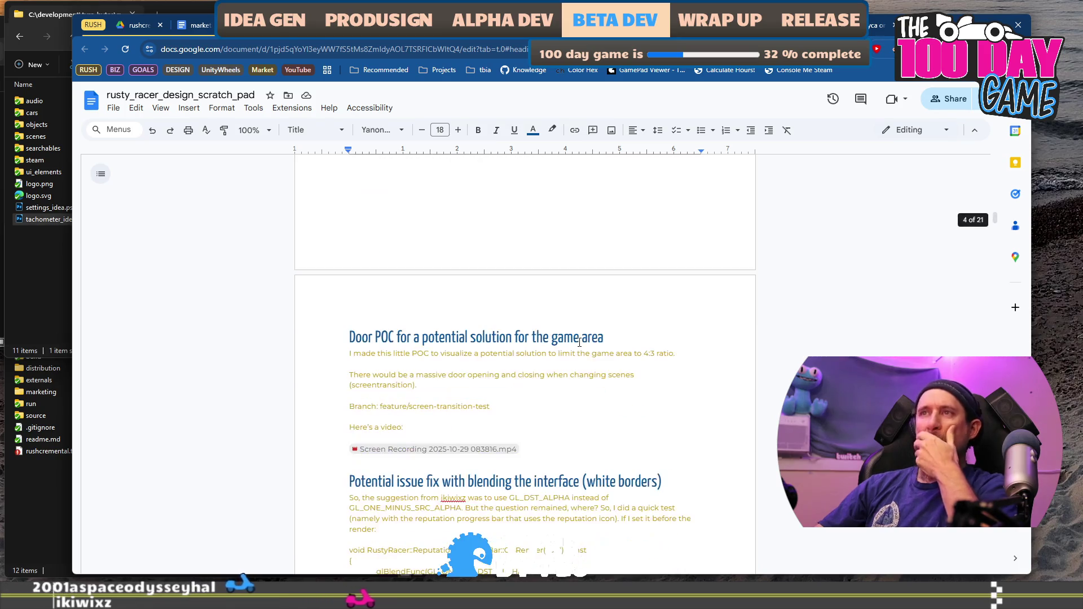
pyautogui.scroll(-1, 580, 342)
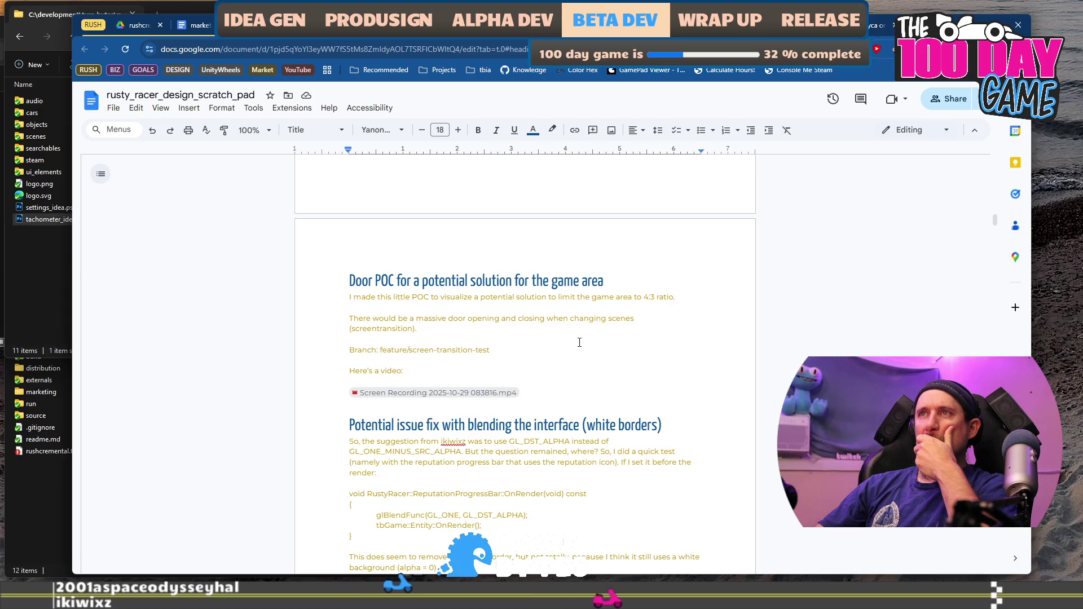
pyautogui.scroll(-4, 580, 342)
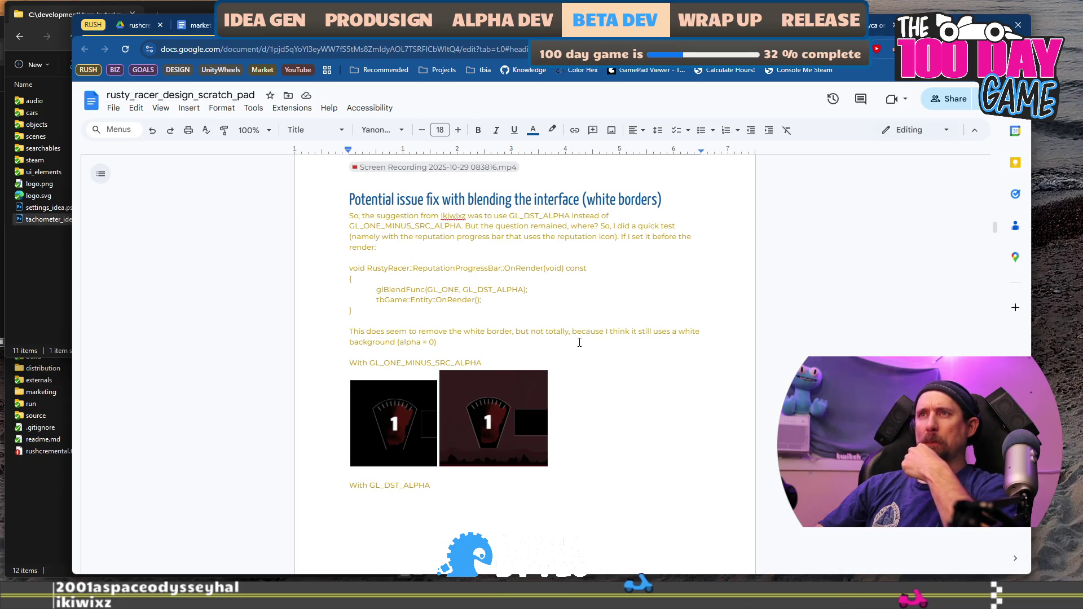
pyautogui.scroll(-5, 579, 342)
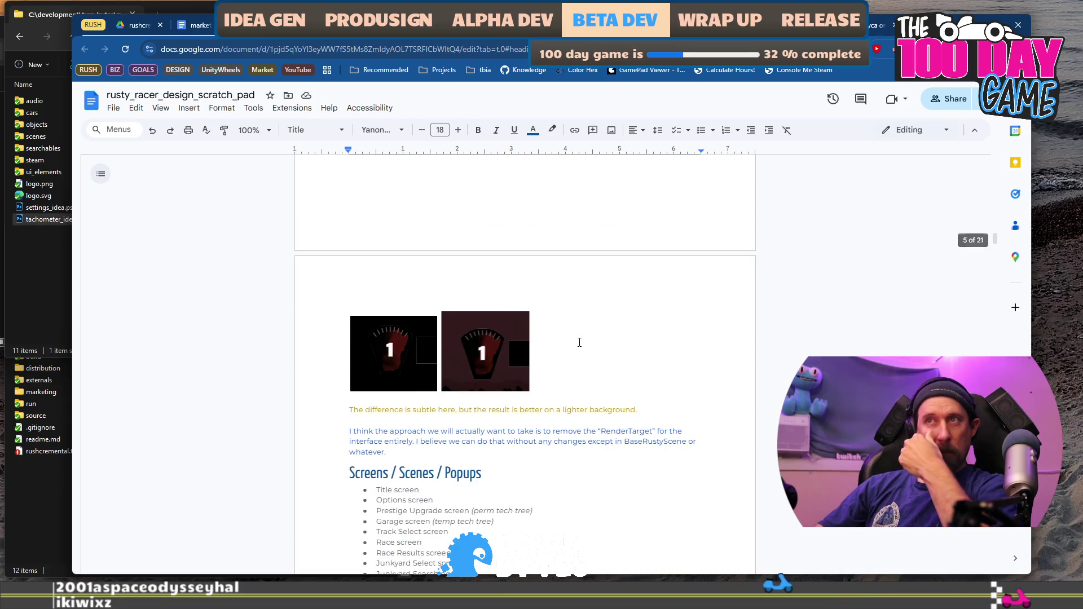
pyautogui.scroll(-10, 580, 343)
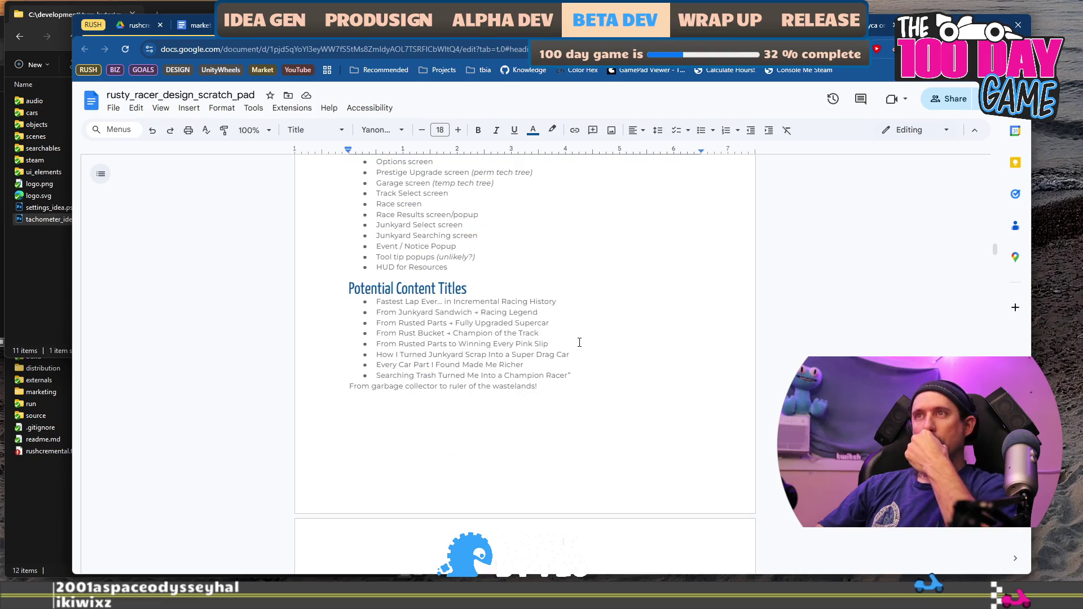
pyautogui.scroll(12, 579, 343)
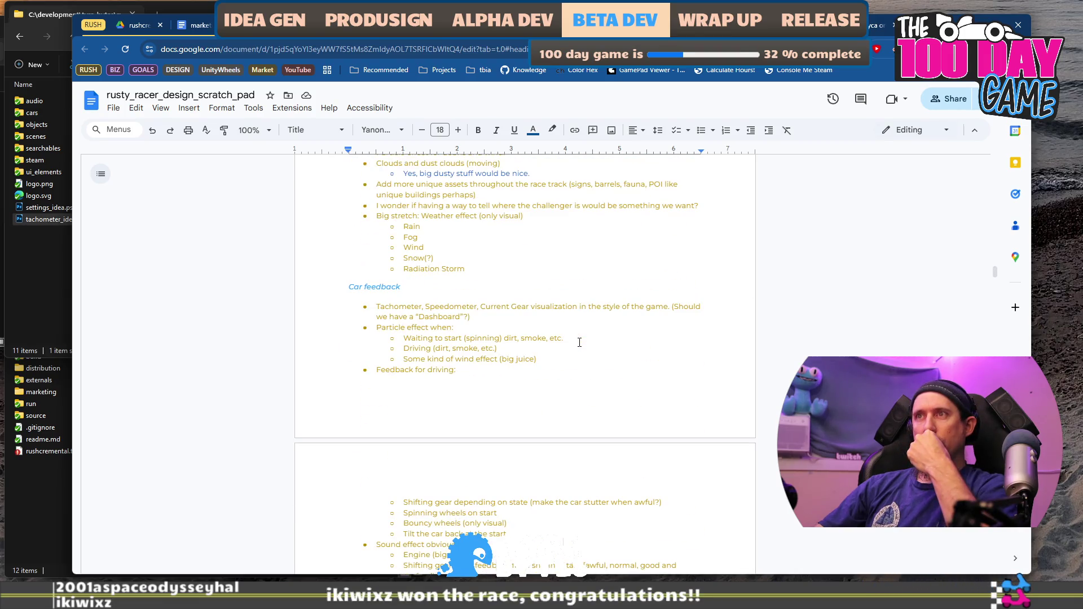
pyautogui.scroll(20, 579, 342)
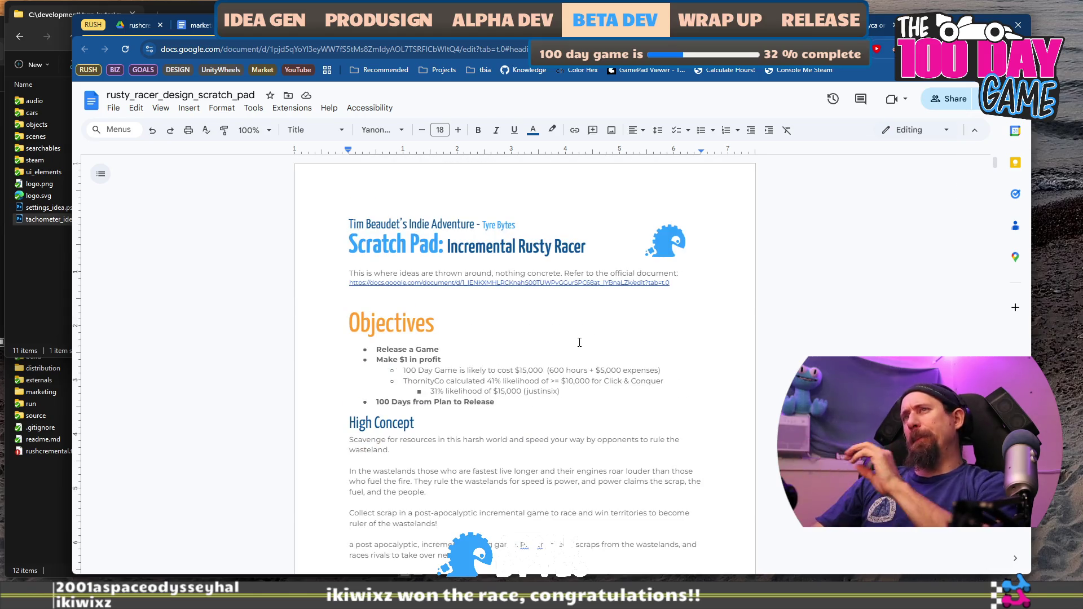
# Place the cursor after the Short Description in marketing_campaign_rushcremental, then return to ChatGPT.
pyautogui.click(192, 25)
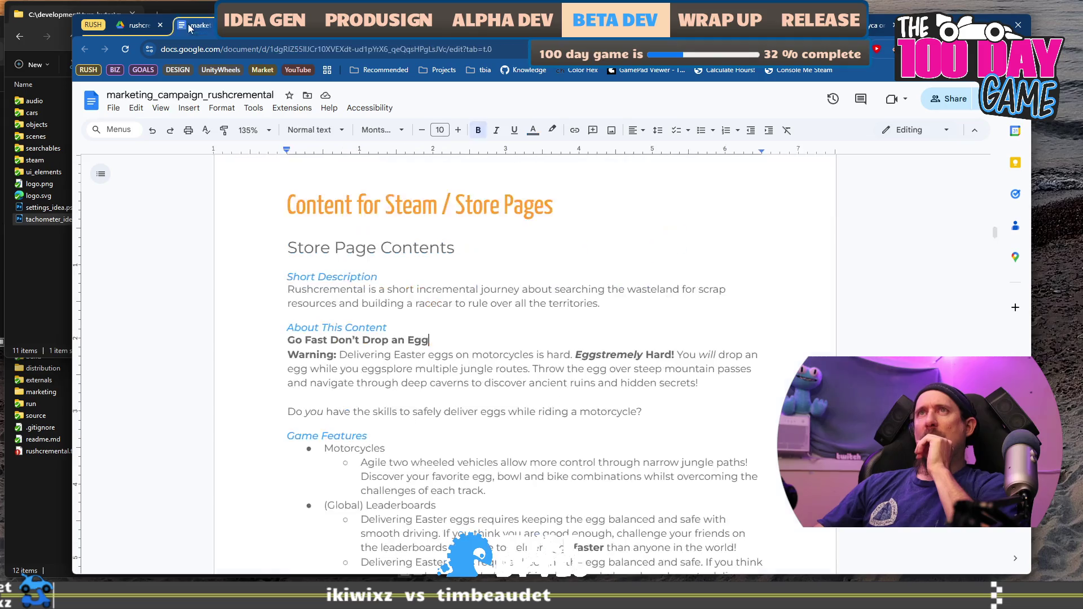
pyautogui.click(626, 303)
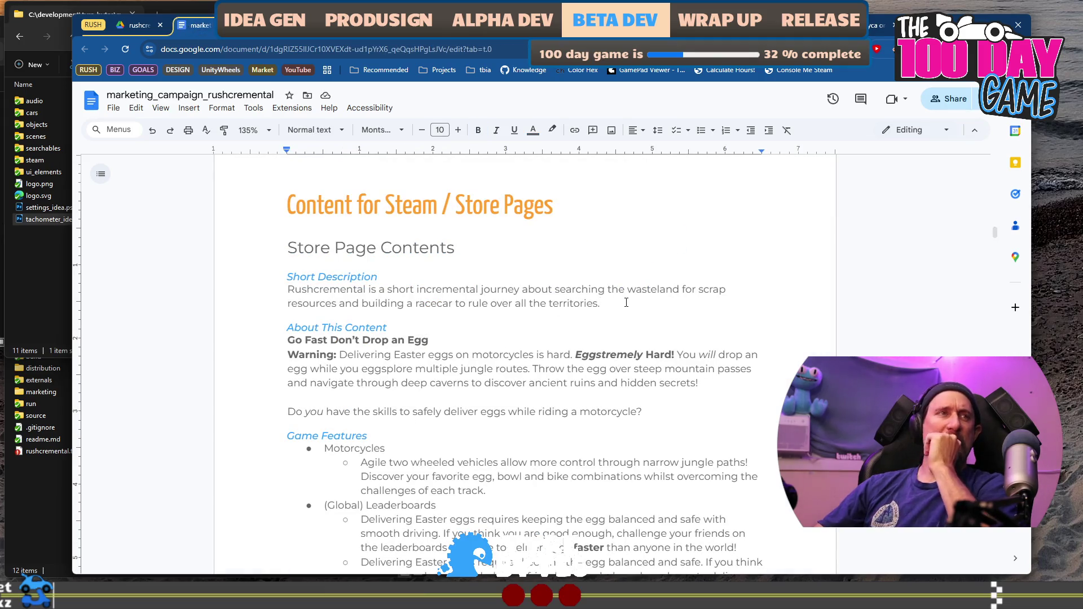
pyautogui.press('ctrl+super+Right')
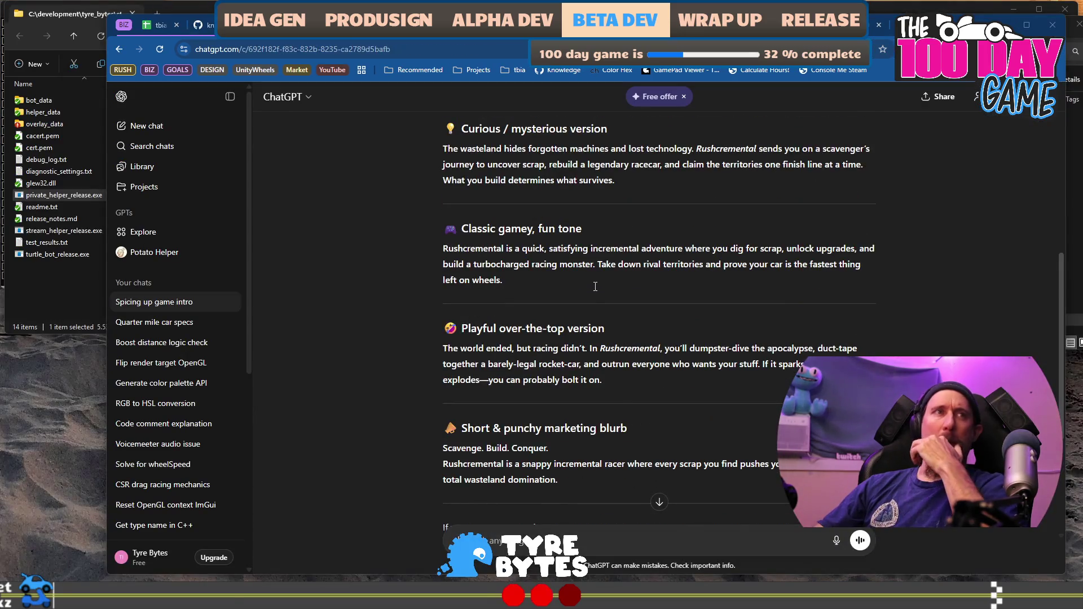
# Tell ChatGPT the blurb is for the Steam short description and should be slightly less verbose.
pyautogui.scroll(-3, 596, 286)
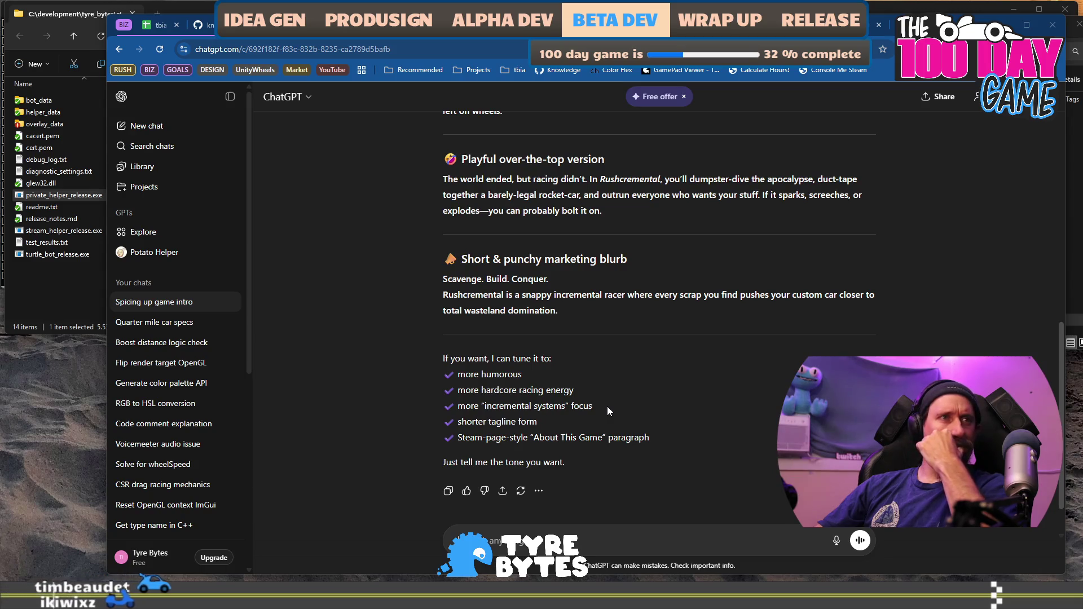
pyautogui.scroll(-1, 607, 403)
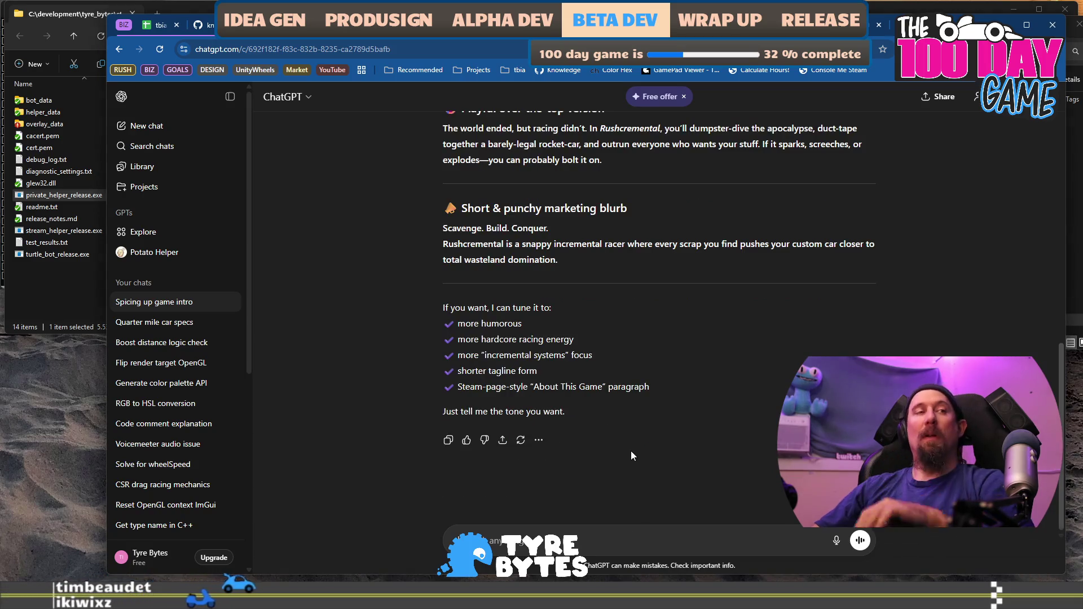
pyautogui.write('more humorous for the intro')
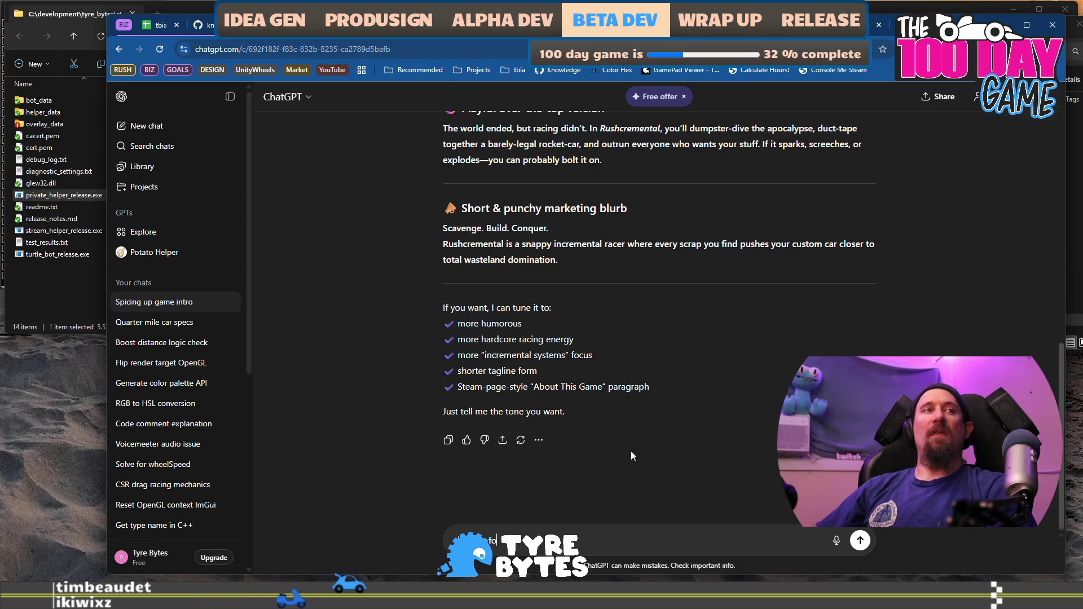
pyautogui.write(' the intro')
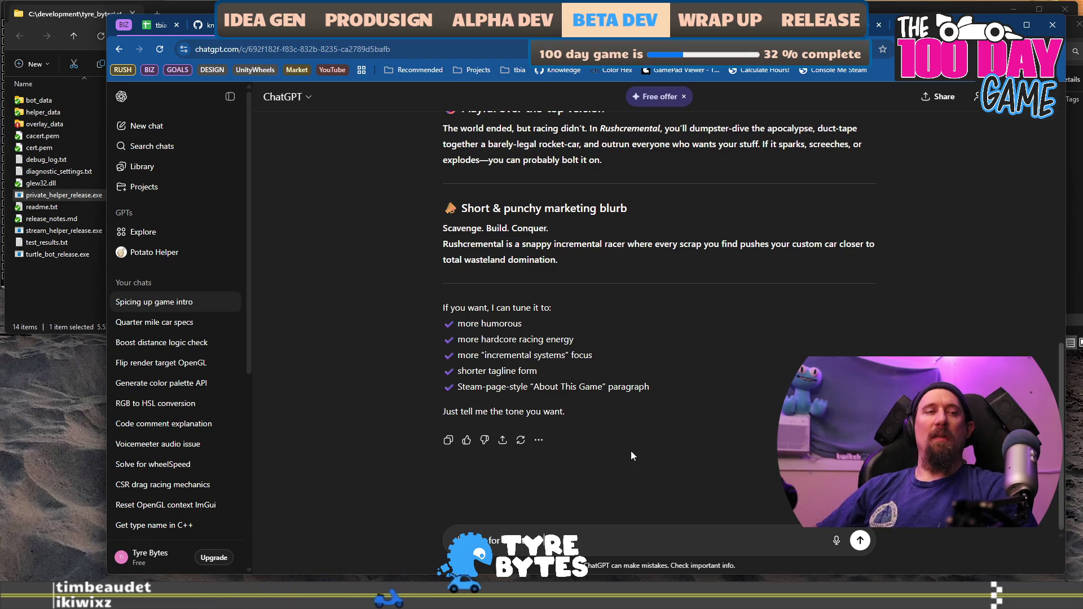
pyautogui.write('rt descr')
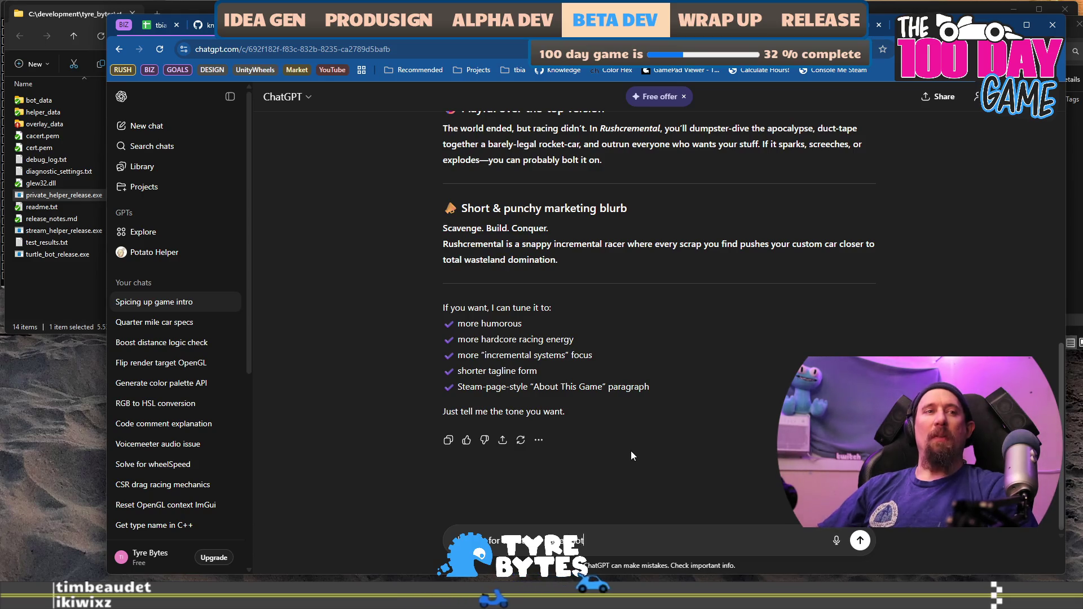
pyautogui.write('ipti')
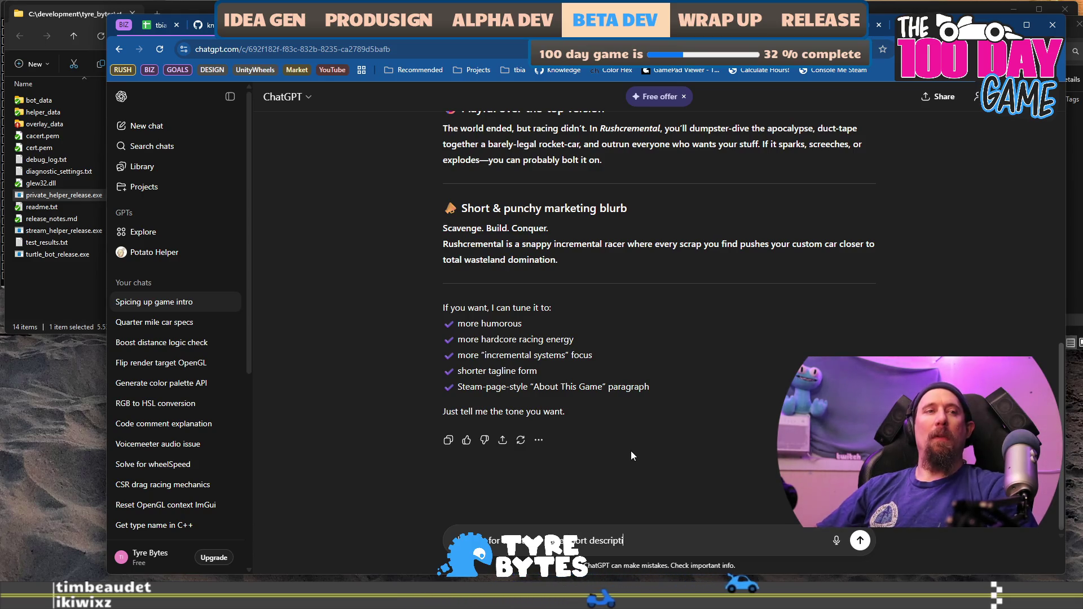
pyautogui.write('on and should be slightly less ver')
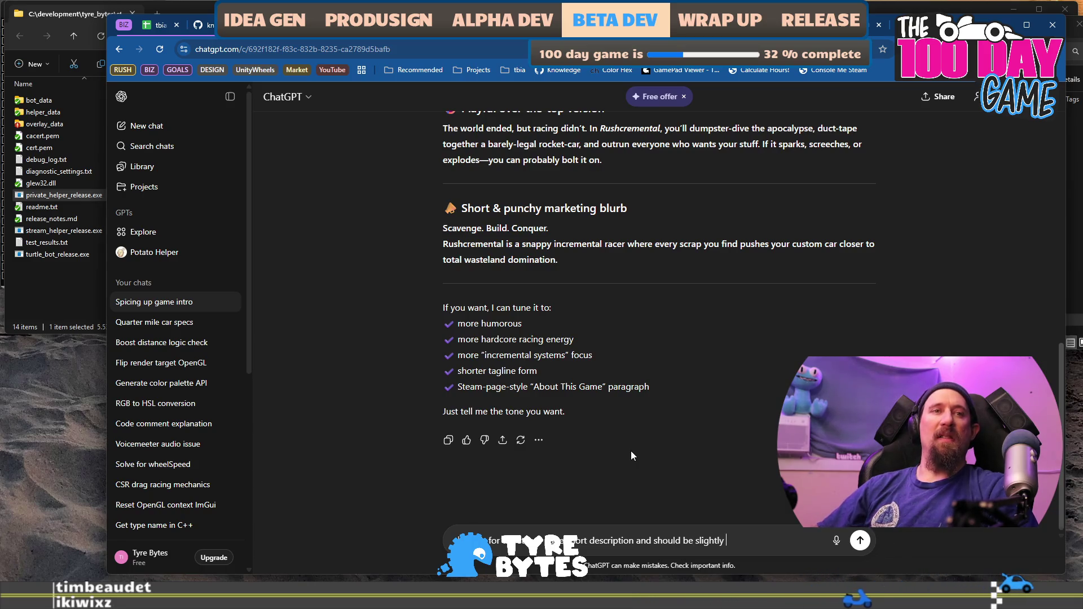
pyautogui.write('b')
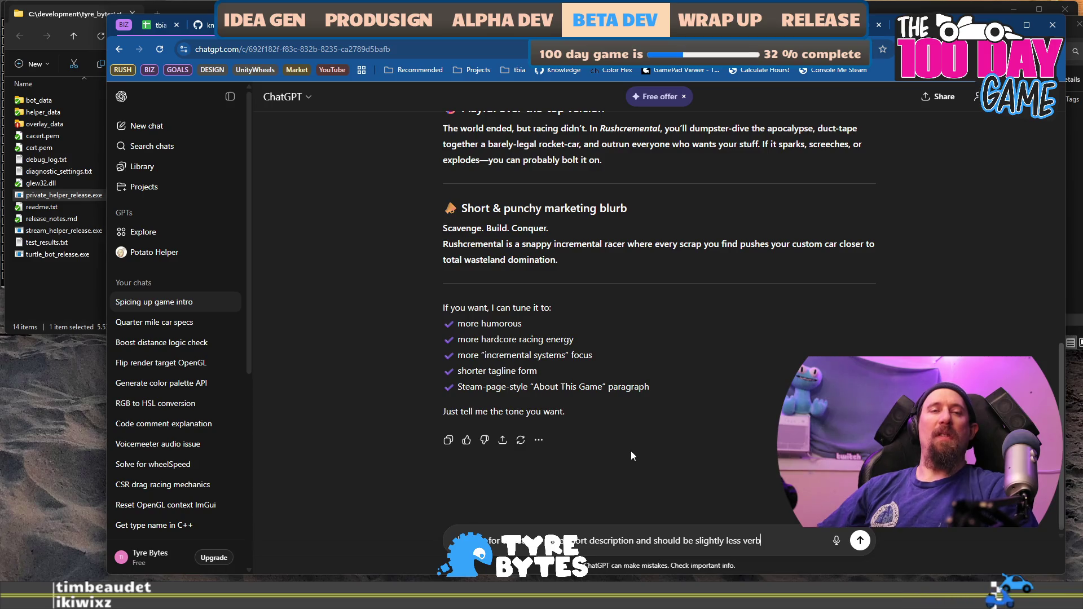
pyautogui.write('ose and ')
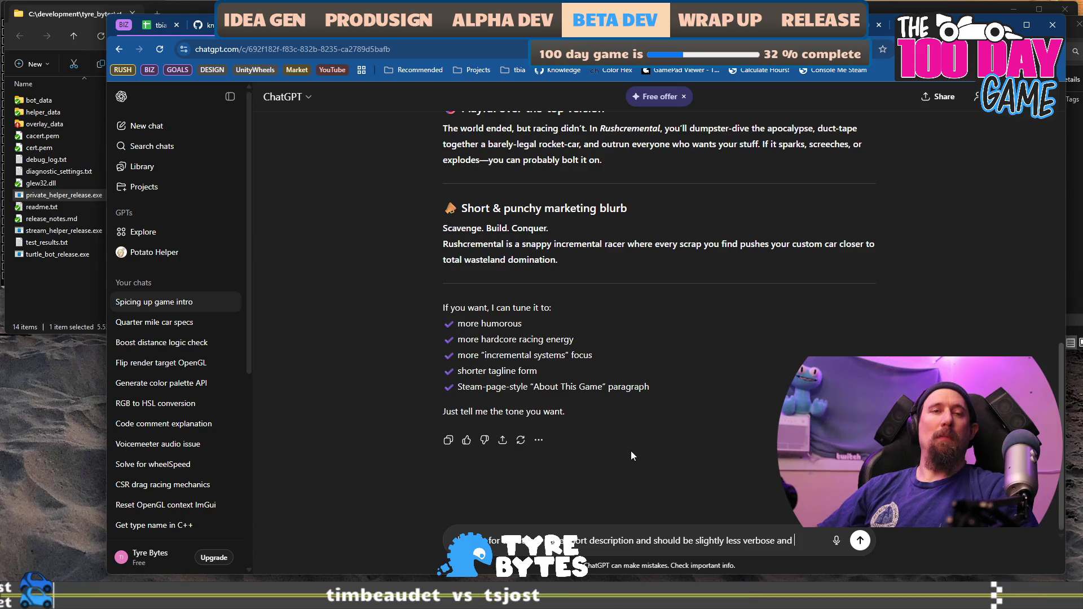
pyautogui.write('ental')
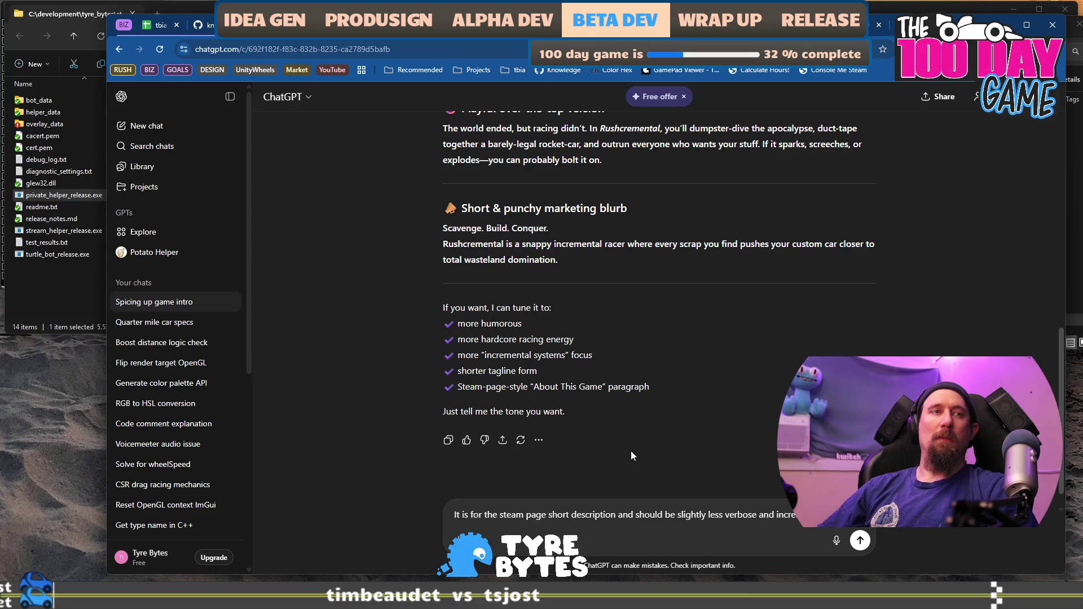
pyautogui.press('Return')
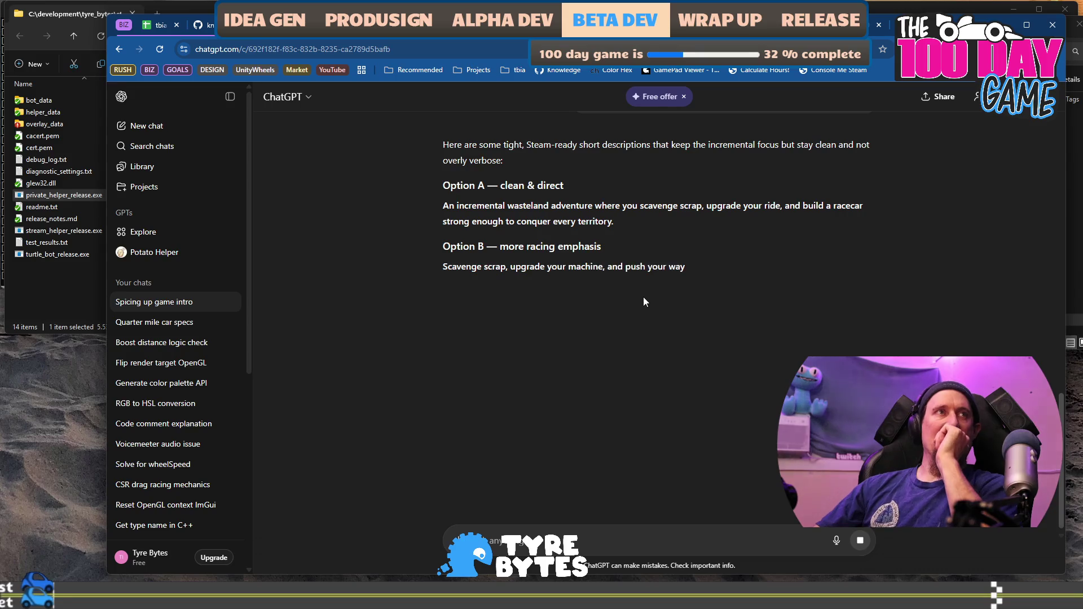
# Compare the five shorter blurb options, highlighting passages in Options A, C and D.
pyautogui.moveTo(496, 205); pyautogui.dragTo(622, 223)
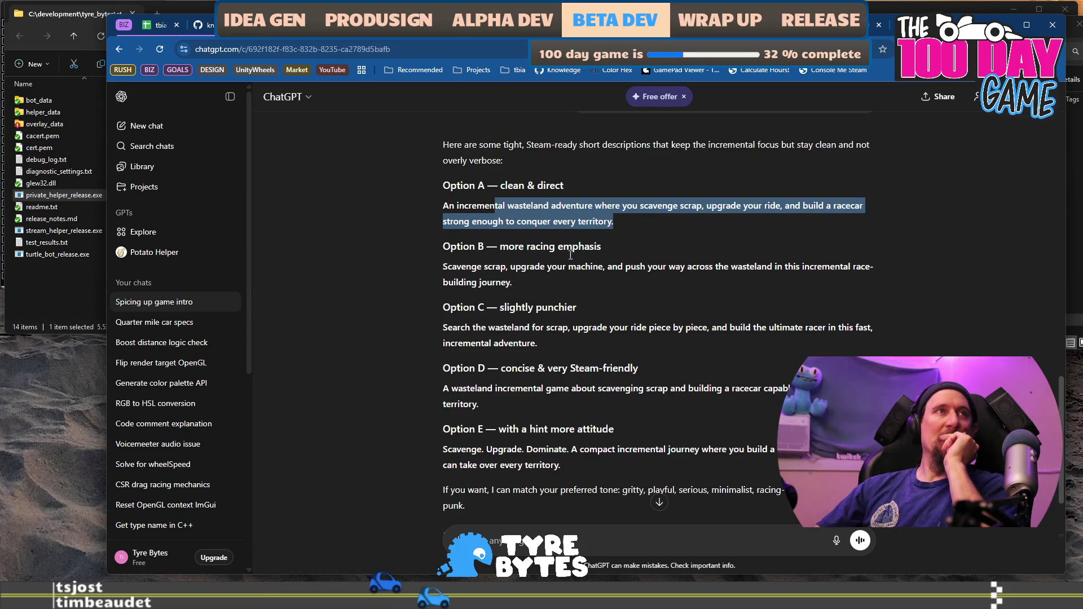
pyautogui.moveTo(444, 327); pyautogui.dragTo(537, 344)
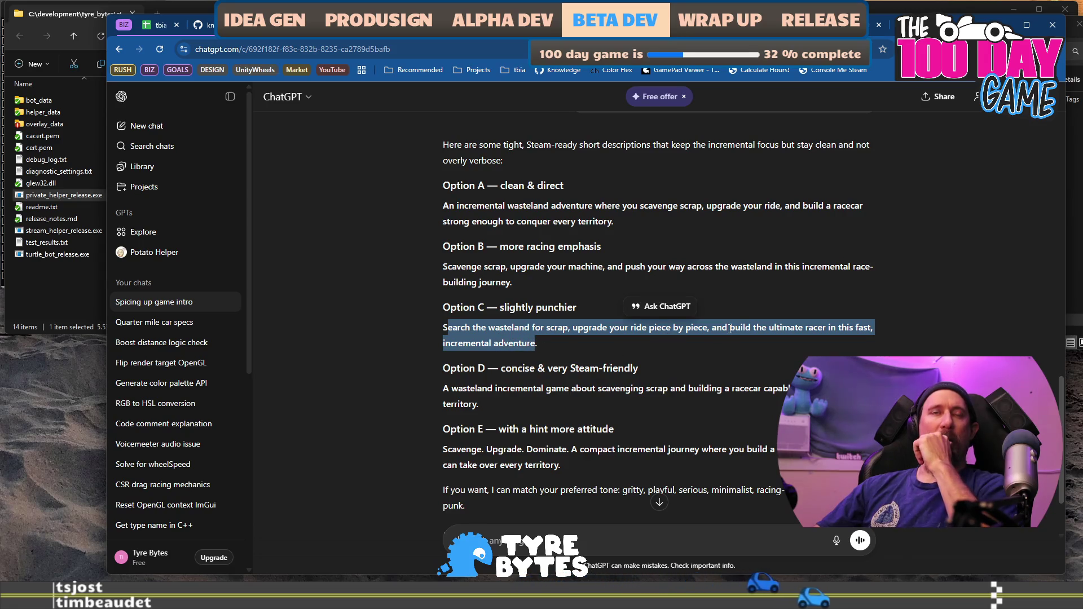
pyautogui.click(612, 325)
pyautogui.moveTo(610, 326); pyautogui.dragTo(686, 327)
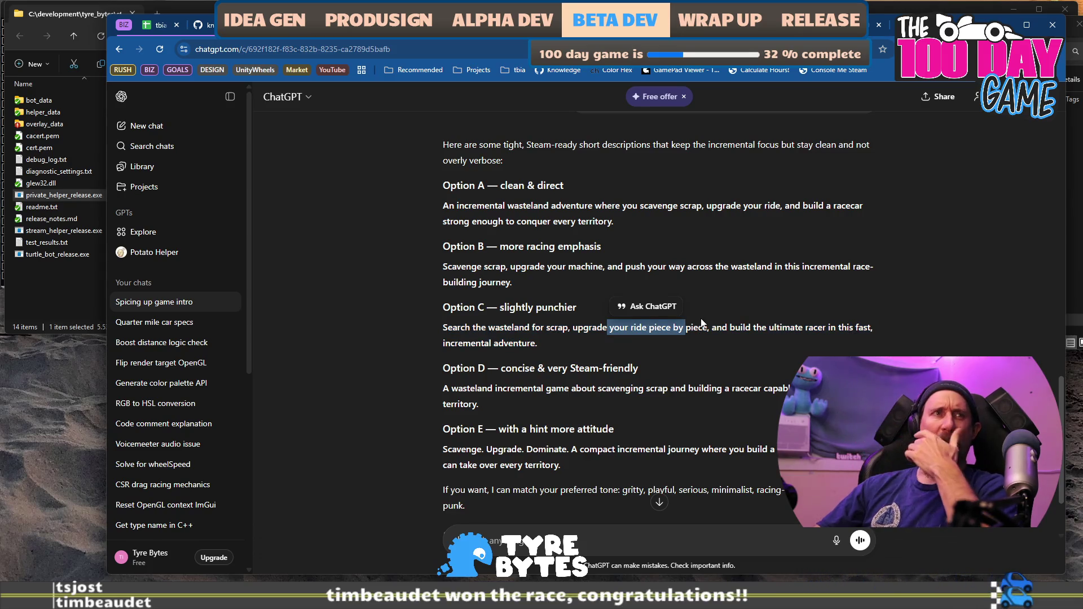
pyautogui.moveTo(454, 387); pyautogui.dragTo(484, 396)
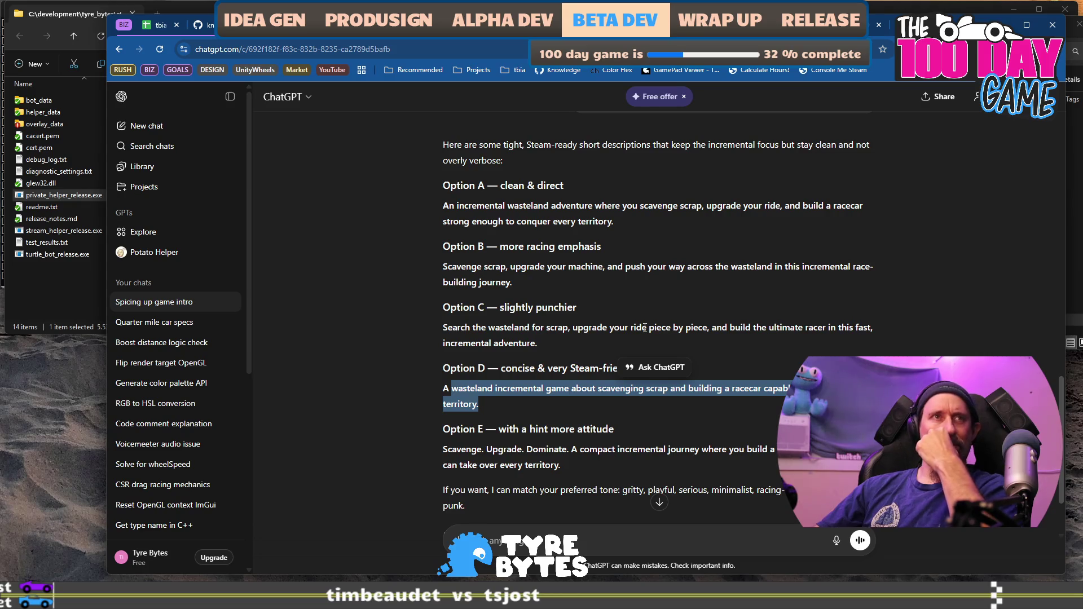
pyautogui.moveTo(630, 326); pyautogui.dragTo(714, 328)
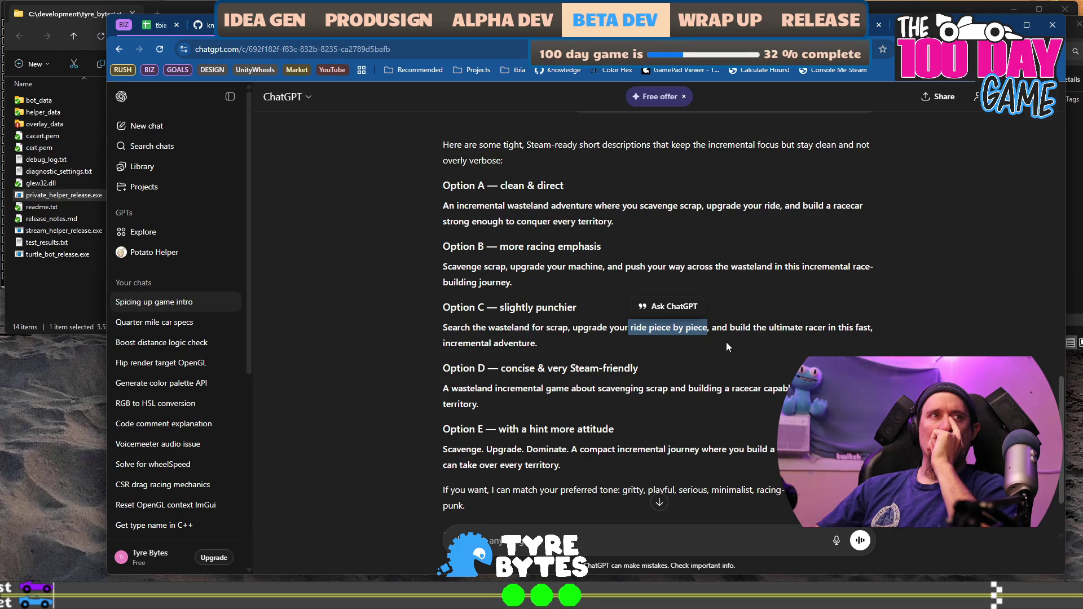
pyautogui.scroll(-2, 726, 344)
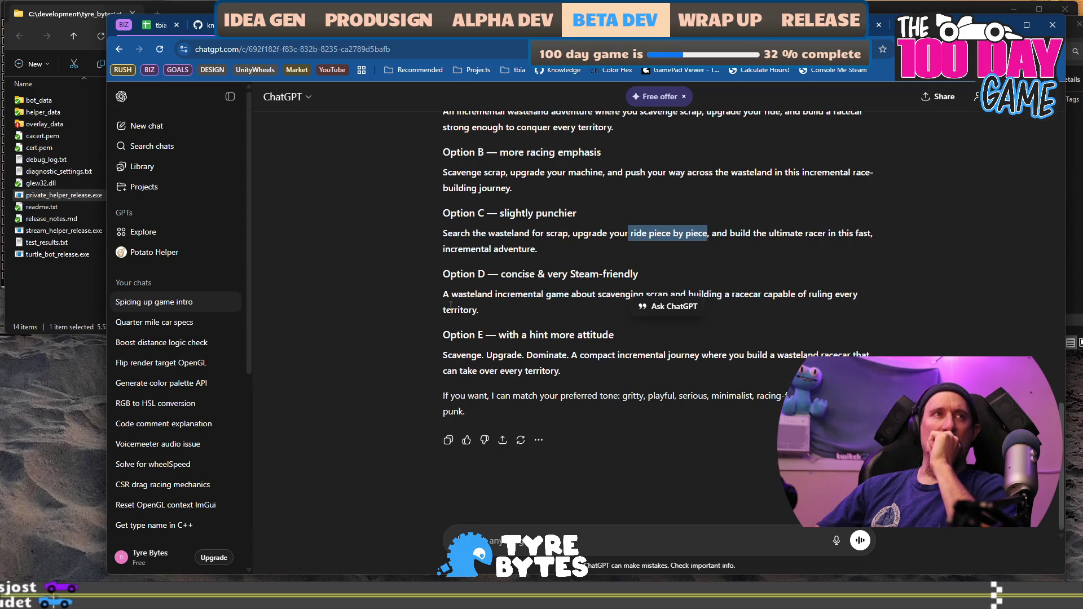
# Copy Option D's sentence and bring up the marketing document.
pyautogui.moveTo(449, 294); pyautogui.dragTo(482, 313)
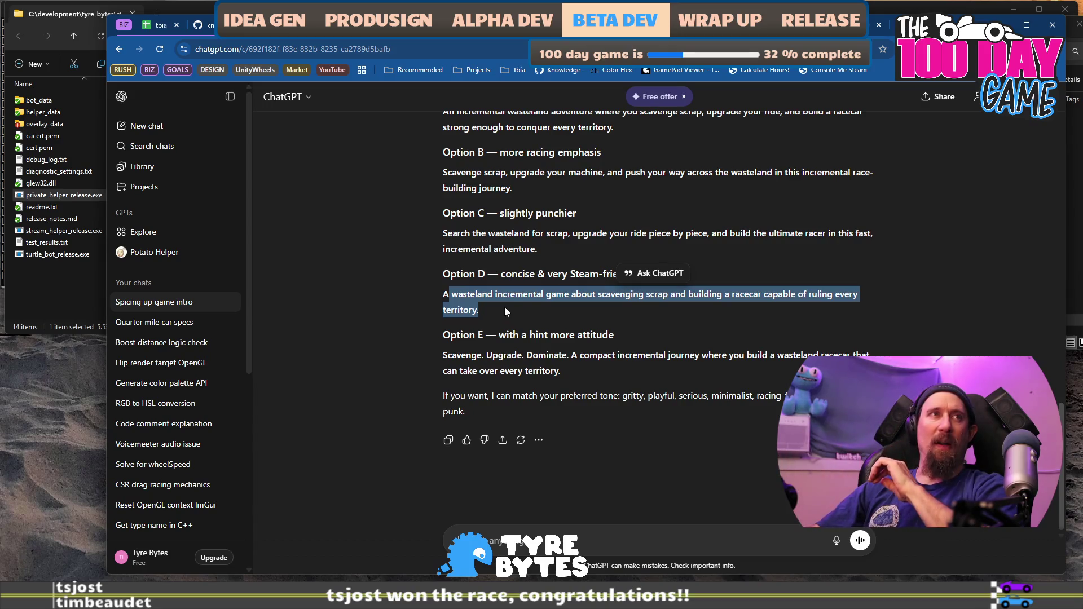
pyautogui.moveTo(484, 310); pyautogui.dragTo(428, 297)
pyautogui.hotkey('ctrl', 'c')
pyautogui.rightClick(459, 303)
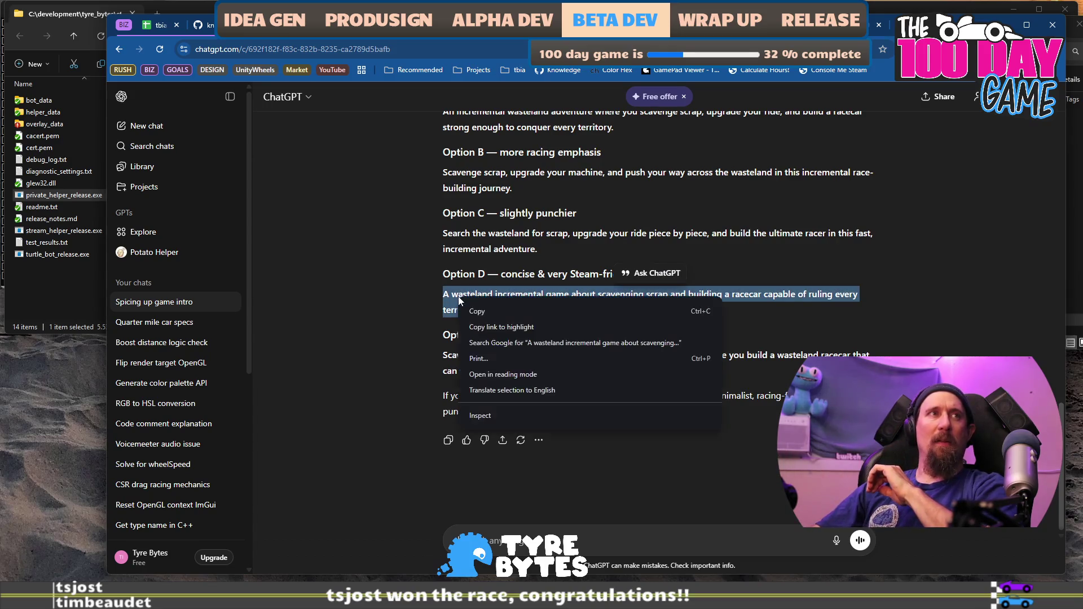
pyautogui.click(487, 314)
pyautogui.hotkey('alt', 'Tab')
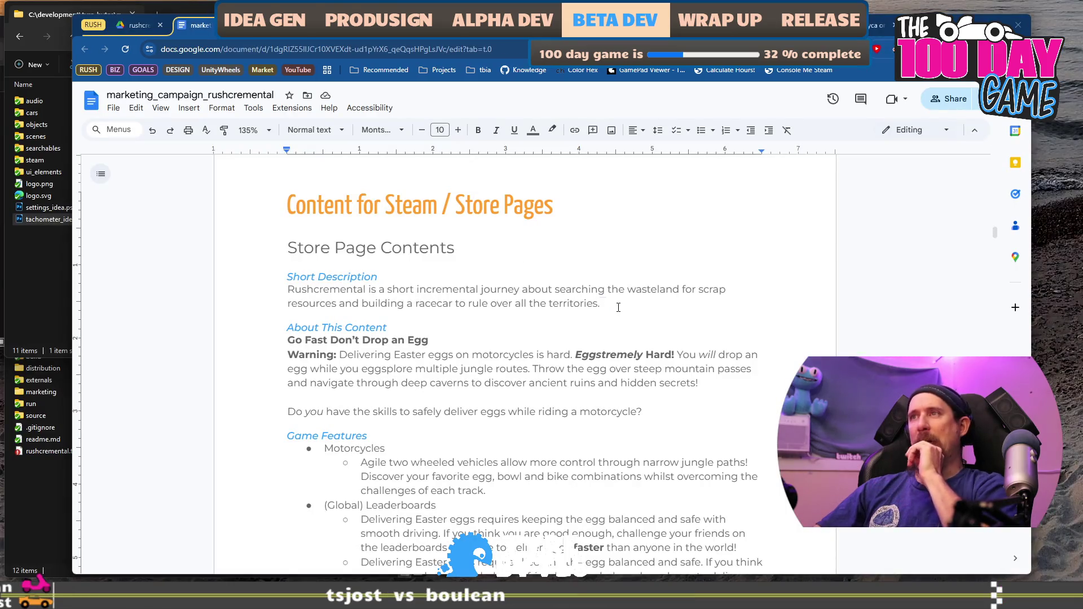
# Paste Option D's sentence as a new paragraph under the Short Description.
pyautogui.press('Down')
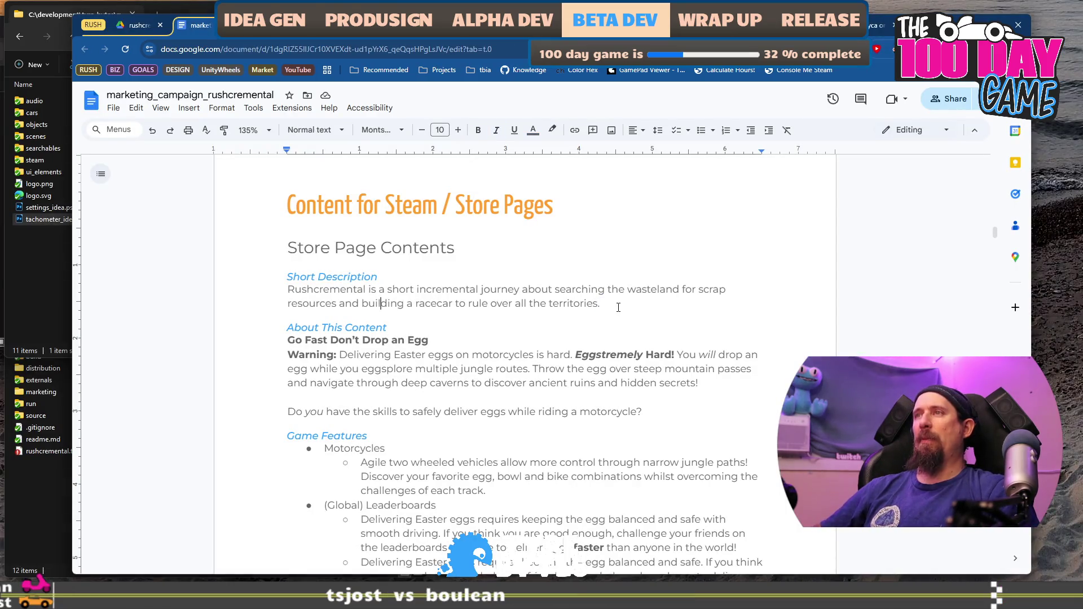
pyautogui.click(618, 308)
pyautogui.press('Return')
pyautogui.hotkey('ctrl', 'v')
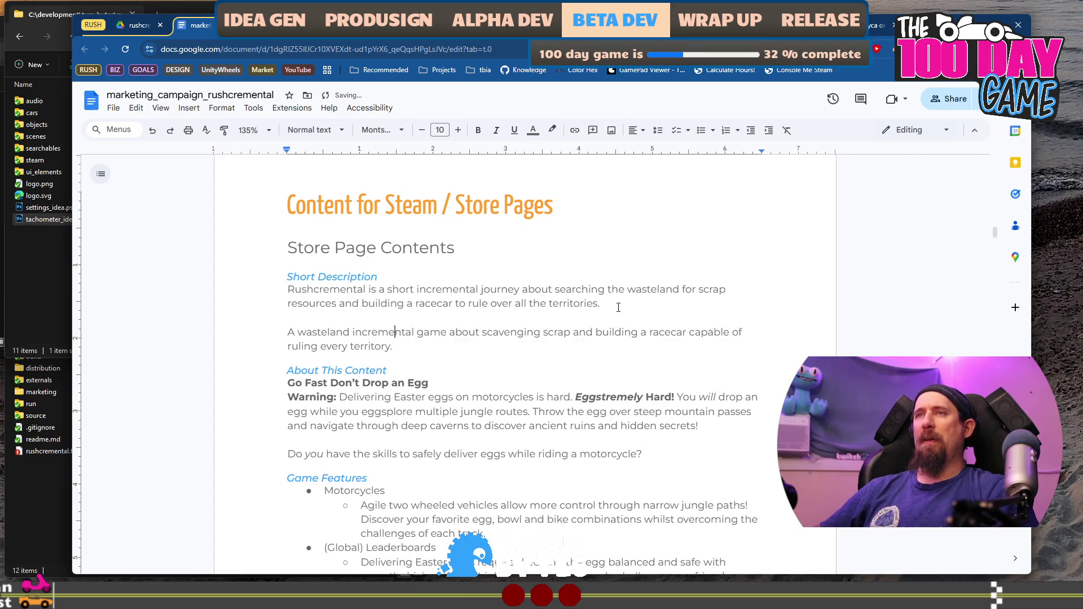
# Change the opening 'A' to 'An' and reword to 'scrap from the wasteland'.
pyautogui.press('Right')
pyautogui.write('n')
pyautogui.press('Right')
pyautogui.hotkey('ctrl', 'shift', 'Right')
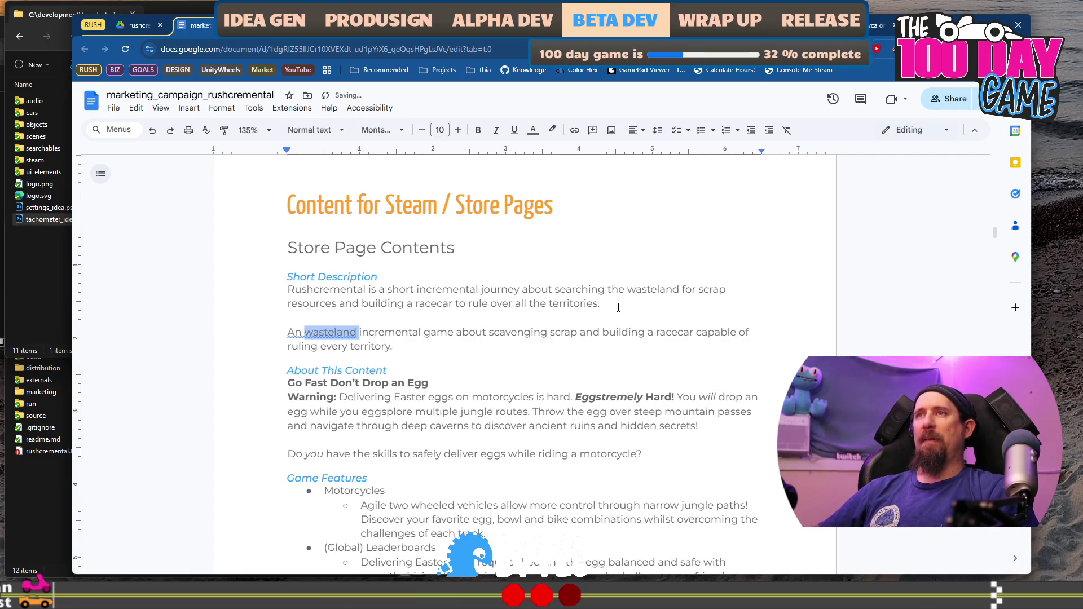
pyautogui.press('BackSpace')
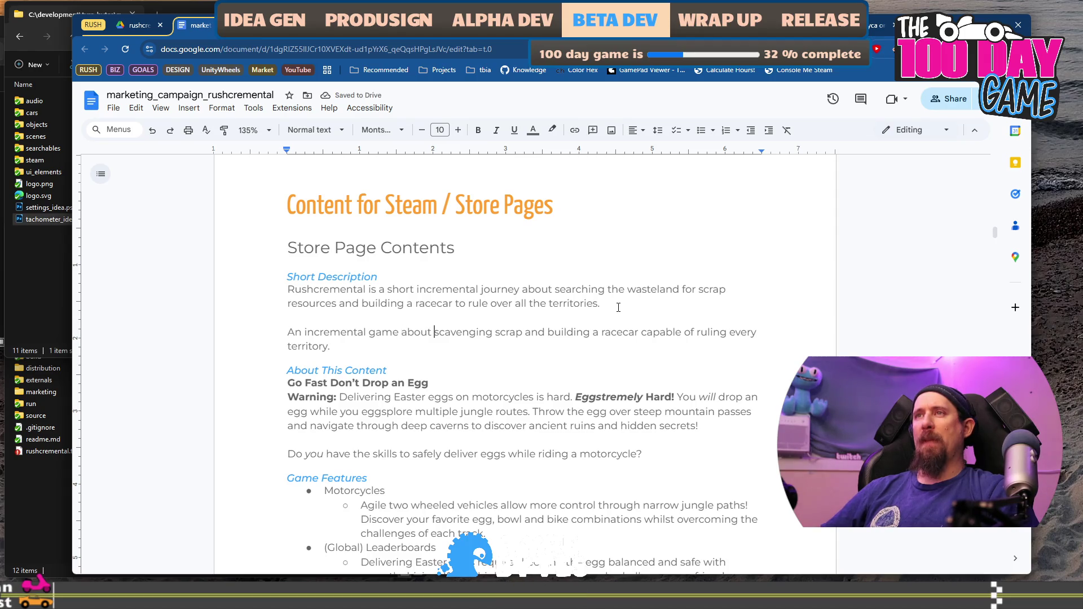
pyautogui.write('from the ')
pyautogui.write('wasteland')
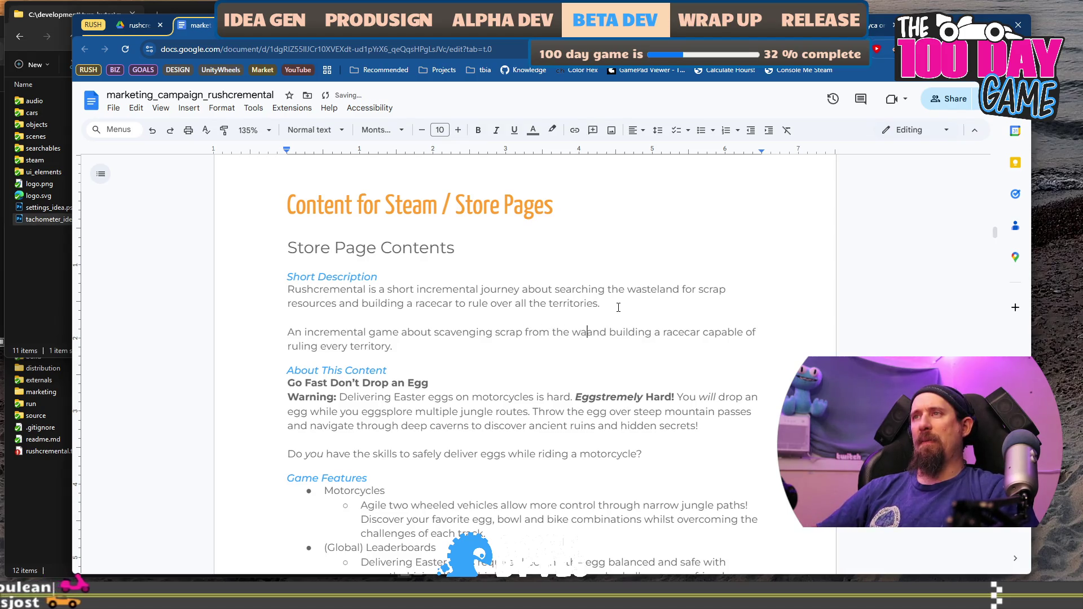
# Replace the 'capable of ruling every territory' ending with 'to rule all territories.'.
pyautogui.hotkey('ctrl', 'Right')
pyautogui.hotkey('ctrl', 'Right')
pyautogui.hotkey('ctrl', 'Right')
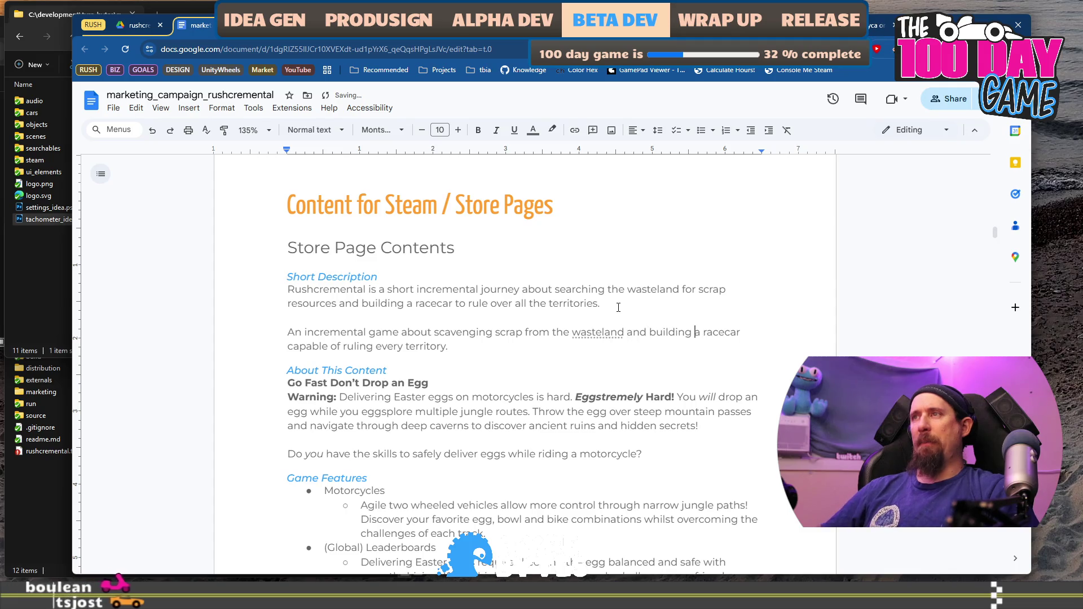
pyautogui.hotkey('ctrl', 'shift', 'Right')
pyautogui.hotkey('ctrl', 'shift', 'Right')
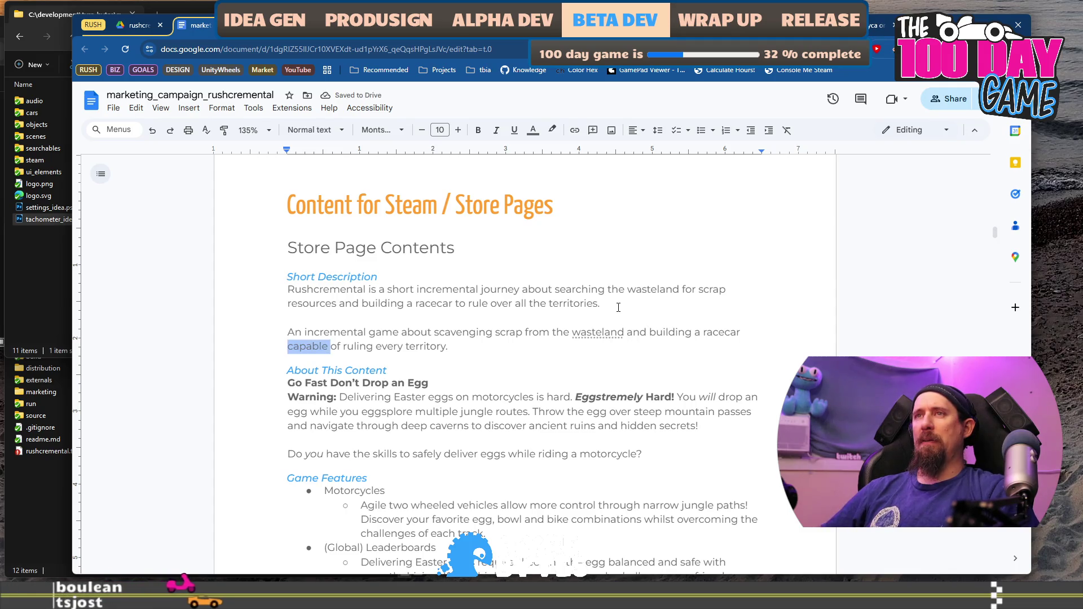
pyautogui.write('to')
pyautogui.hotkey('ctrl', 'shift', 'Right')
pyautogui.hotkey('ctrl', 'shift', 'Right')
pyautogui.hotkey('ctrl', 'shift', 'Right')
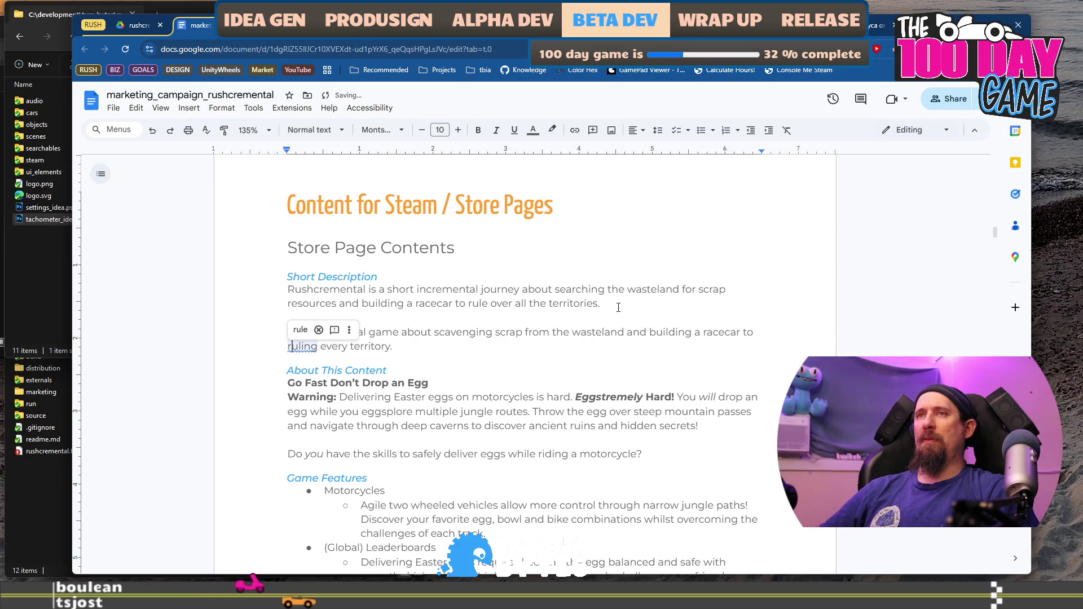
pyautogui.write('e ')
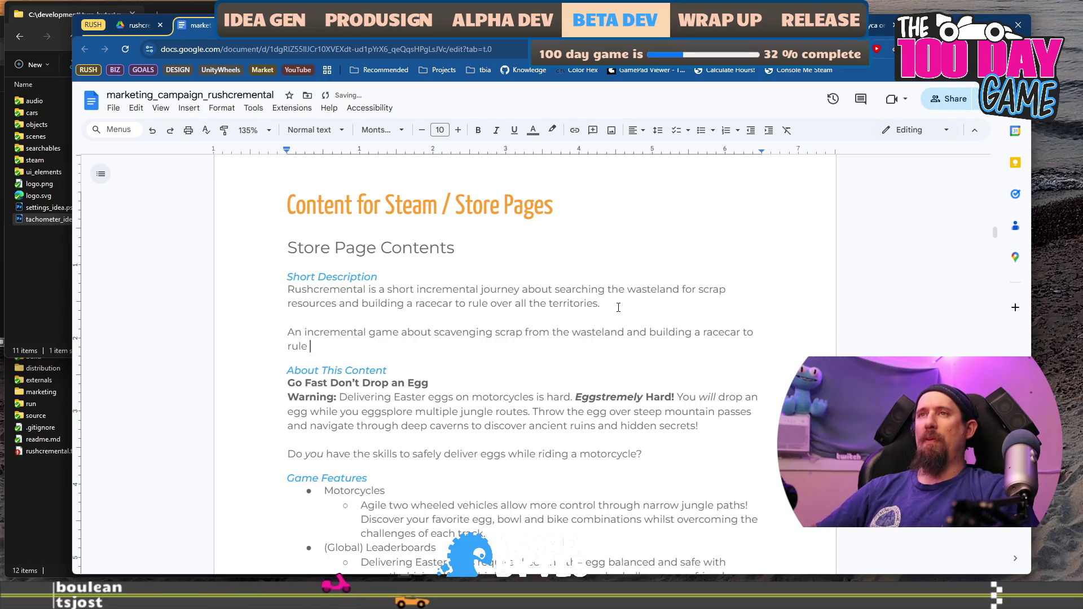
pyautogui.write('all the terr')
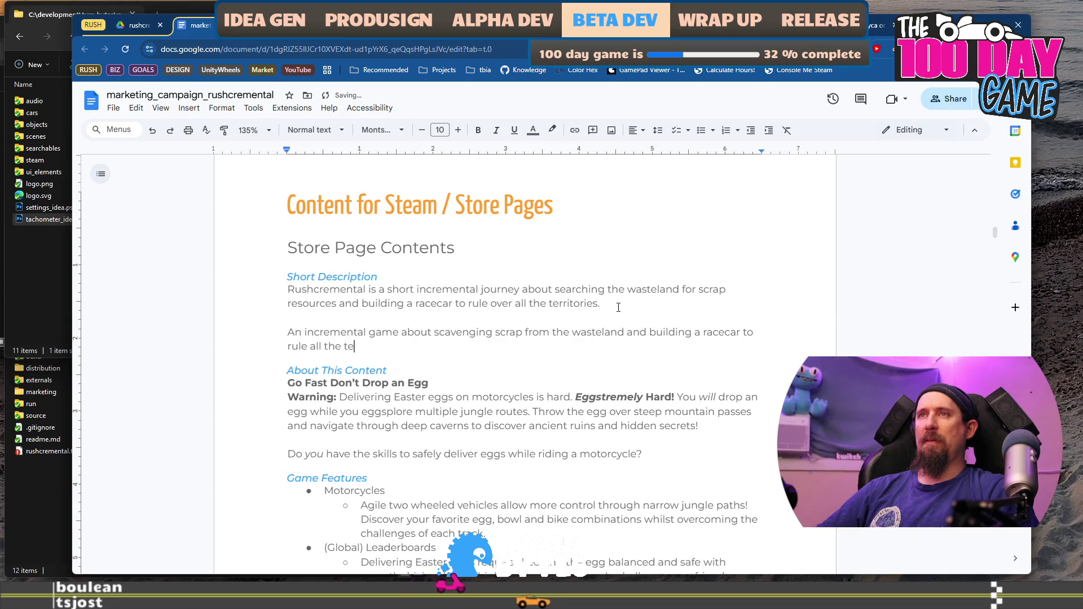
pyautogui.press('BackSpace')
pyautogui.press('BackSpace')
pyautogui.press('BackSpace')
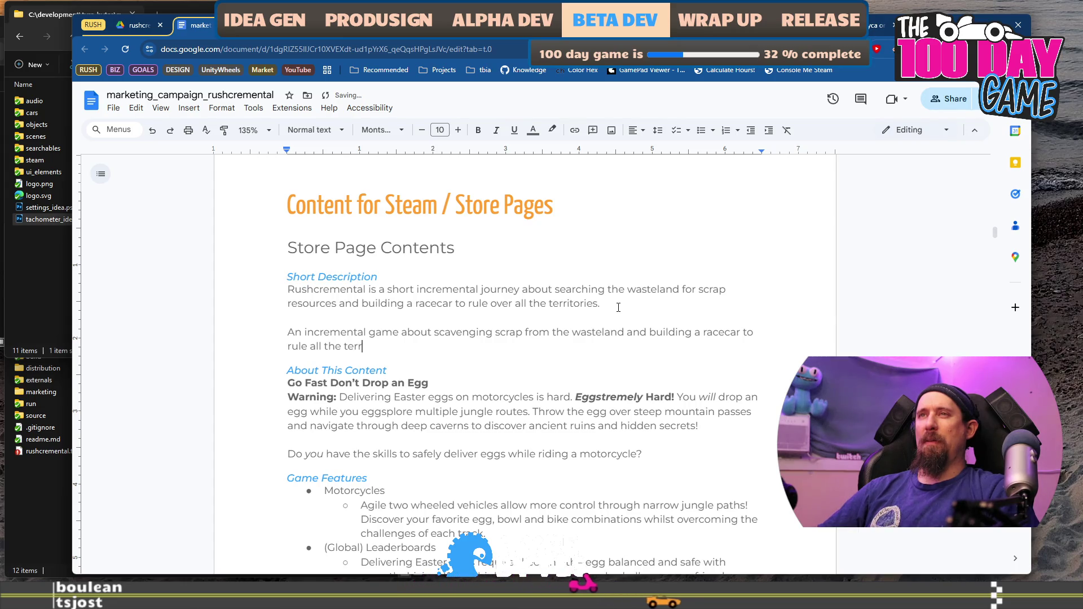
pyautogui.write('terrotori')
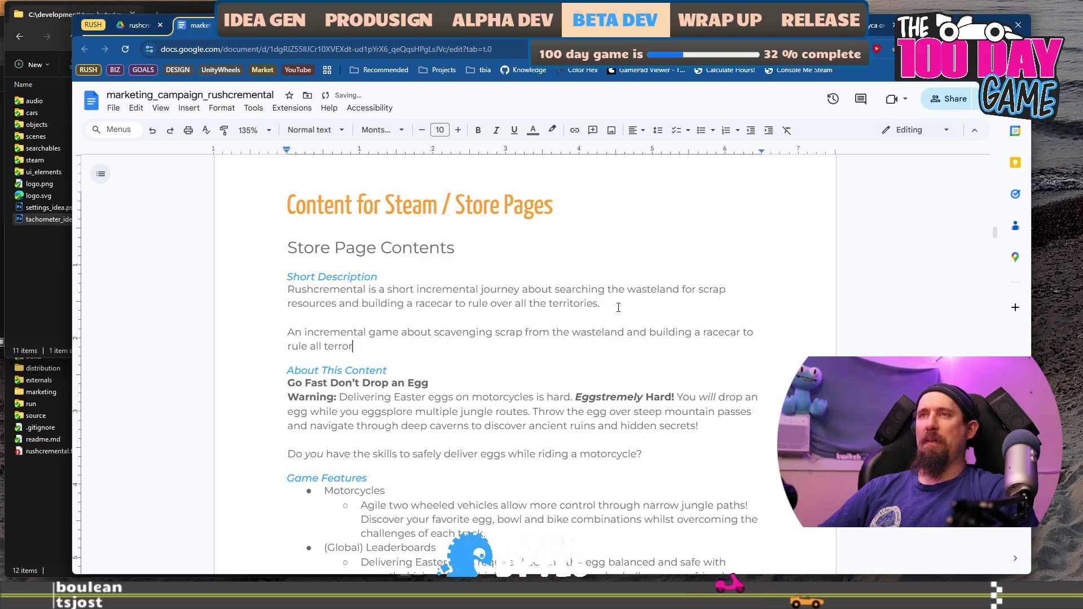
pyautogui.press('BackSpace')
pyautogui.press('BackSpace')
pyautogui.press('BackSpace')
pyautogui.write('itories.')
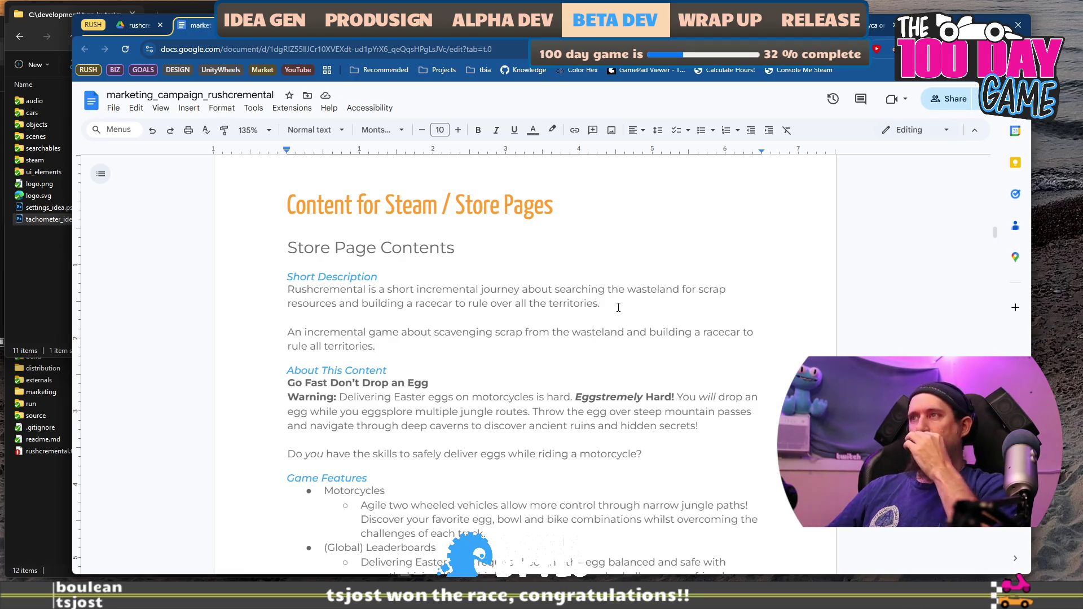
pyautogui.press('Home')
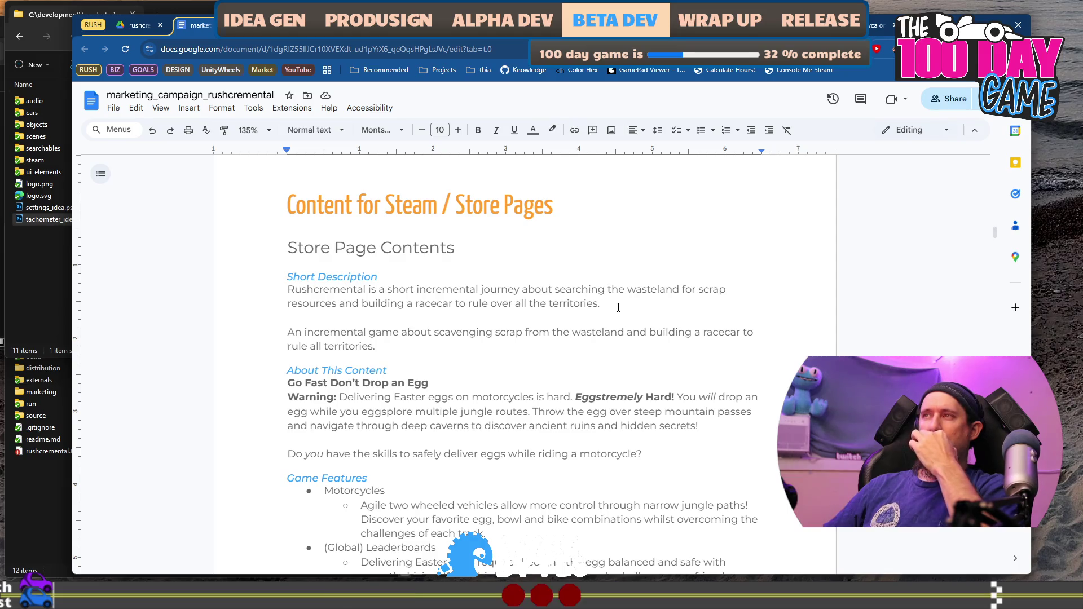
# Change the ending to 'to compete for all the territories in the wasteland.'.
pyautogui.write('compete')
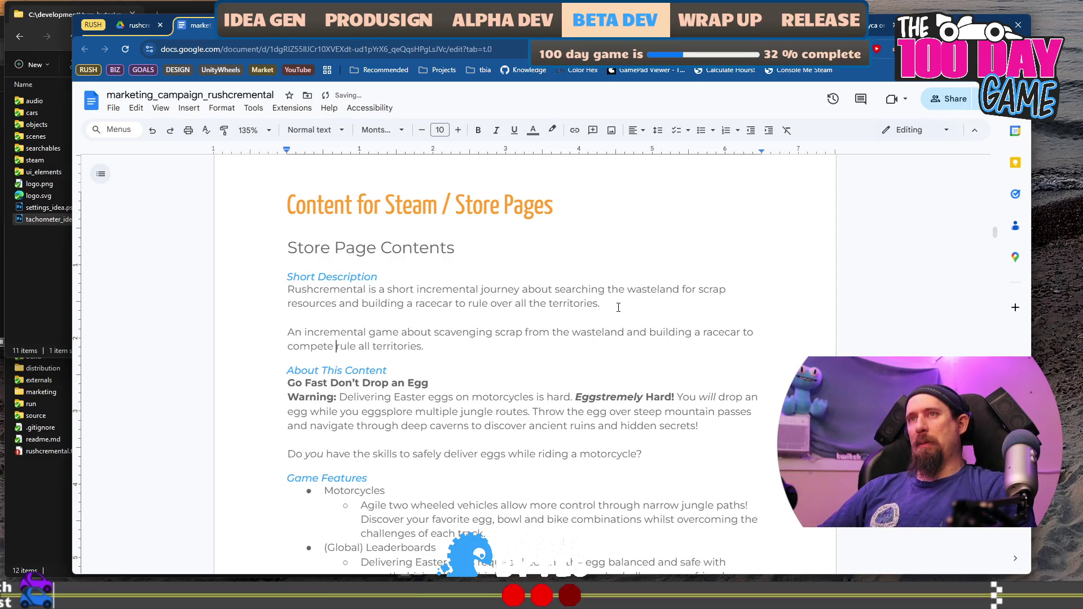
pyautogui.press('BackSpace')
pyautogui.press('BackSpace')
pyautogui.press('BackSpace')
pyautogui.write('a')
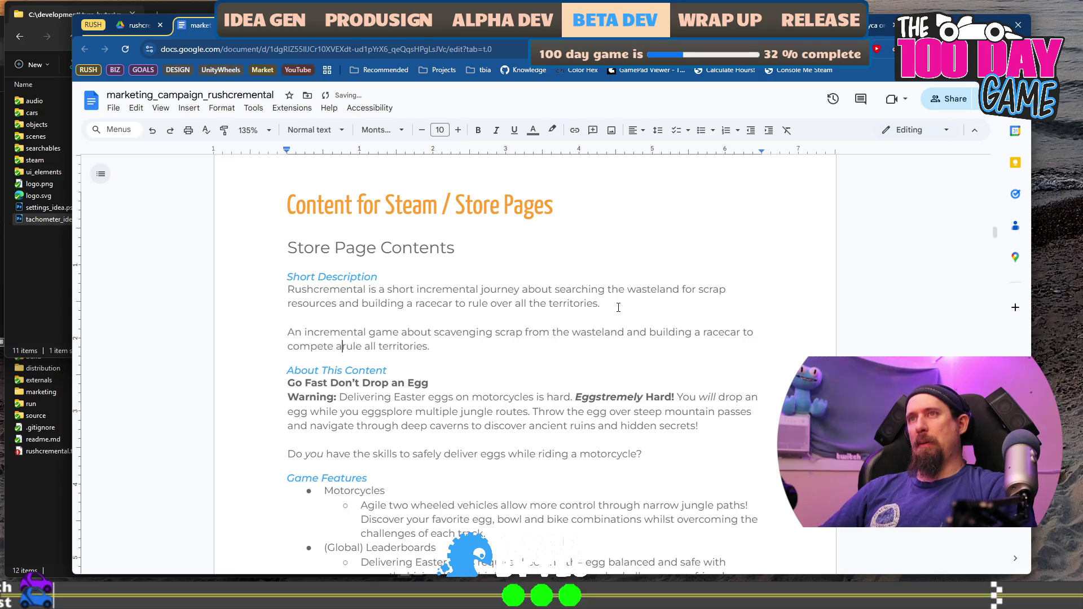
pyautogui.press('BackSpace')
pyautogui.press('BackSpace')
pyautogui.press('BackSpace')
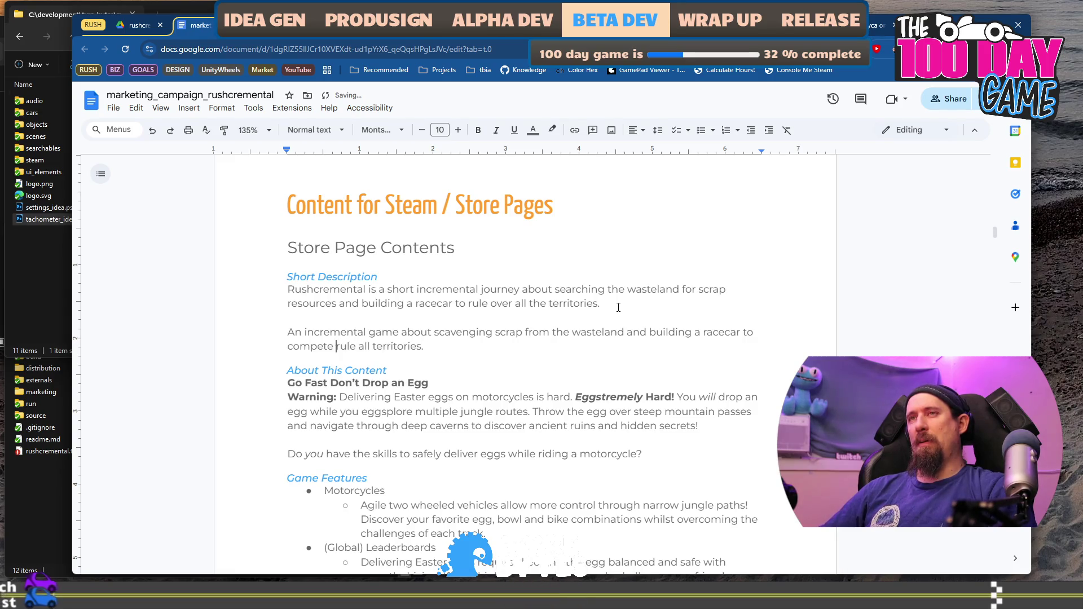
pyautogui.write('for')
pyautogui.hotkey('ctrl', 'shift', 'Right')
pyautogui.hotkey('ctrl', 'shift', 'Right')
pyautogui.write('for all the')
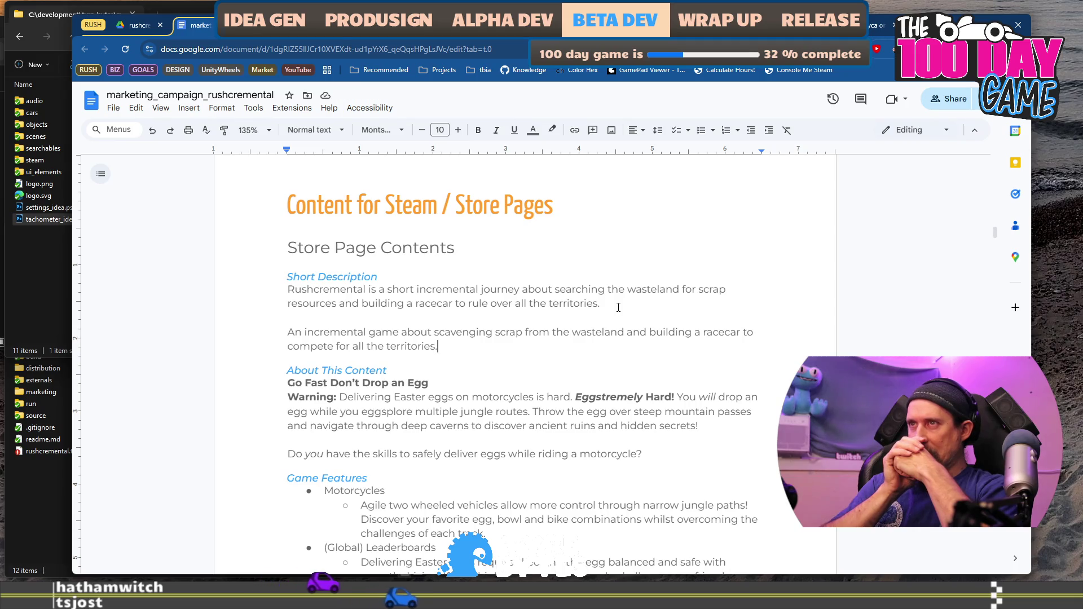
pyautogui.press('BackSpace')
pyautogui.write('in the wastelan')
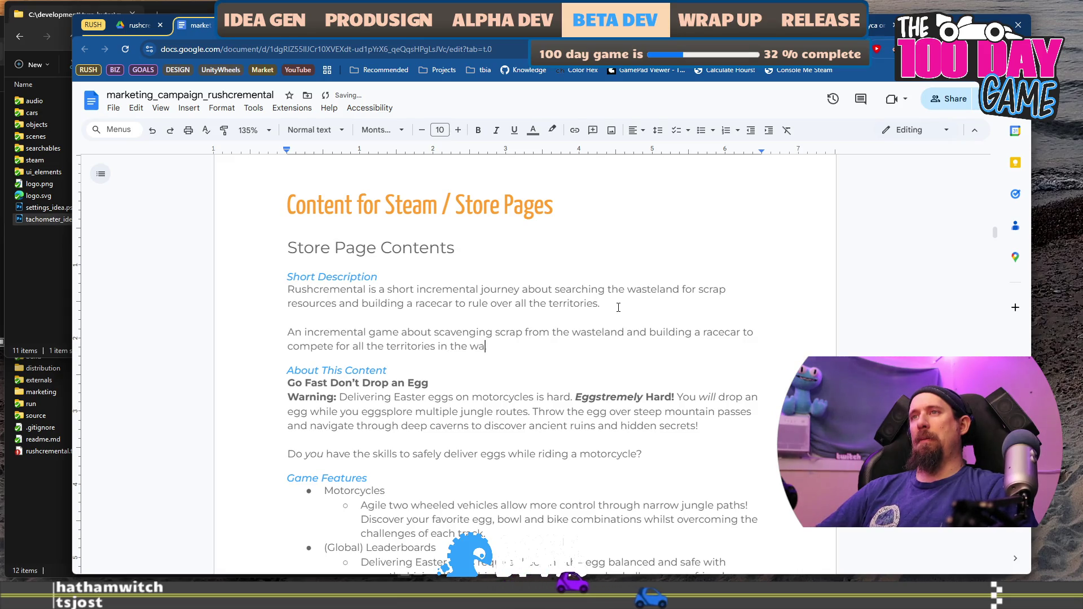
pyautogui.write('d.')
# Delete 'from the wasteland' after scrap and select 'building a' for replacement.
pyautogui.press('Up')
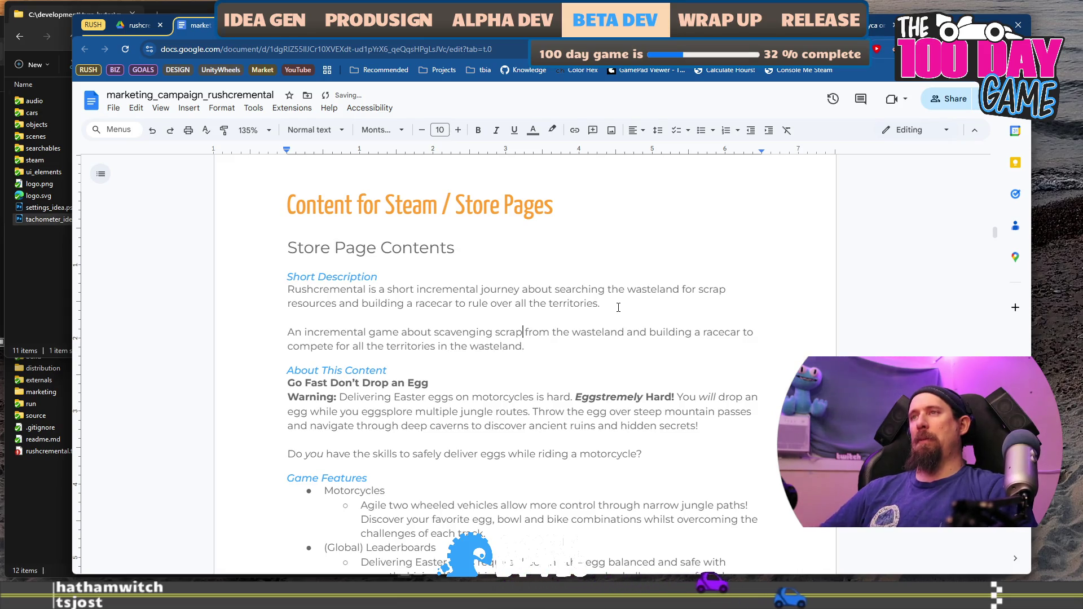
pyautogui.hotkey('ctrl', 'shift', 'Right')
pyautogui.hotkey('ctrl', 'shift', 'Right')
pyautogui.hotkey('ctrl', 'shift', 'Right')
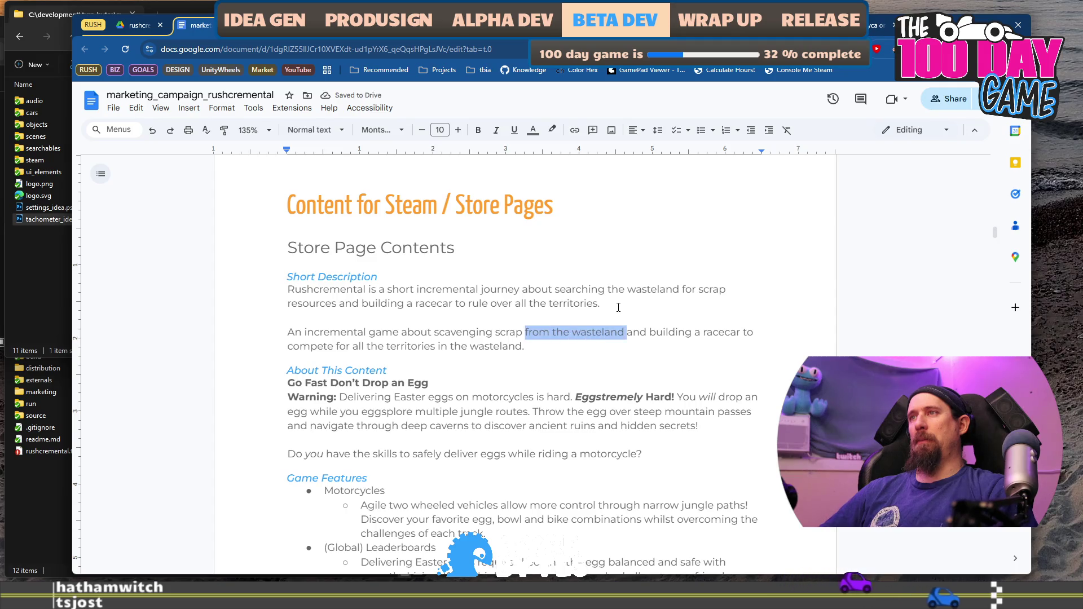
pyautogui.press('BackSpace')
pyautogui.press('Down')
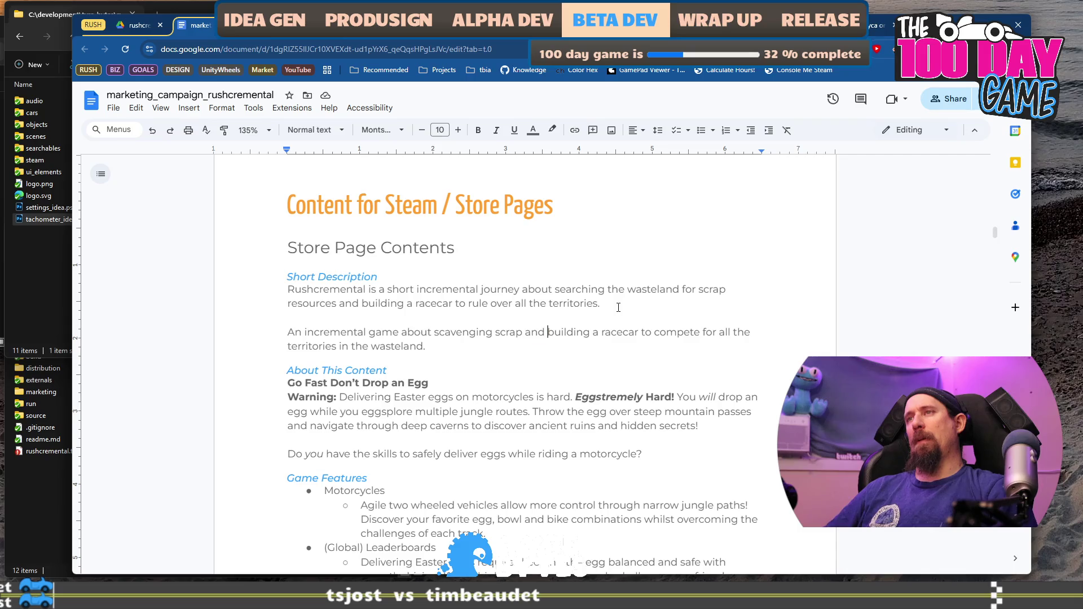
pyautogui.hotkey('ctrl', 'shift', 'Right')
pyautogui.hotkey('ctrl', 'shift', 'Right')
# Replace 'building a racecar to compete' with 'drag racing' in the second blurb.
pyautogui.write('racing')
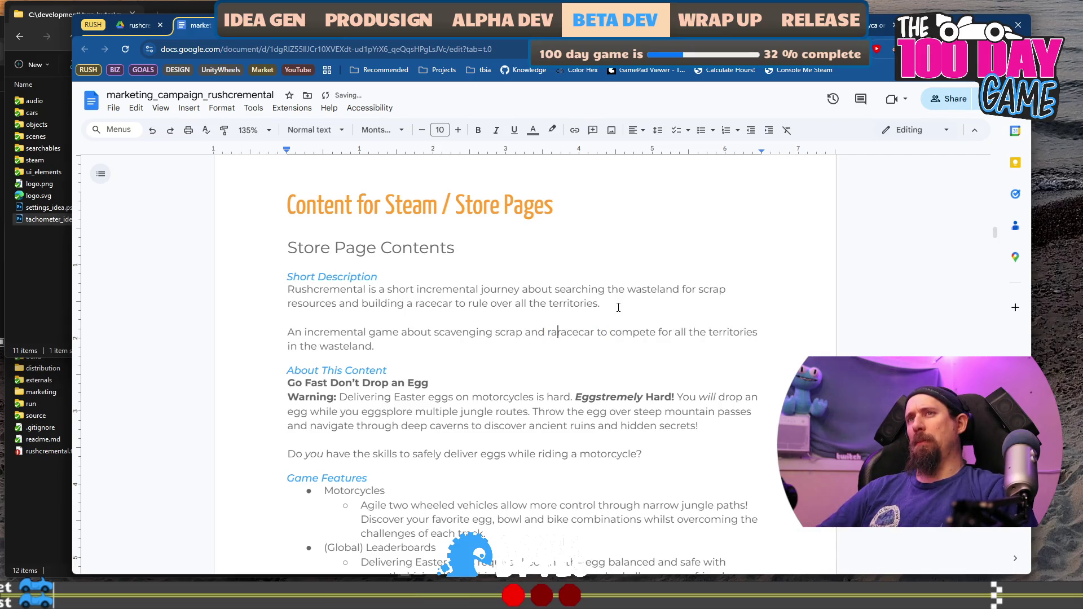
pyautogui.hotkey('ctrl', 'shift', 'Right')
pyautogui.press('Delete')
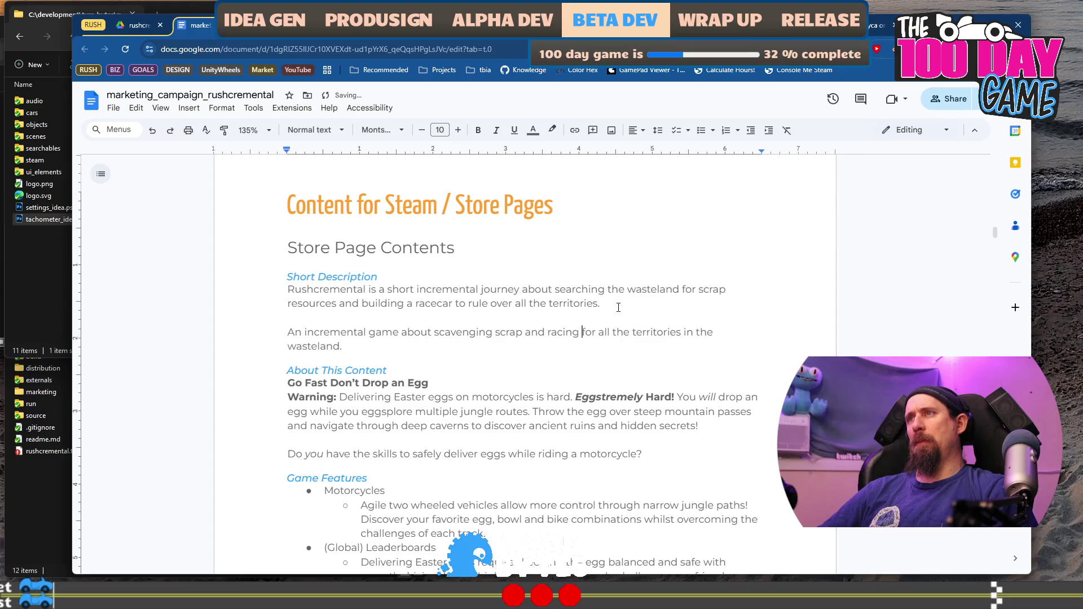
pyautogui.press('Down')
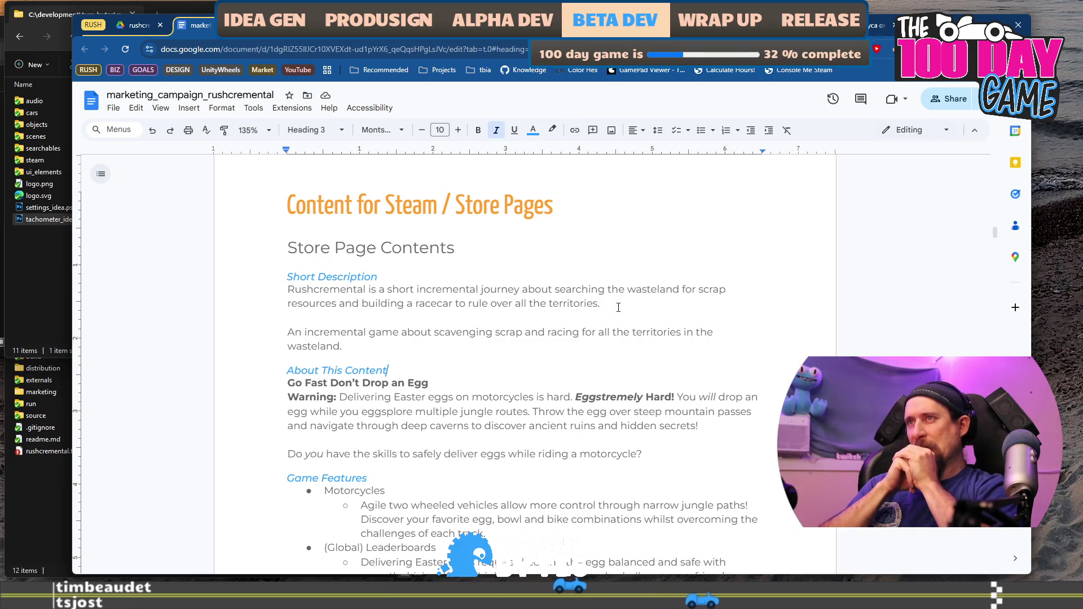
pyautogui.press('Down')
pyautogui.press('Down')
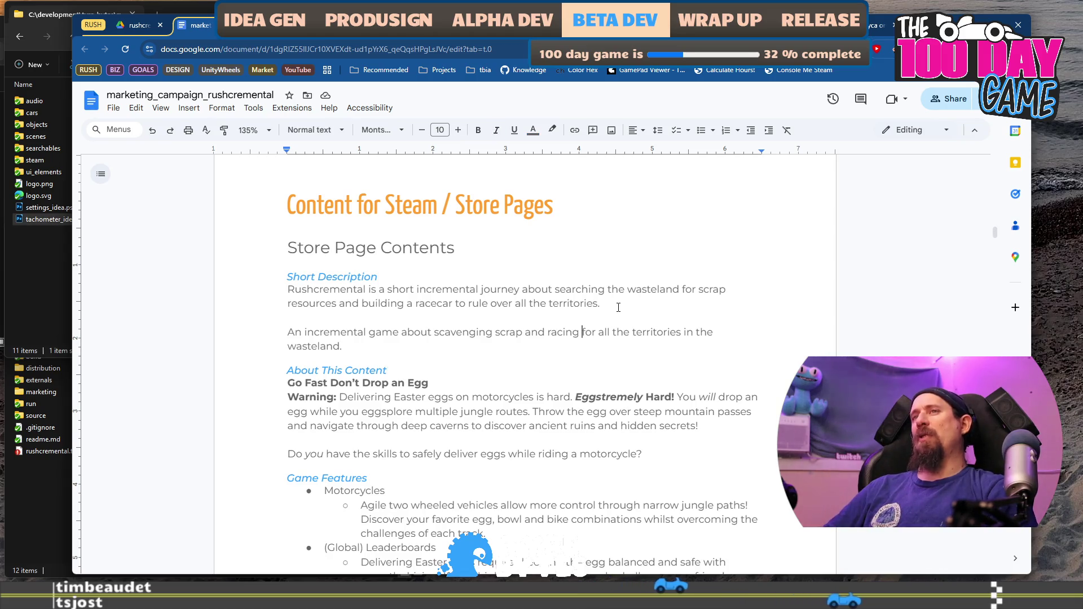
pyautogui.hotkey('ctrl', 'Left')
pyautogui.write('drag')
pyautogui.press('Down')
pyautogui.press('Down')
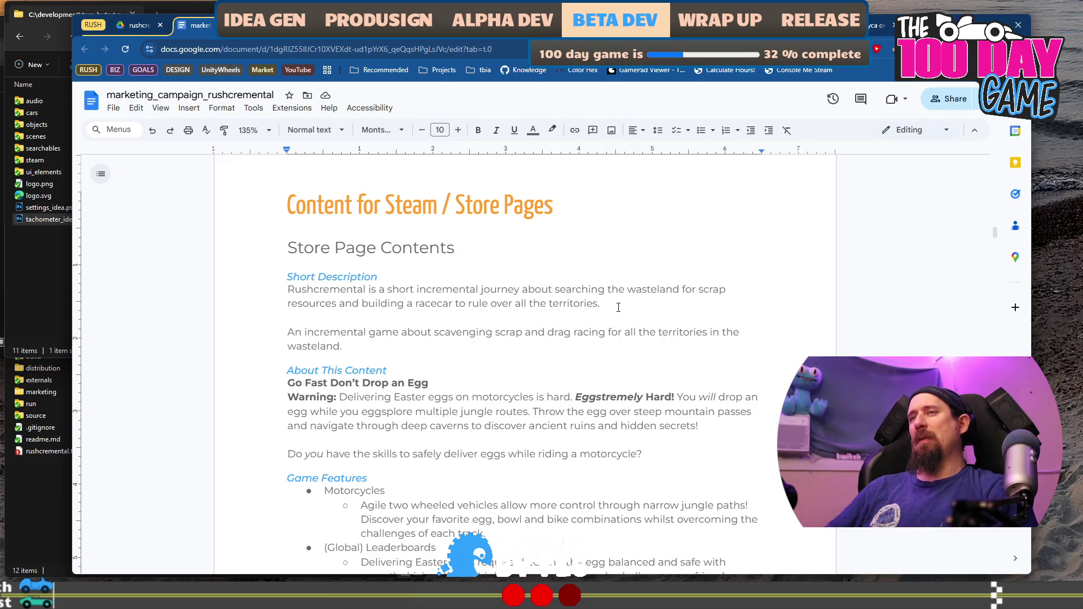
# Try inserting 'upgrading a car to' before 'drag racing', then remove it again.
pyautogui.write('upgrade a')
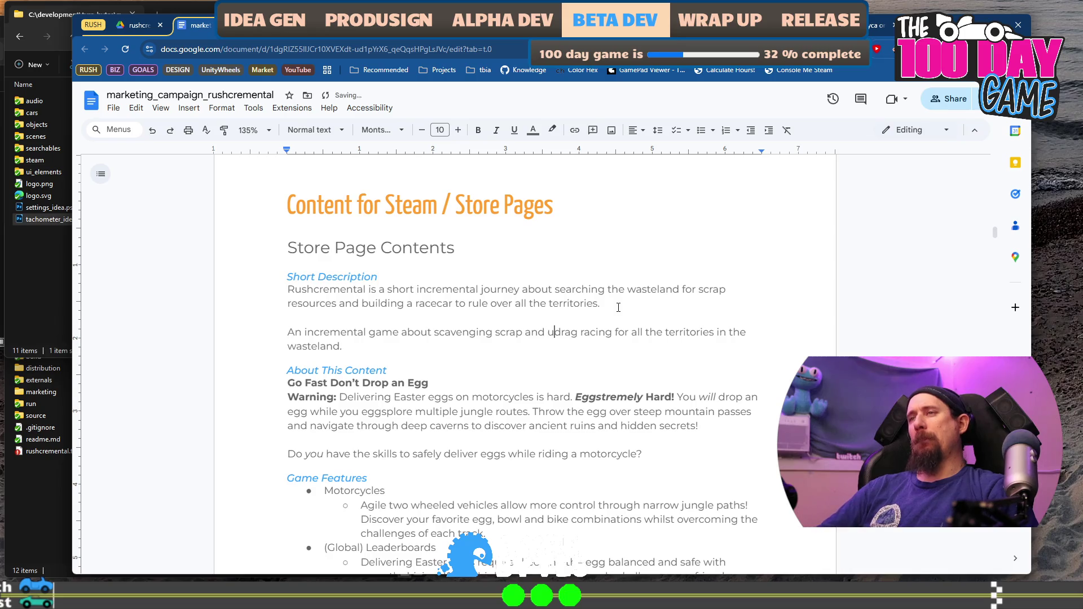
pyautogui.press('BackSpace')
pyautogui.press('BackSpace')
pyautogui.press('BackSpace')
pyautogui.write('ing a ')
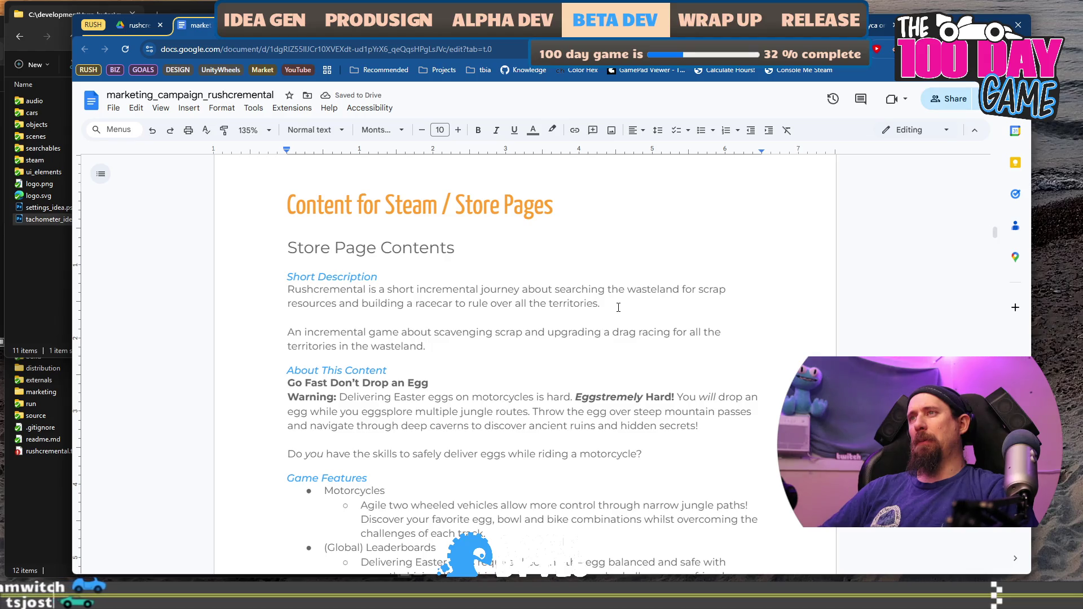
pyautogui.write('car to')
pyautogui.hotkey('ctrl', 'Right')
pyautogui.hotkey('ctrl', 'Right')
pyautogui.press('BackSpace')
pyautogui.press('BackSpace')
pyautogui.press('BackSpace')
pyautogui.press('BackSpace')
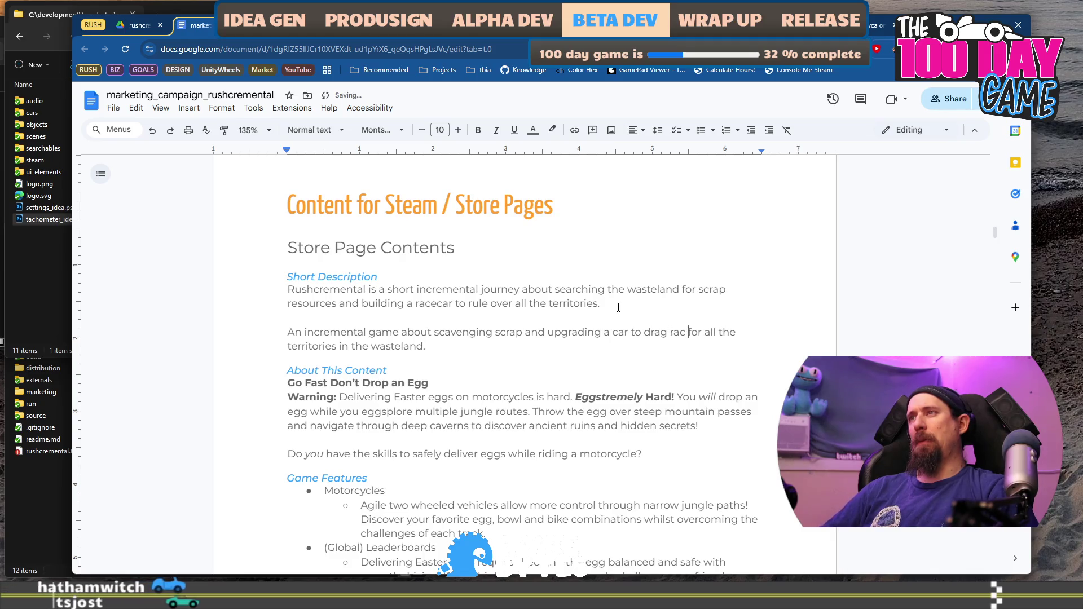
pyautogui.write('ing')
pyautogui.hotkey('ctrl', 'Left')
pyautogui.hotkey('ctrl', 'Left')
pyautogui.hotkey('ctrl', 'BackSpace')
pyautogui.hotkey('ctrl', 'BackSpace')
pyautogui.hotkey('ctrl', 'BackSpace')
pyautogui.press('Down')
pyautogui.press('Down')
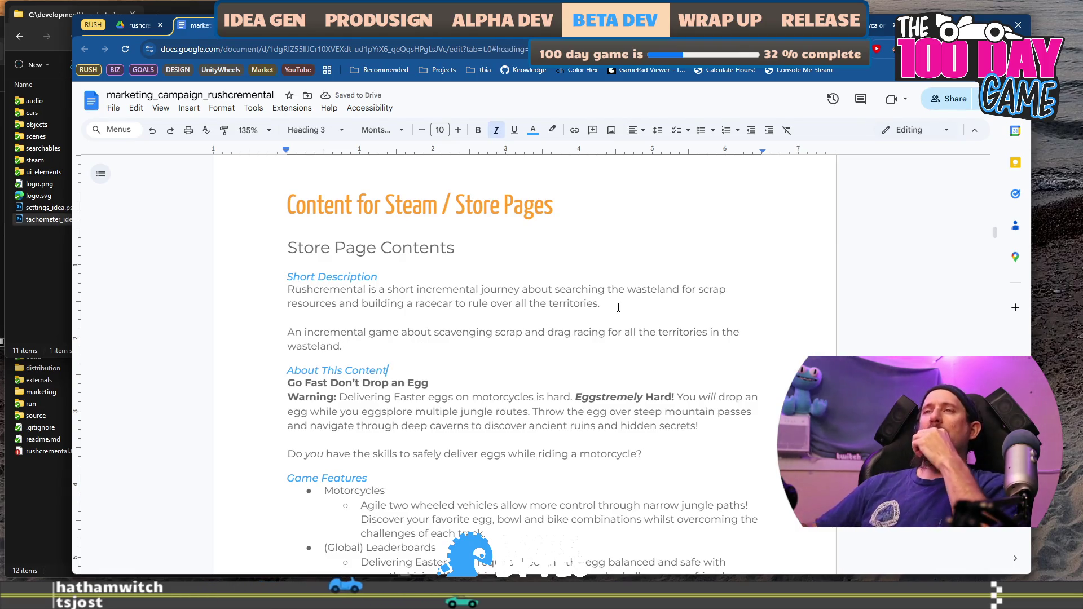
# Look over the Go Fast Don't Drop an Egg section, then bring up the Digseum Steam page.
pyautogui.click(392, 348)
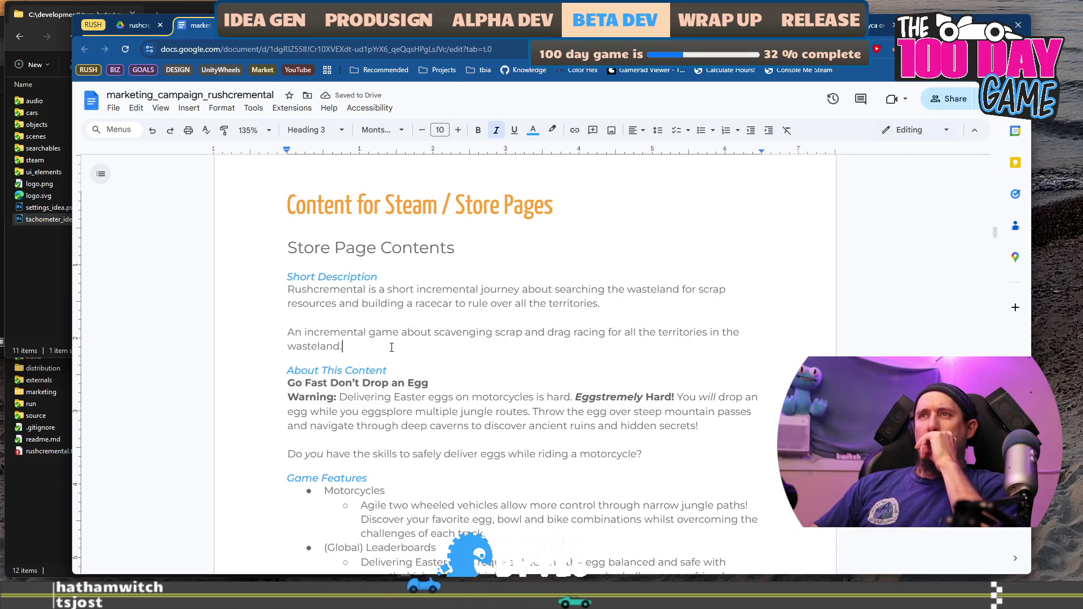
pyautogui.scroll(-2, 392, 348)
pyautogui.click(460, 257)
pyautogui.click(460, 257)
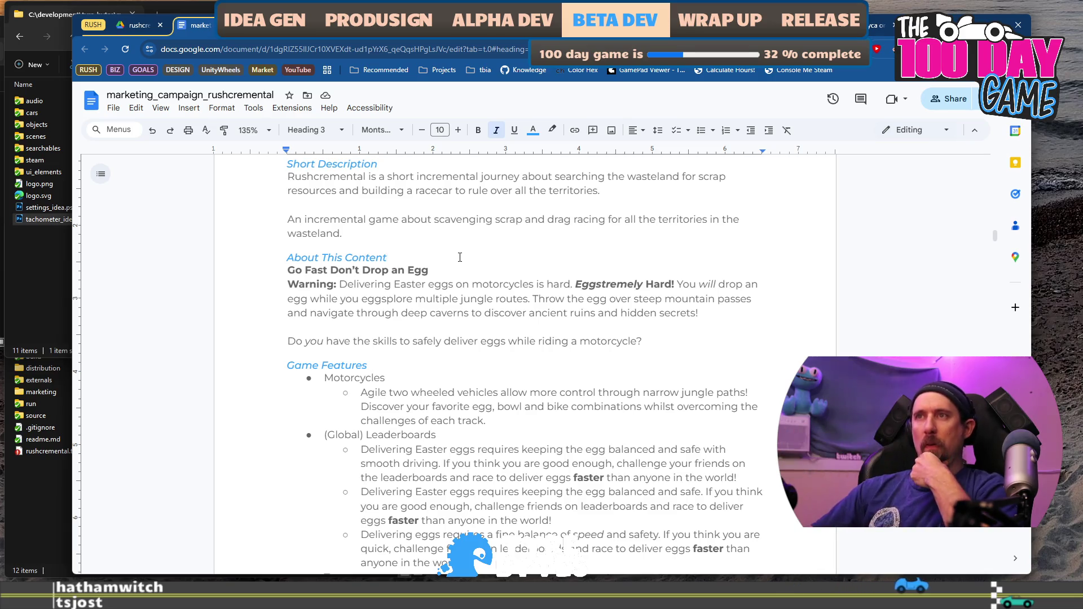
pyautogui.scroll(-3, 468, 271)
pyautogui.scroll(-3, 480, 288)
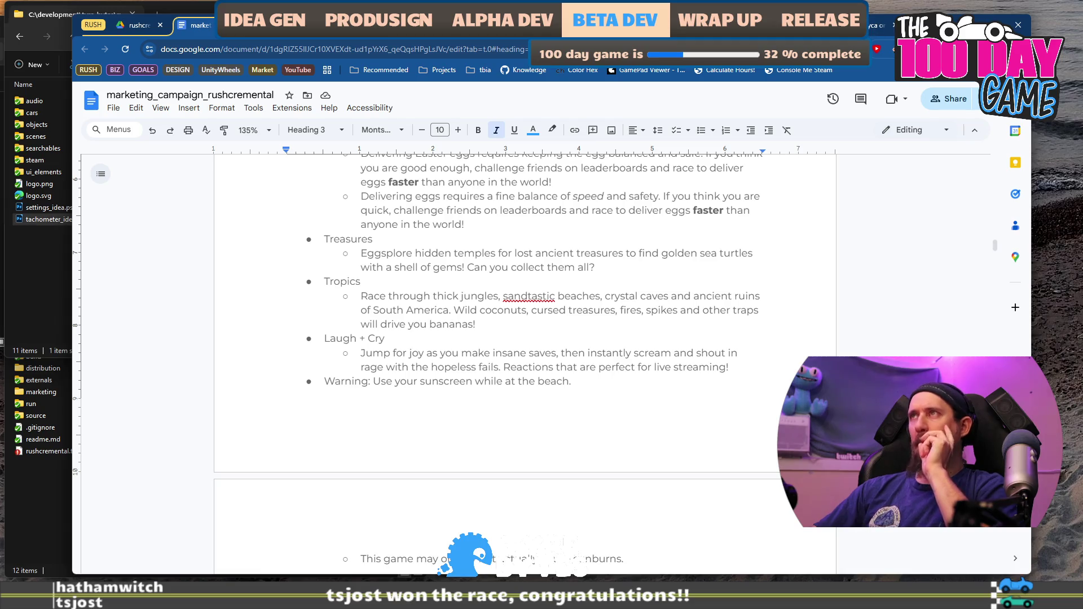
pyautogui.hotkey('ctrl', 'Tab')
pyautogui.scroll(-15, 507, 296)
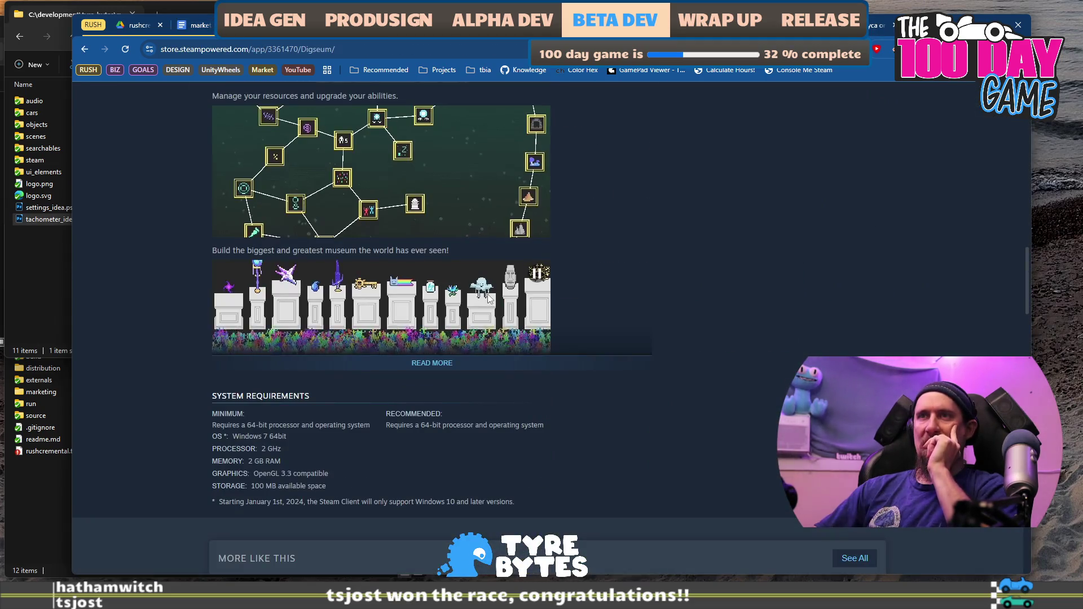
# Expand and read the full descriptions on the Digseum and Tower Wizard store pages.
pyautogui.click(446, 298)
pyautogui.scroll(5, 629, 333)
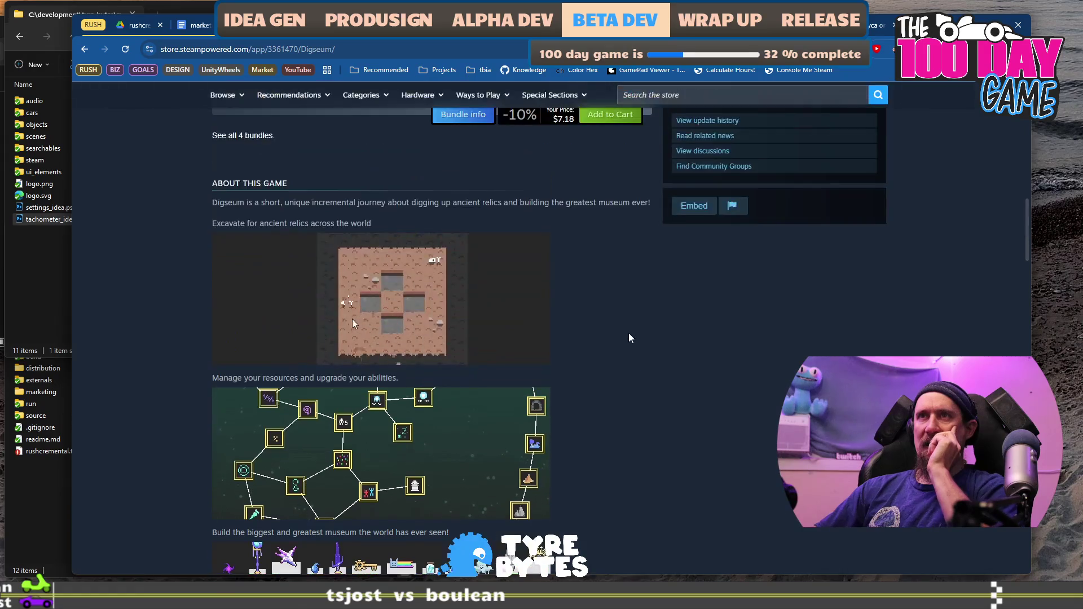
pyautogui.scroll(-8, 630, 338)
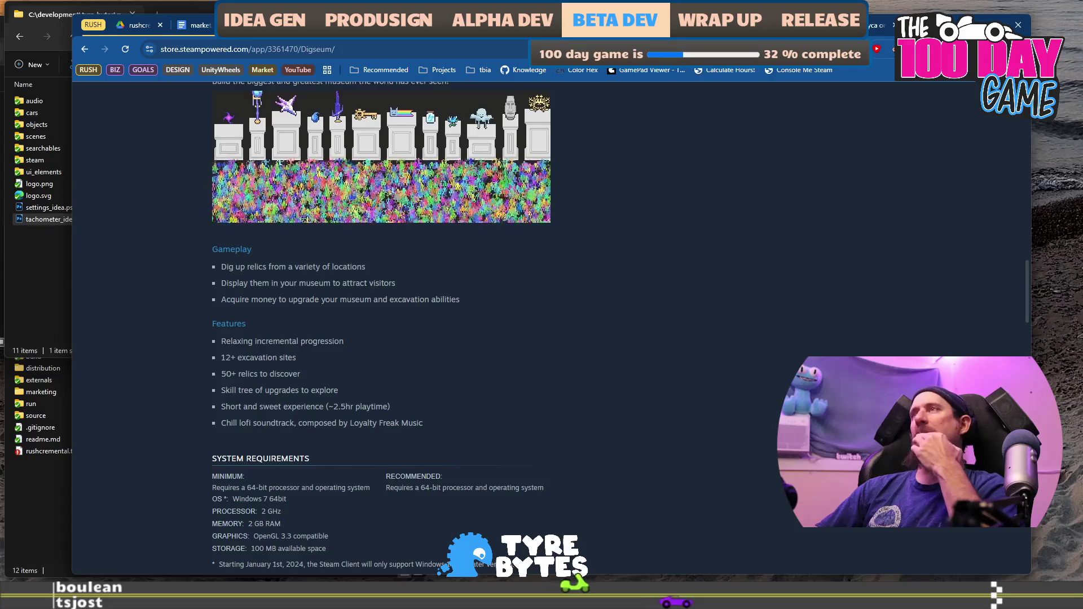
pyautogui.hotkey('alt', 'Left')
pyautogui.scroll(-15, 384, 387)
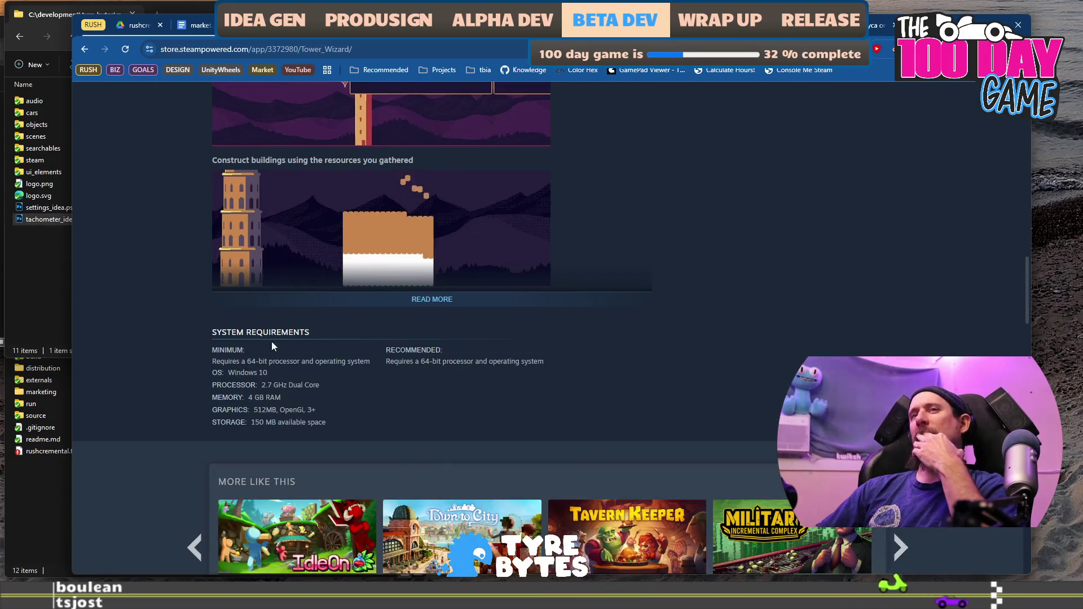
pyautogui.click(433, 299)
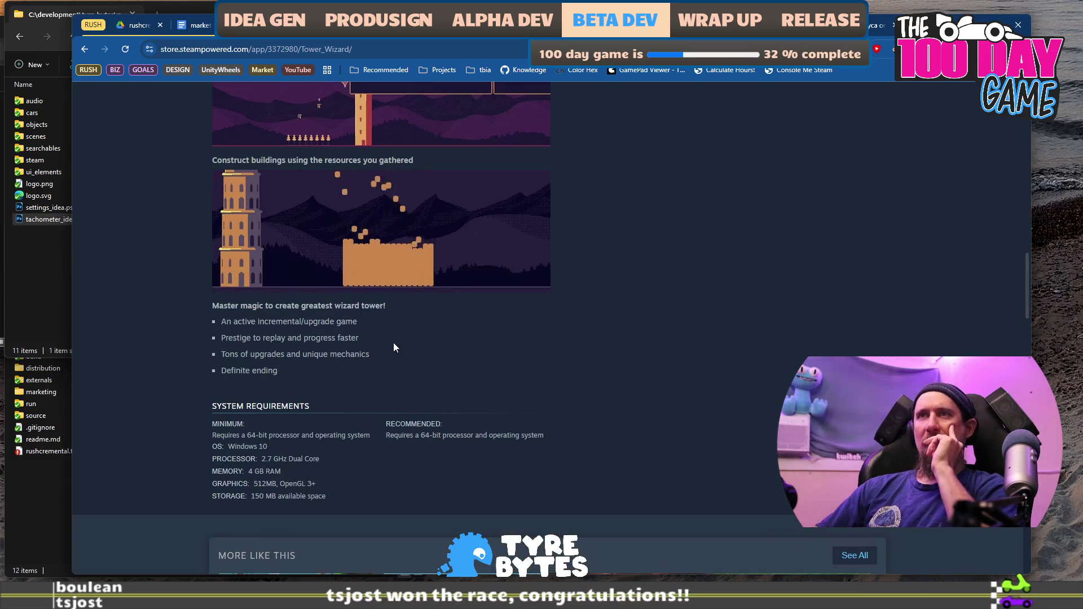
# Highlight Tower Wizard's feature bullets, including upgrades and Definite ending, then return to the marketing doc.
pyautogui.moveTo(306, 370)
pyautogui.mouseDown()
pyautogui.moveTo(223, 353)
pyautogui.moveTo(228, 325)
pyautogui.mouseUp()
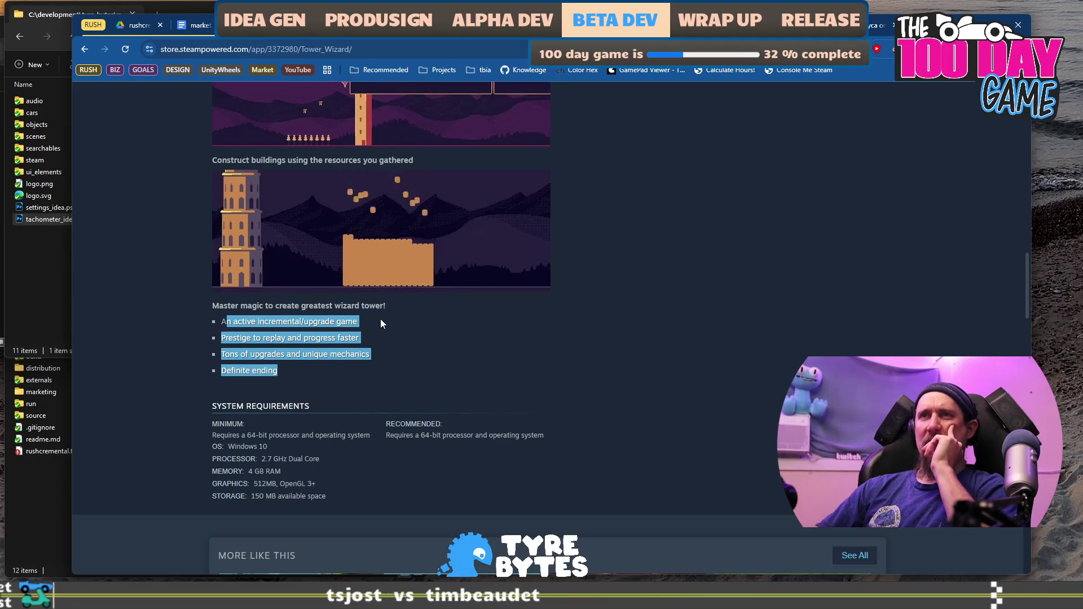
pyautogui.moveTo(380, 321); pyautogui.dragTo(226, 322)
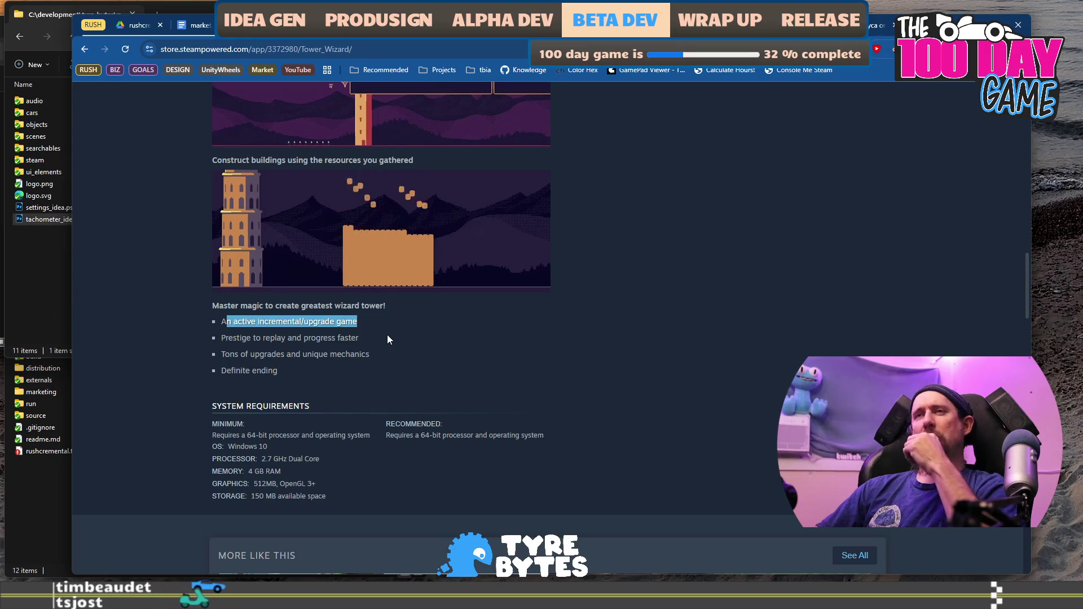
pyautogui.moveTo(221, 355); pyautogui.dragTo(381, 355)
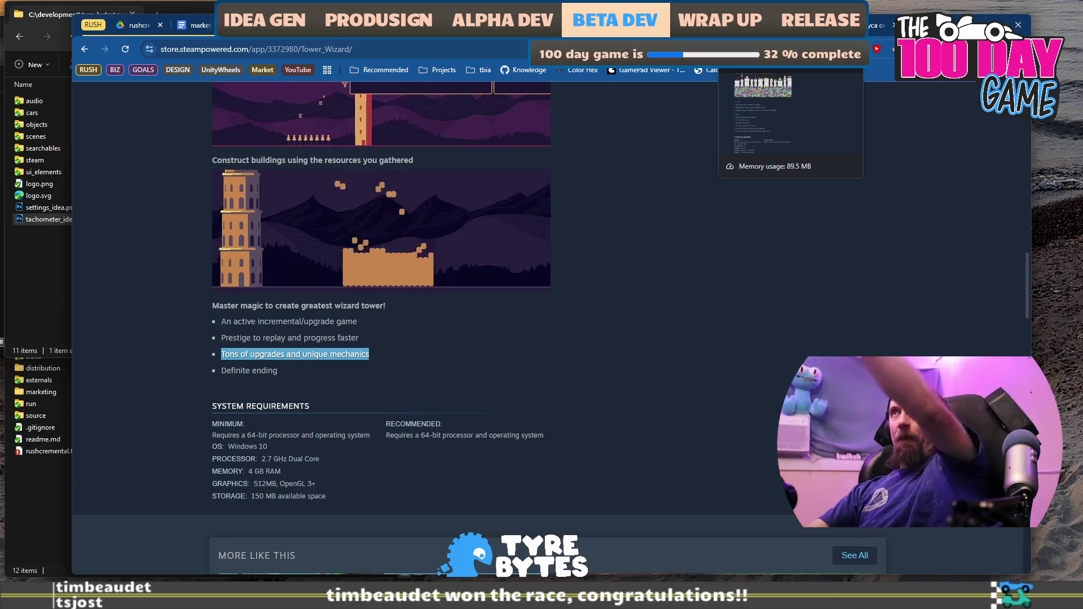
pyautogui.moveTo(277, 371); pyautogui.dragTo(223, 372)
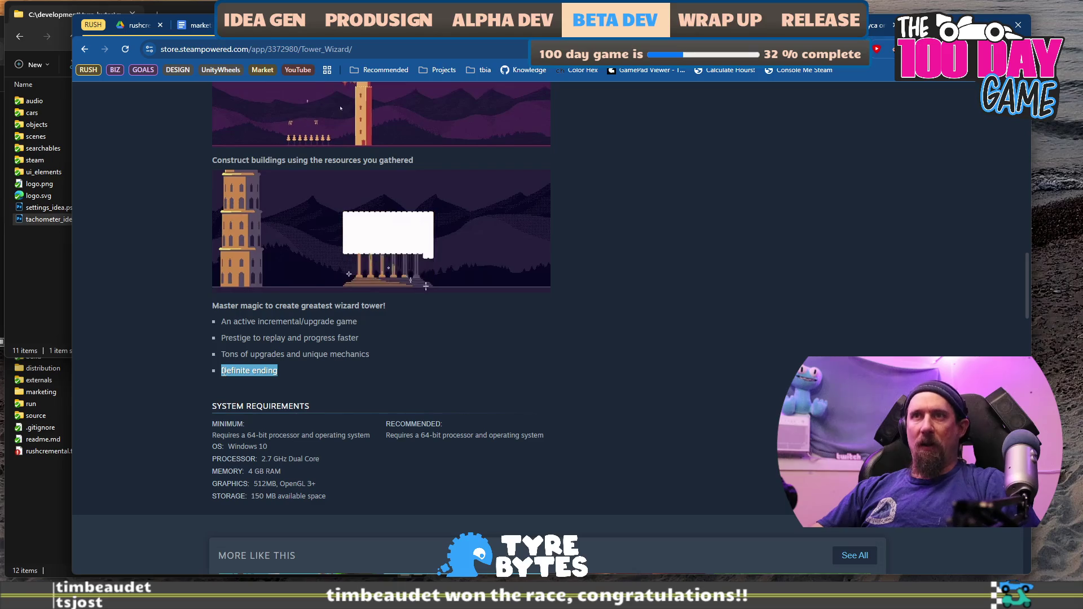
pyautogui.click(705, 25)
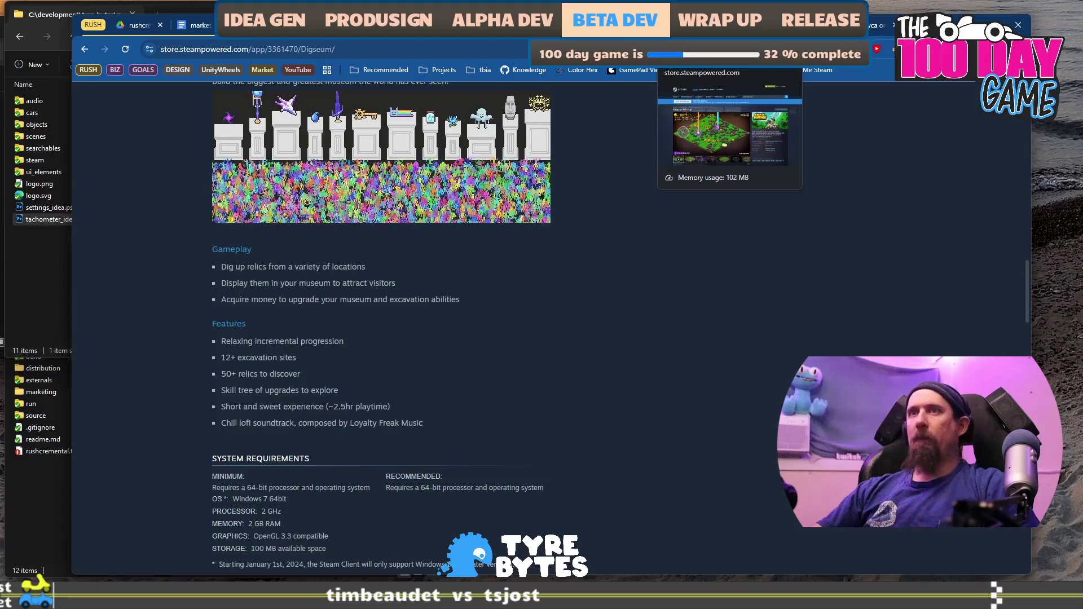
pyautogui.click(689, 25)
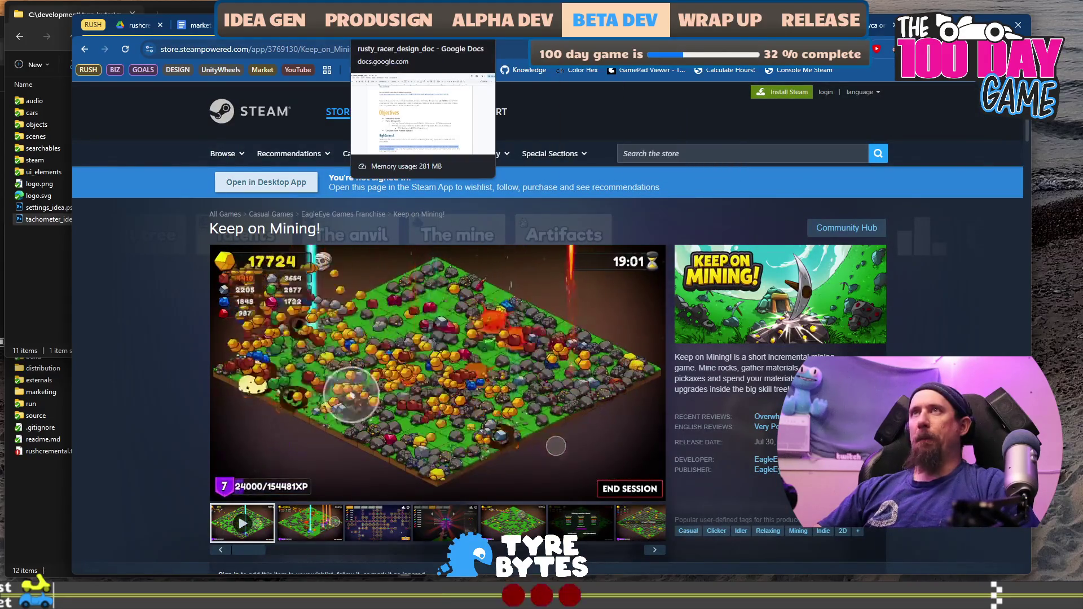
pyautogui.click(198, 25)
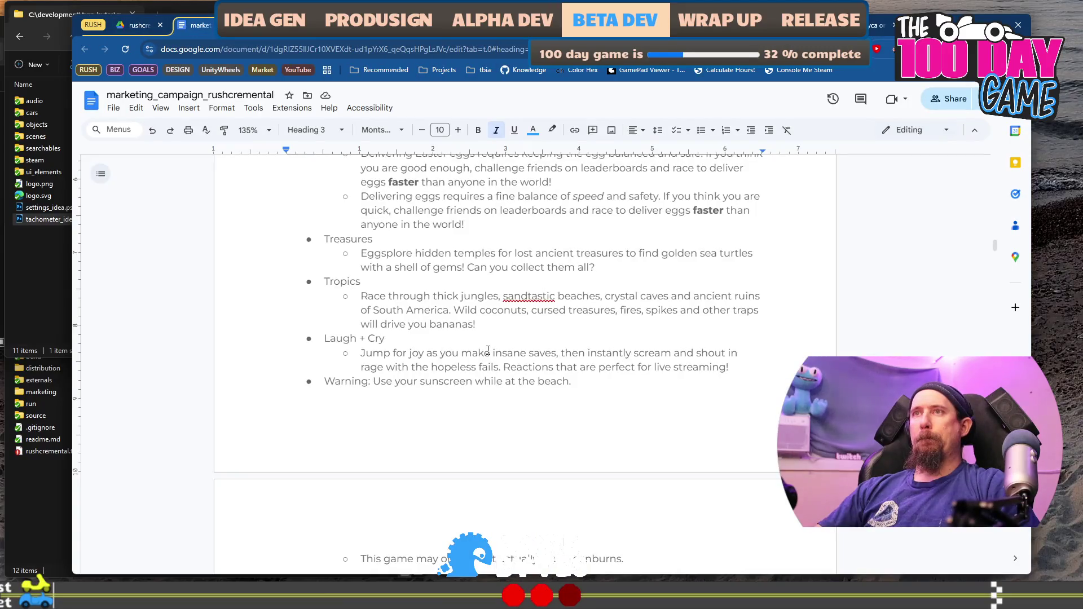
# Enter 'Definite ending / X hours Playtime' as the first Game Features bullet, adding an empty bullet below.
pyautogui.scroll(3, 488, 351)
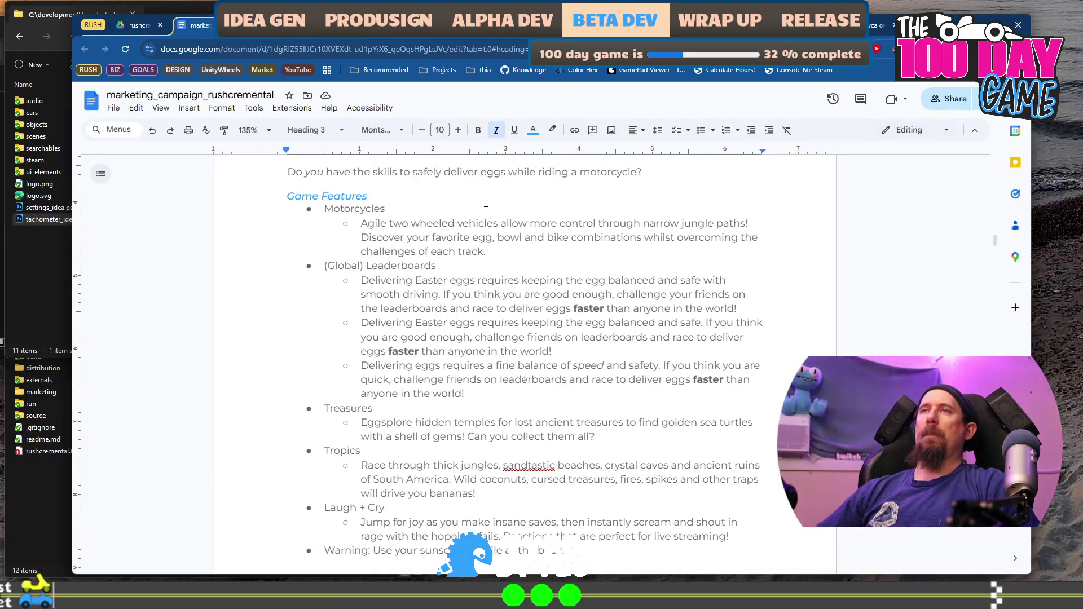
pyautogui.scroll(-7, 486, 202)
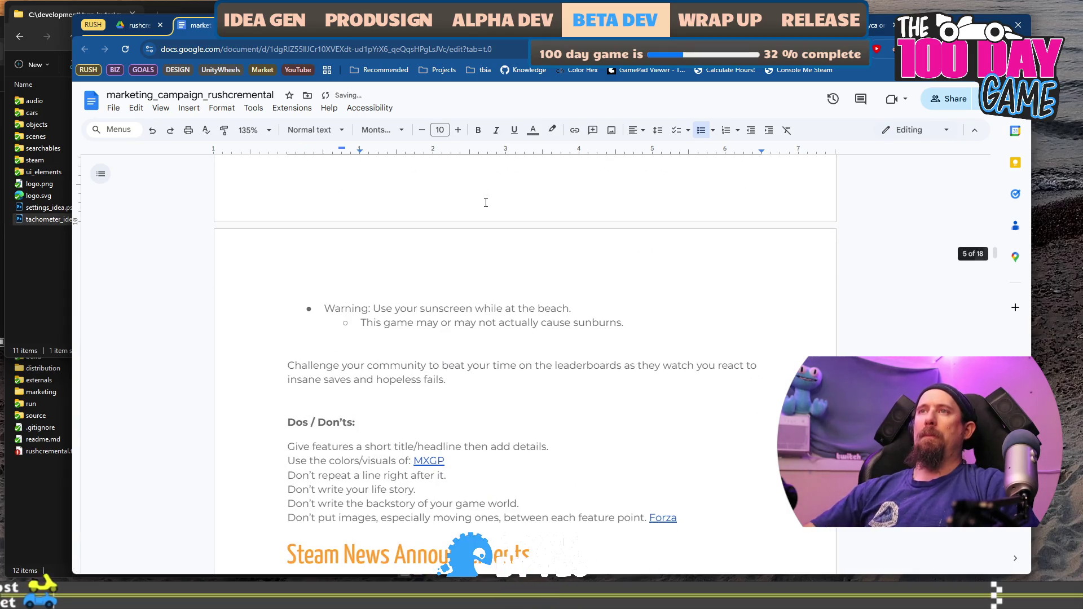
pyautogui.scroll(7, 486, 202)
pyautogui.write('Definite ending')
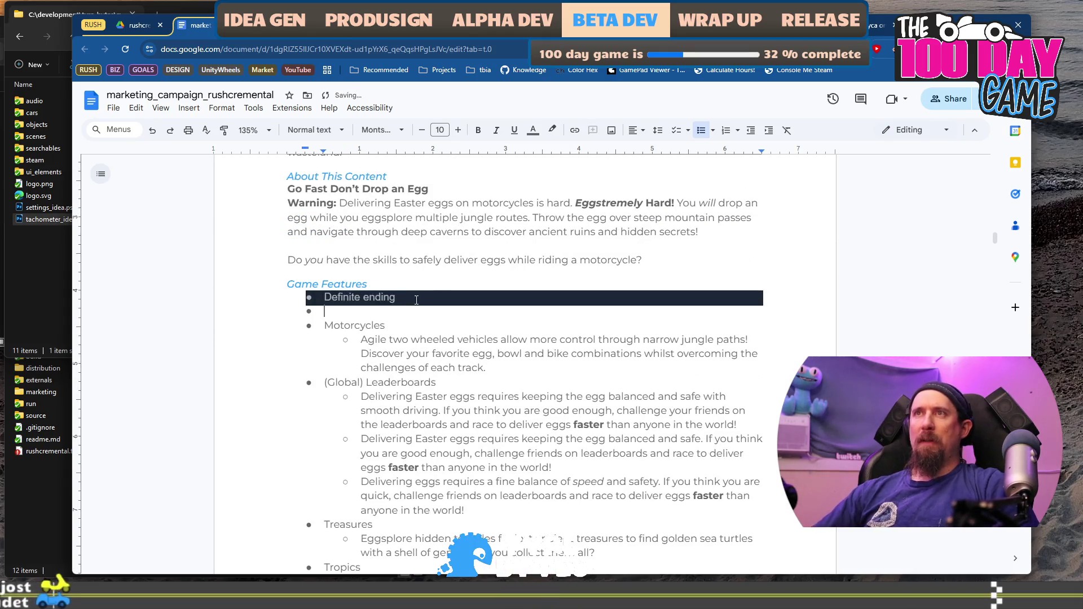
pyautogui.write(' /')
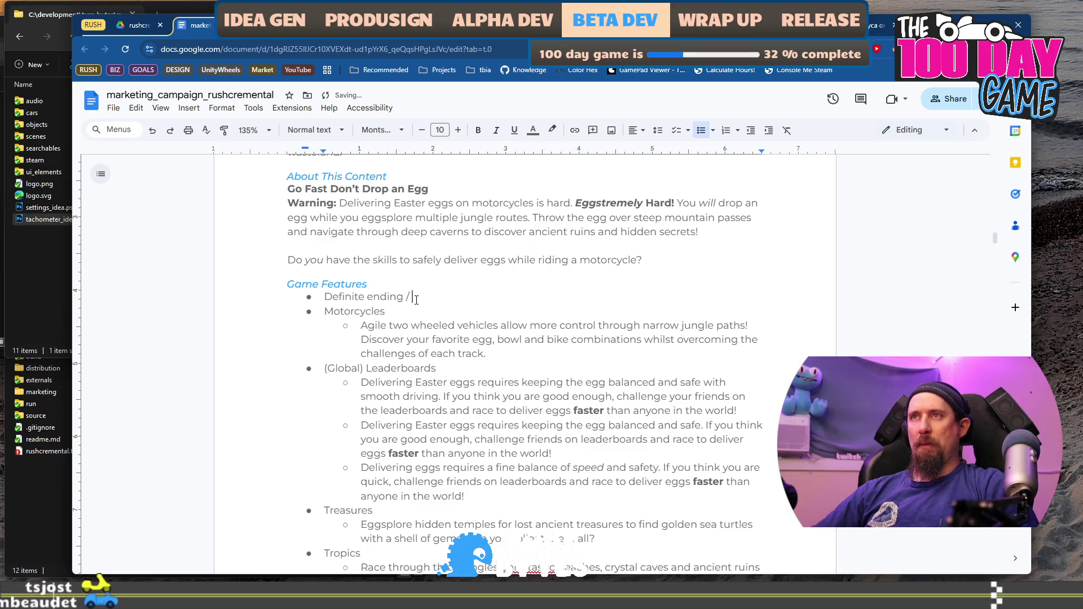
pyautogui.write(' X h')
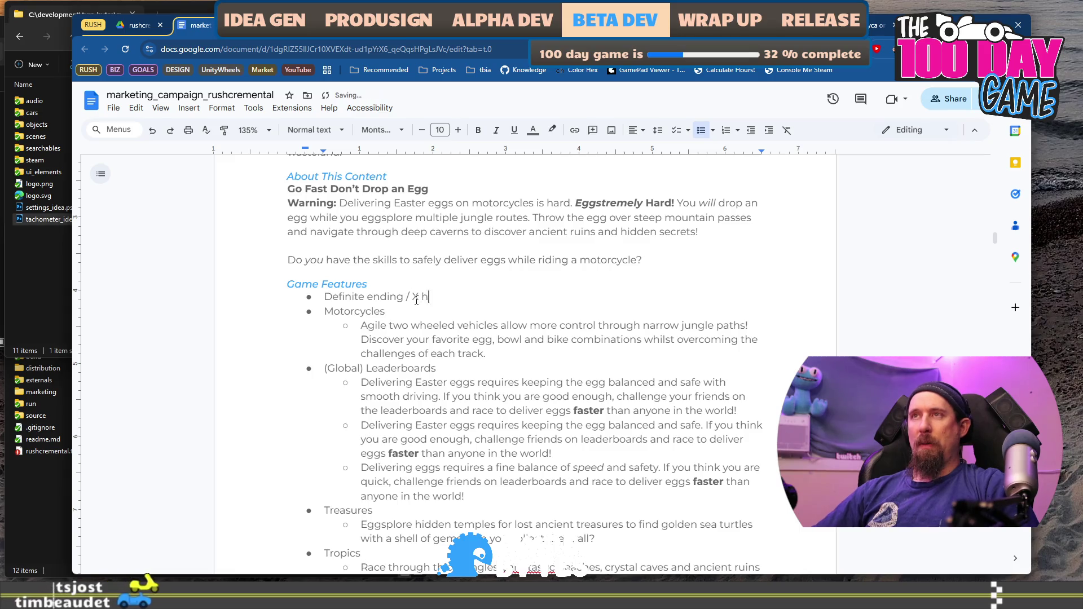
pyautogui.write('ours Playtime')
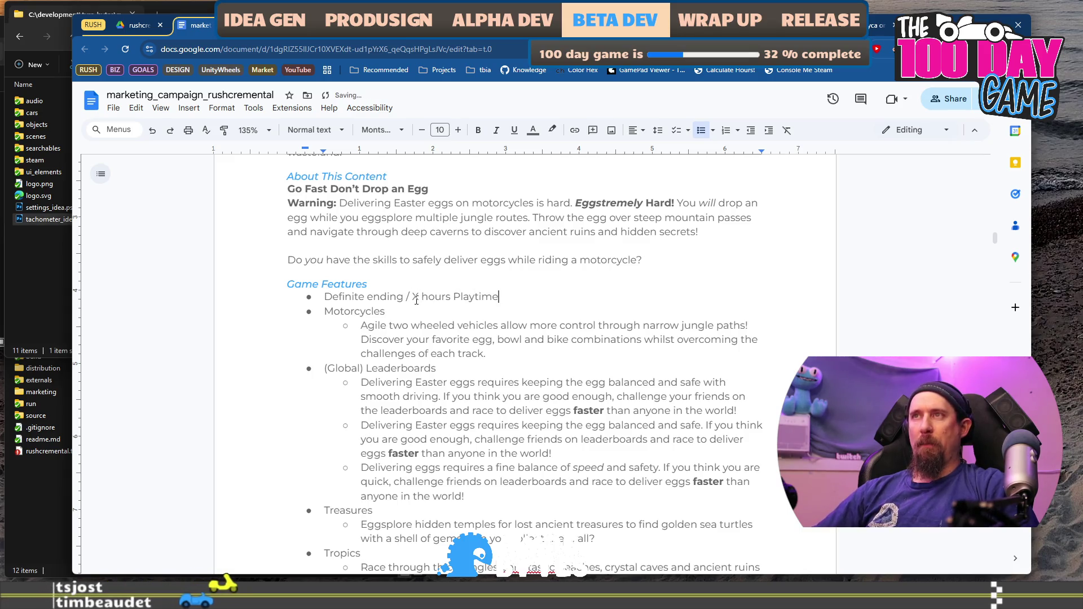
pyautogui.press('Return')
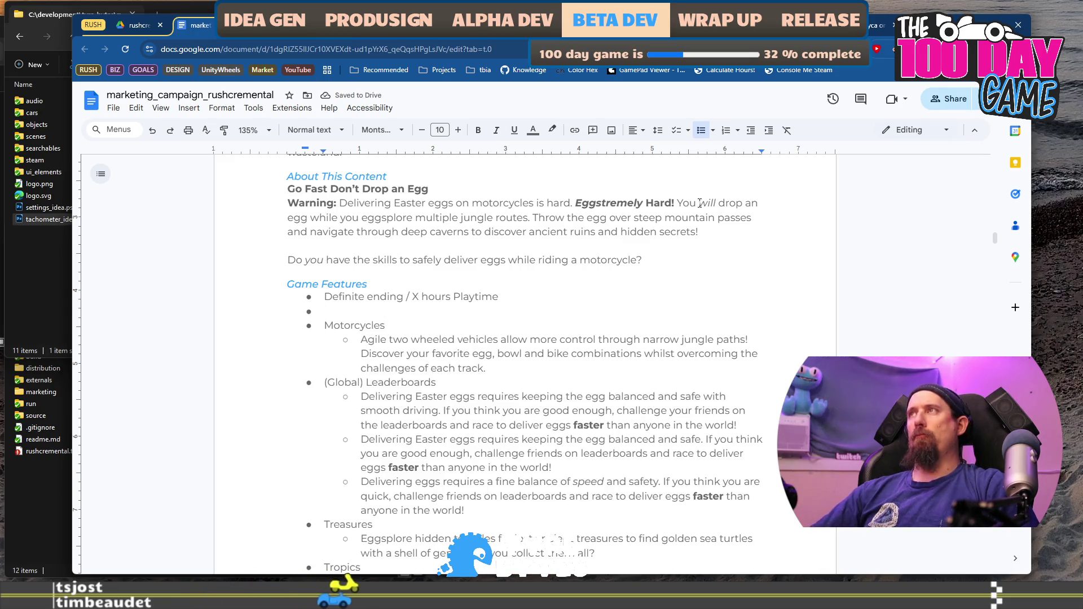
pyautogui.scroll(-3, 603, 311)
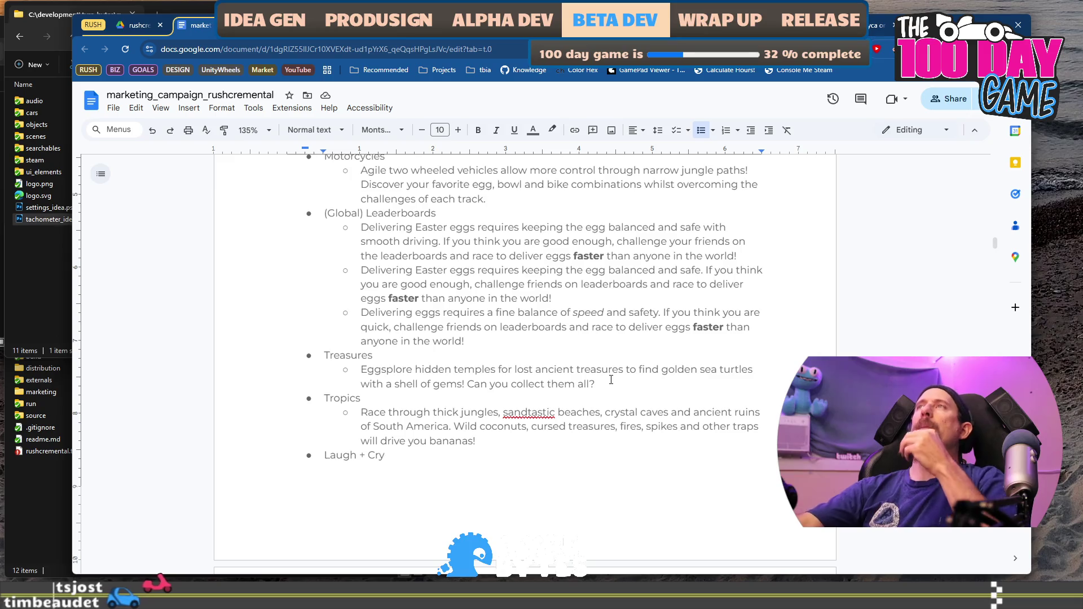
# Select and delete the old Motorcycles through Tropics feature bullets.
pyautogui.click(656, 449)
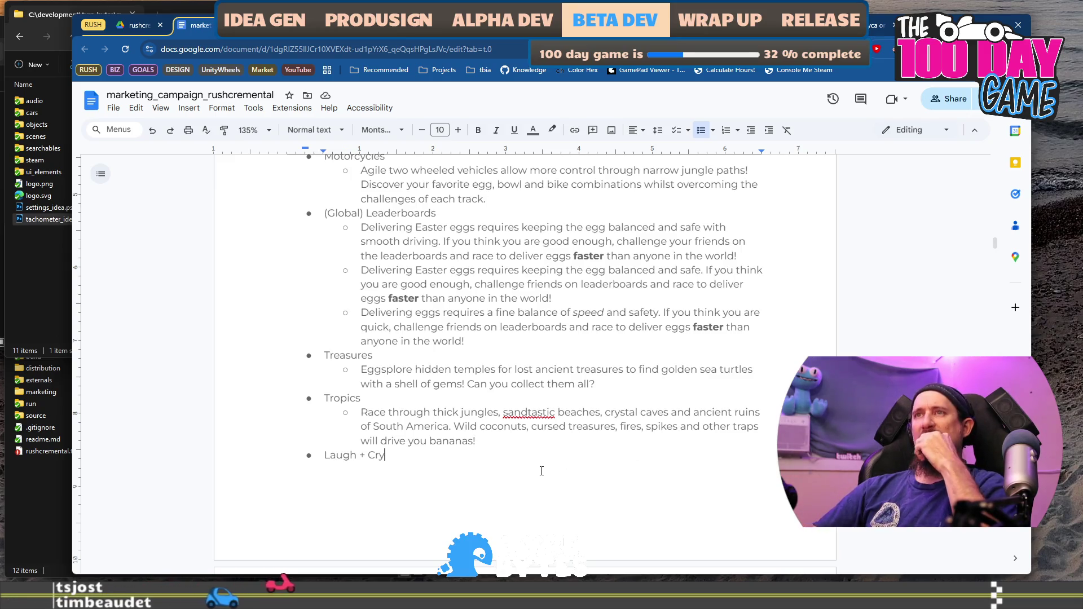
pyautogui.scroll(3, 555, 326)
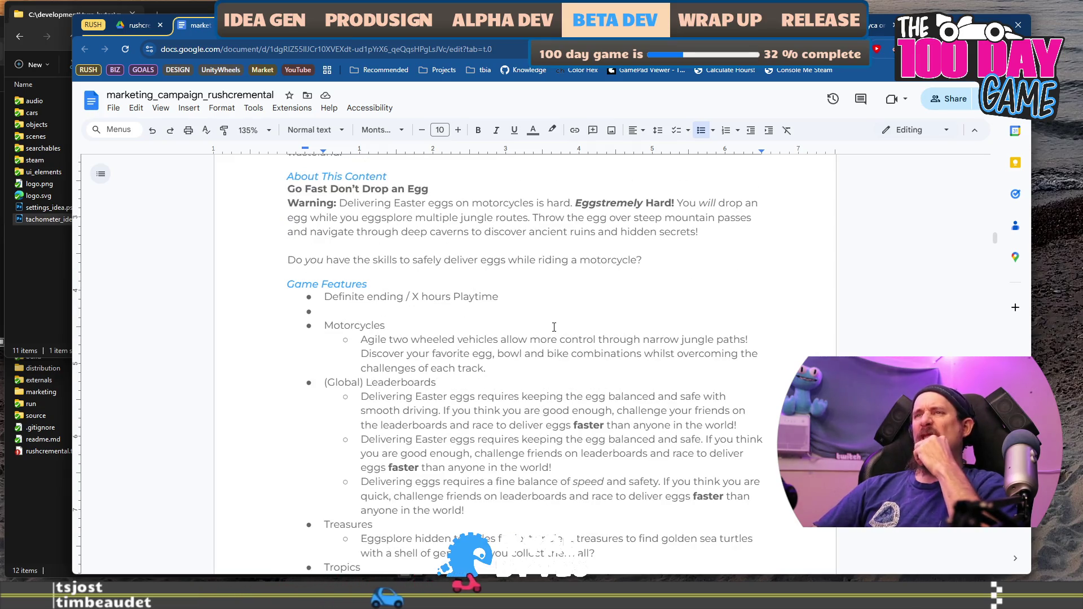
pyautogui.keyDown('shift'); pyautogui.click(556, 309); pyautogui.keyUp('shift')
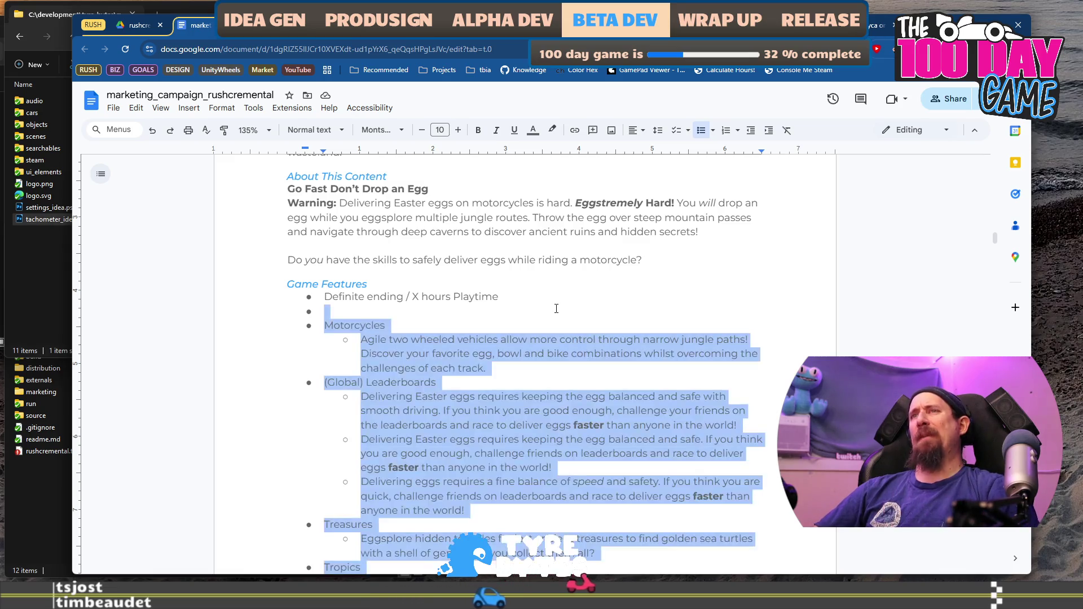
pyautogui.press('Delete')
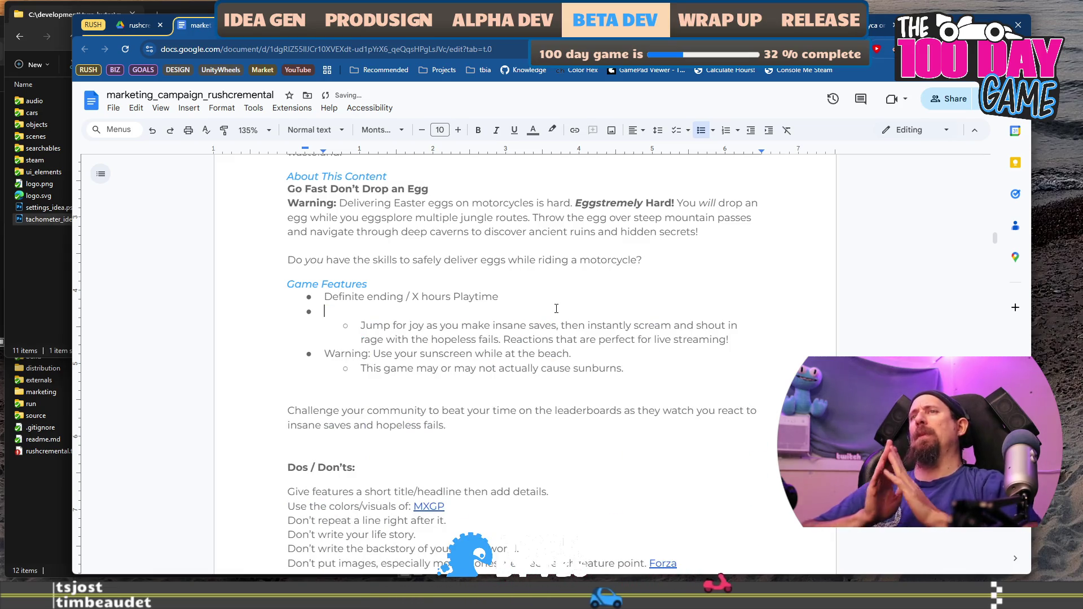
# Remove the leftover empty bullet and Jump for joy text, leaving a fresh blank bullet above the sunscreen warning.
pyautogui.hotkey('shift', 'Down')
pyautogui.hotkey('shift', 'Down')
pyautogui.hotkey('shift', 'Down')
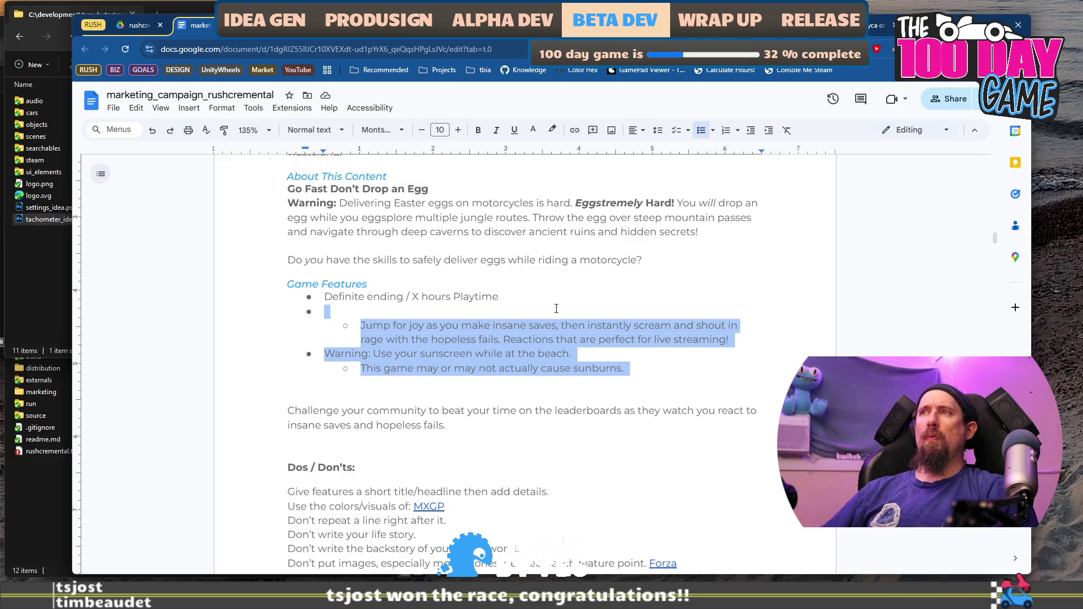
pyautogui.hotkey('shift', 'Up')
pyautogui.hotkey('shift', 'Up')
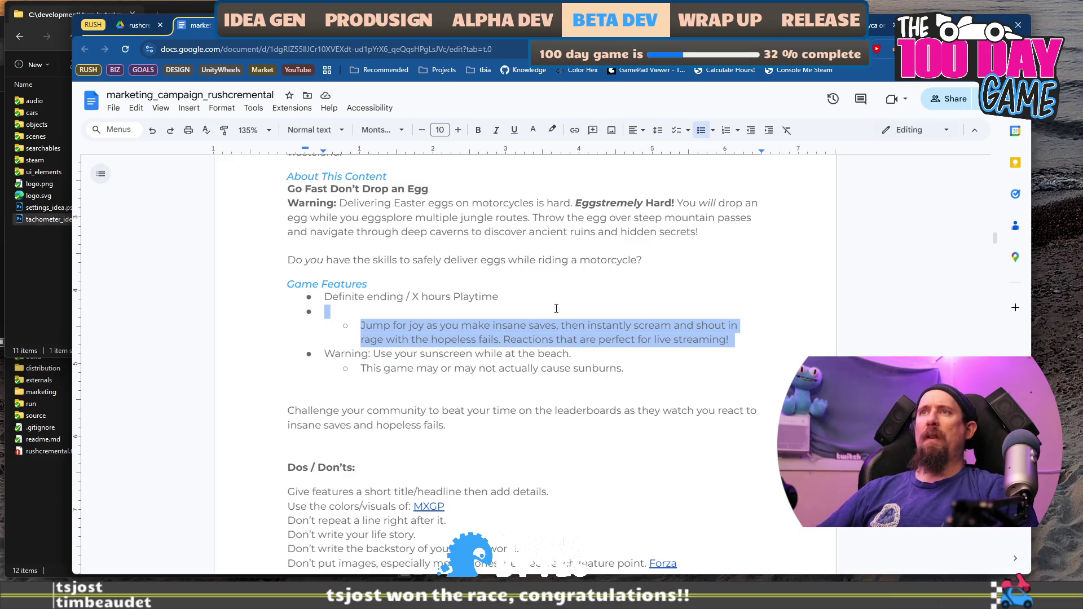
pyautogui.press('Delete')
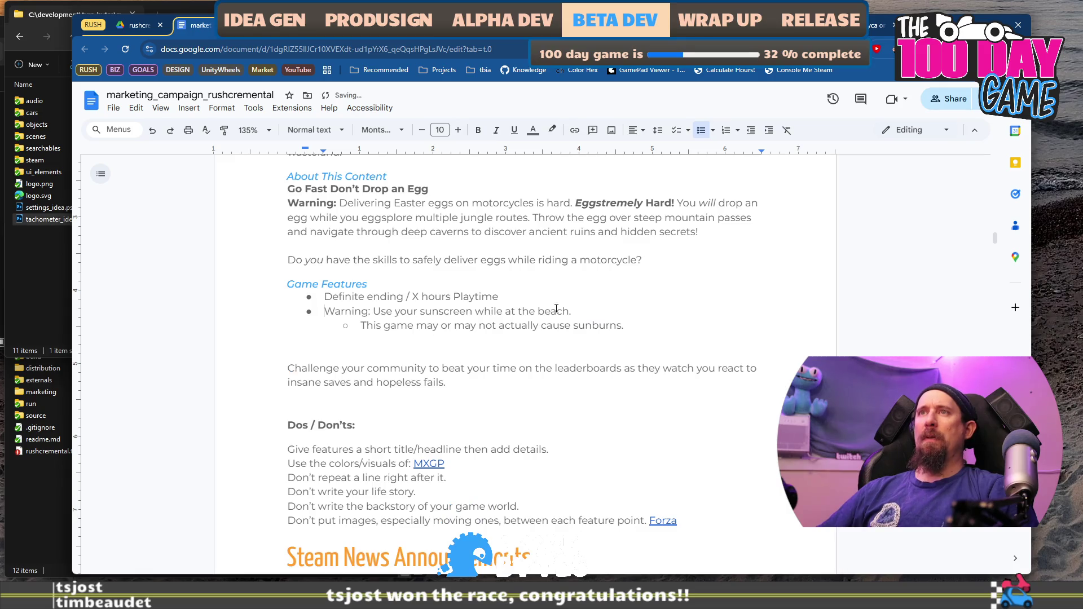
pyautogui.press('Return')
pyautogui.press('Up')
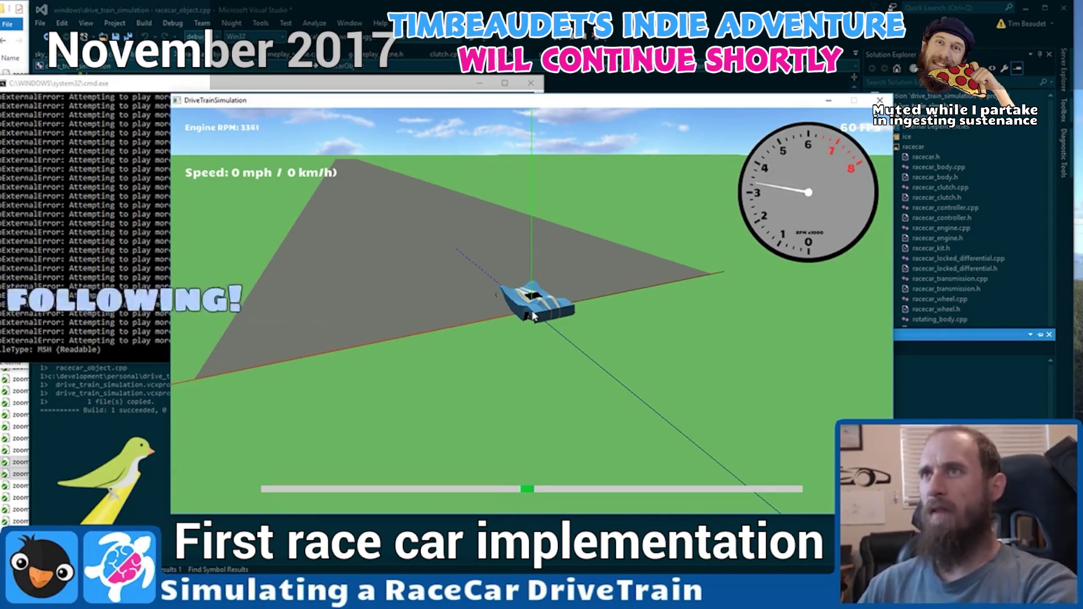
pyautogui.press('Up')
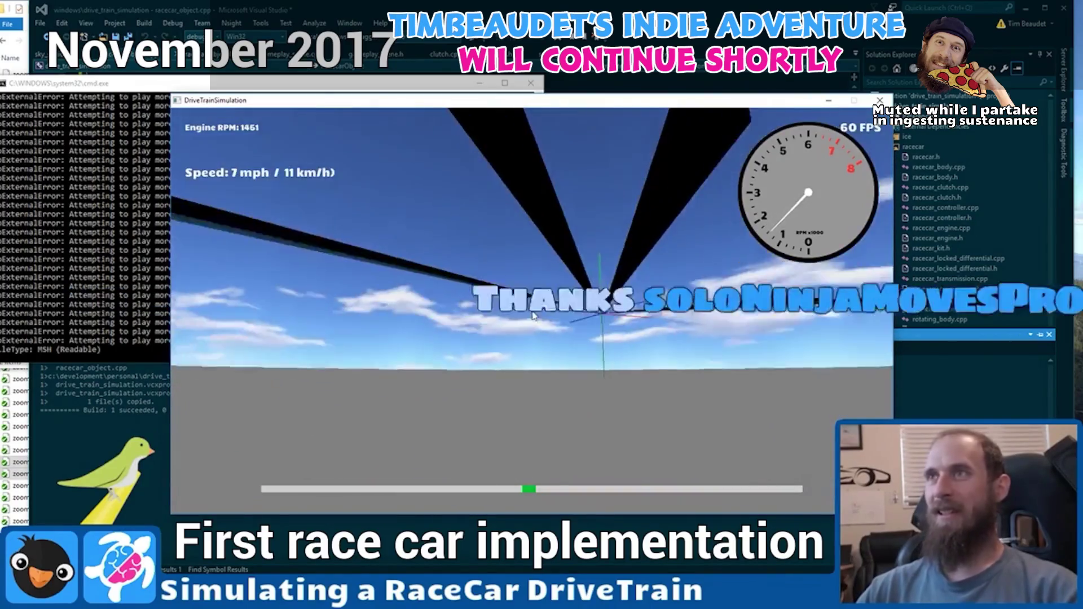
pyautogui.press('Escape')
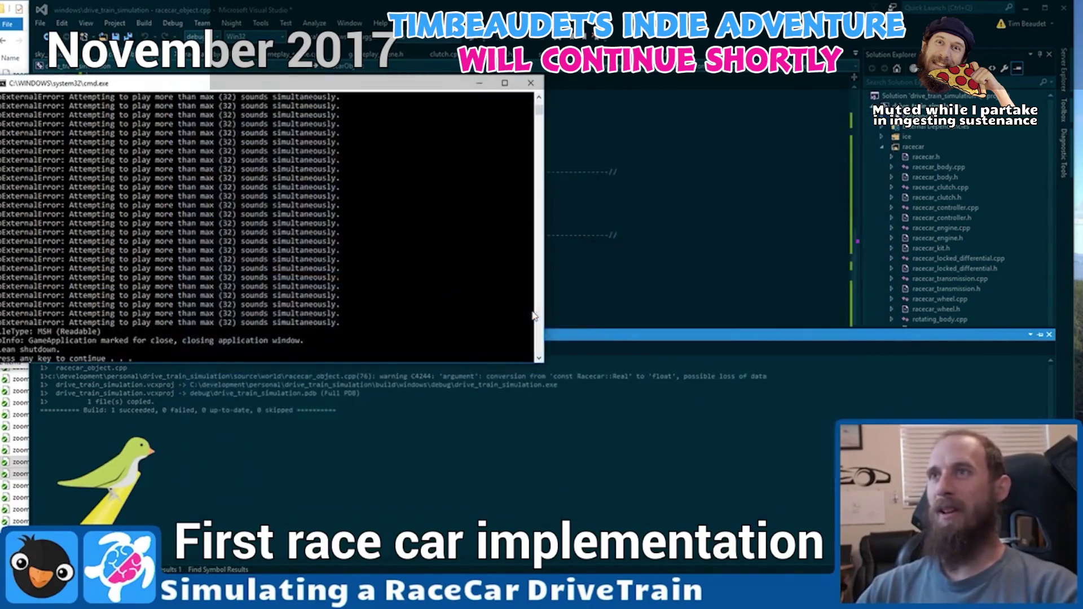
pyautogui.press('Return')
pyautogui.click(517, 258)
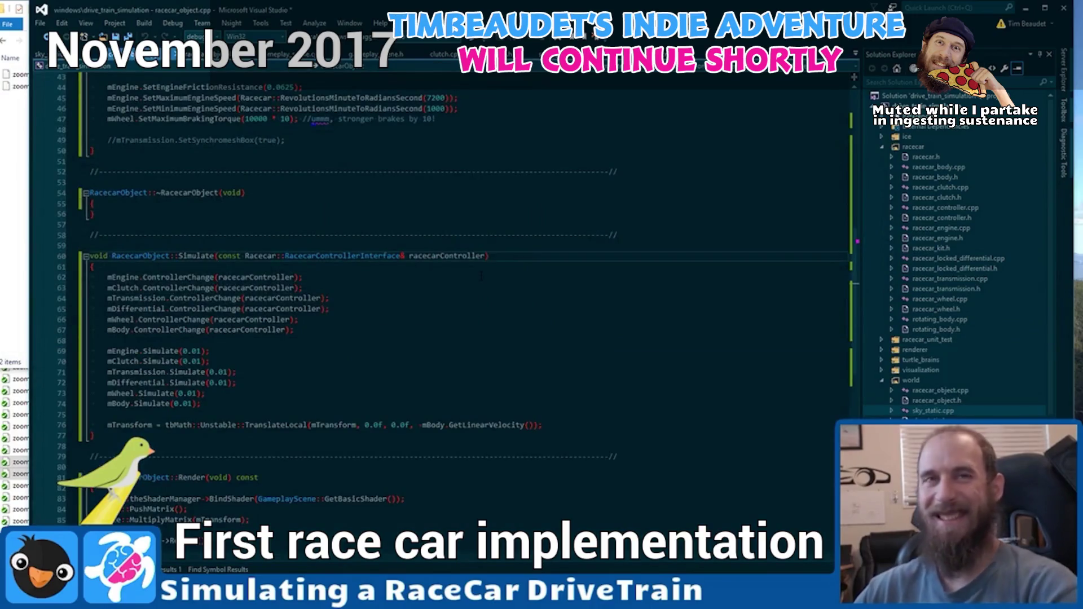
pyautogui.scroll(-5, 481, 275)
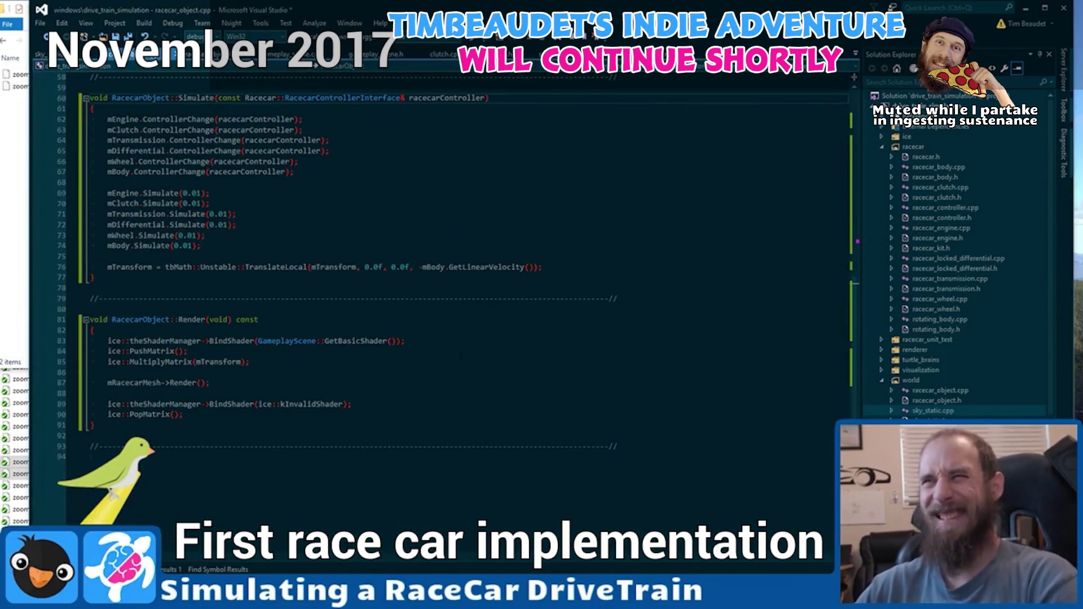
pyautogui.click(456, 370)
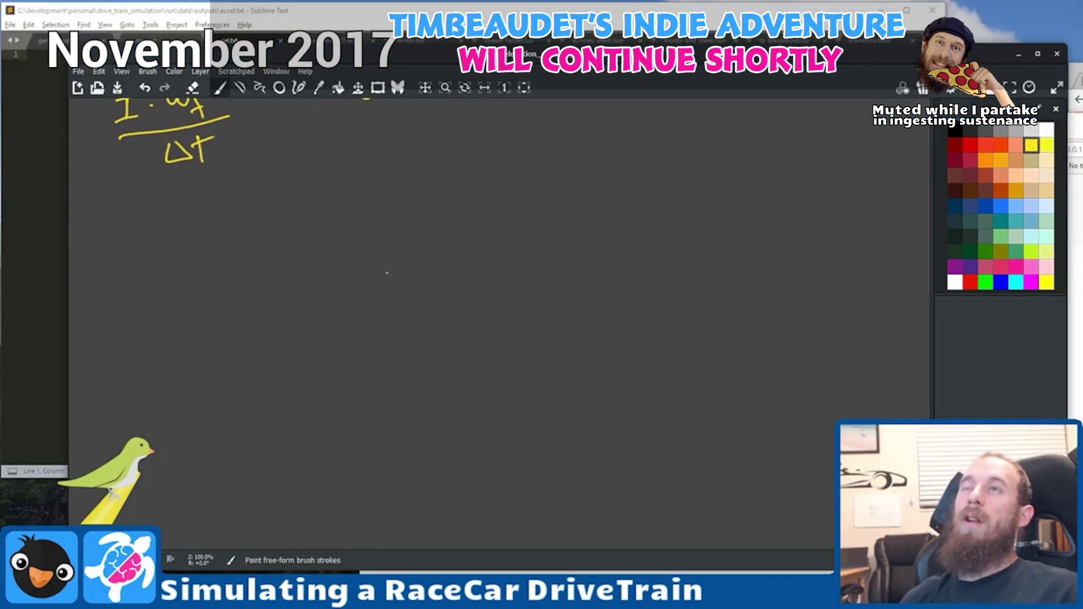
pyautogui.moveTo(363, 246); pyautogui.dragTo(390, 350)
pyautogui.moveTo(398, 243); pyautogui.dragTo(388, 305)
pyautogui.moveTo(420, 299); pyautogui.dragTo(417, 304)
pyautogui.moveTo(468, 277); pyautogui.dragTo(502, 316)
pyautogui.moveTo(592, 247); pyautogui.dragTo(606, 309)
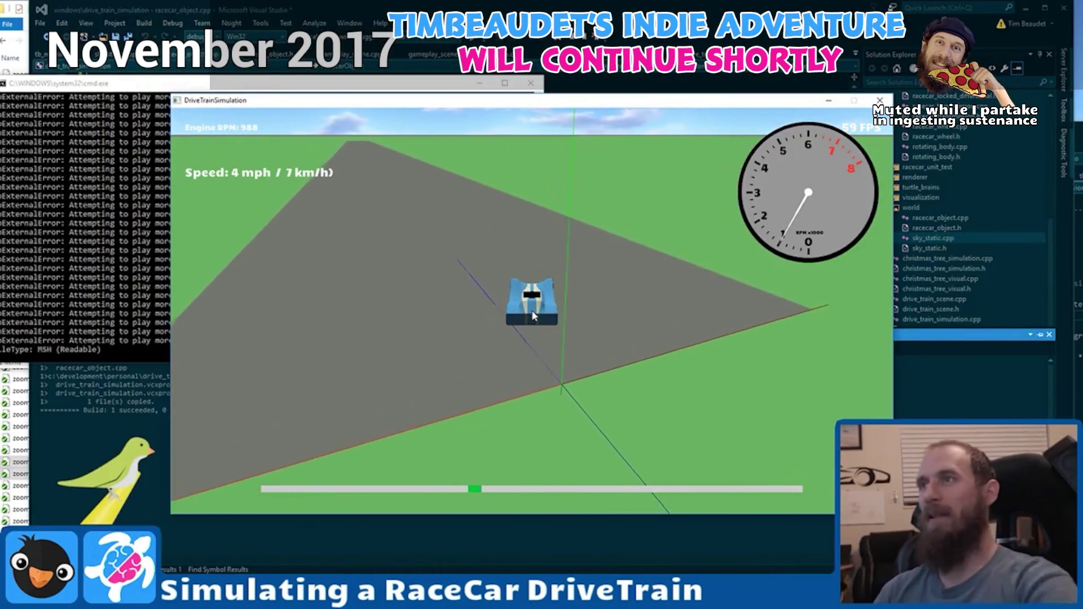
pyautogui.press('Up')
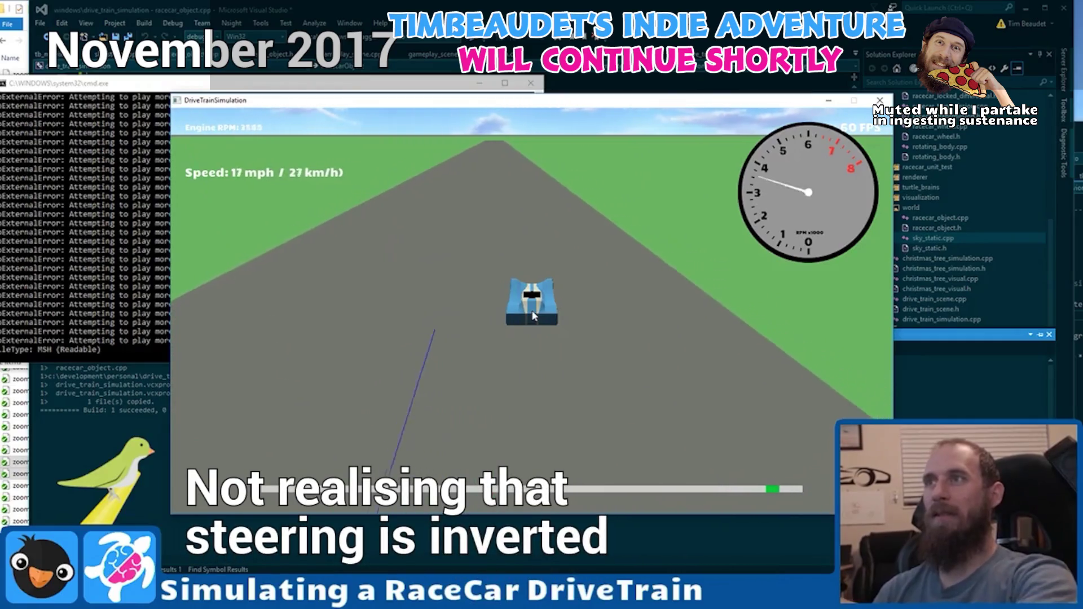
pyautogui.press('Left')
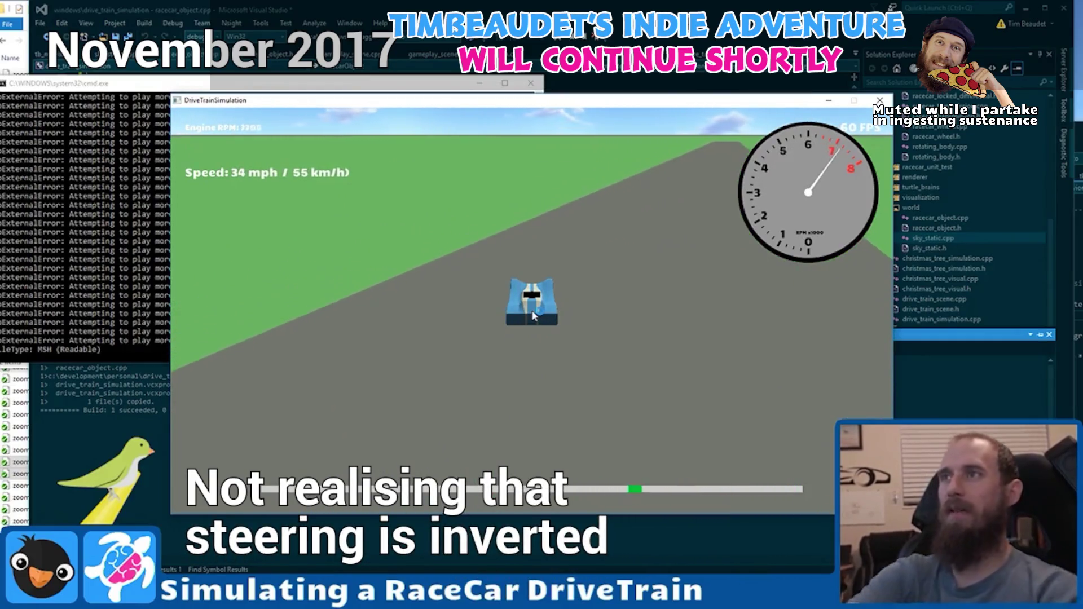
pyautogui.press('Left')
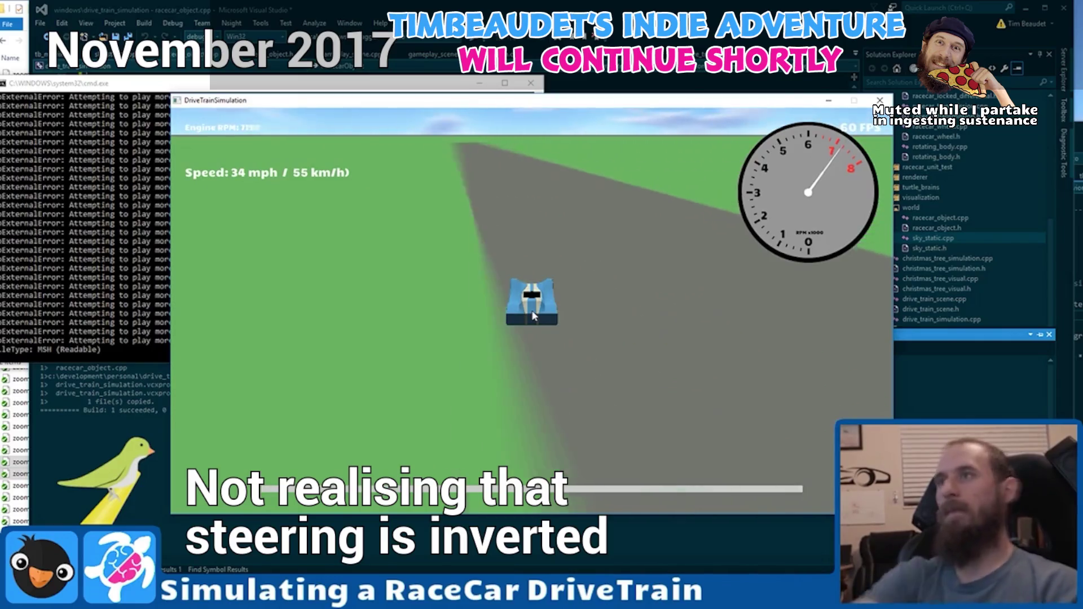
pyautogui.press('Right')
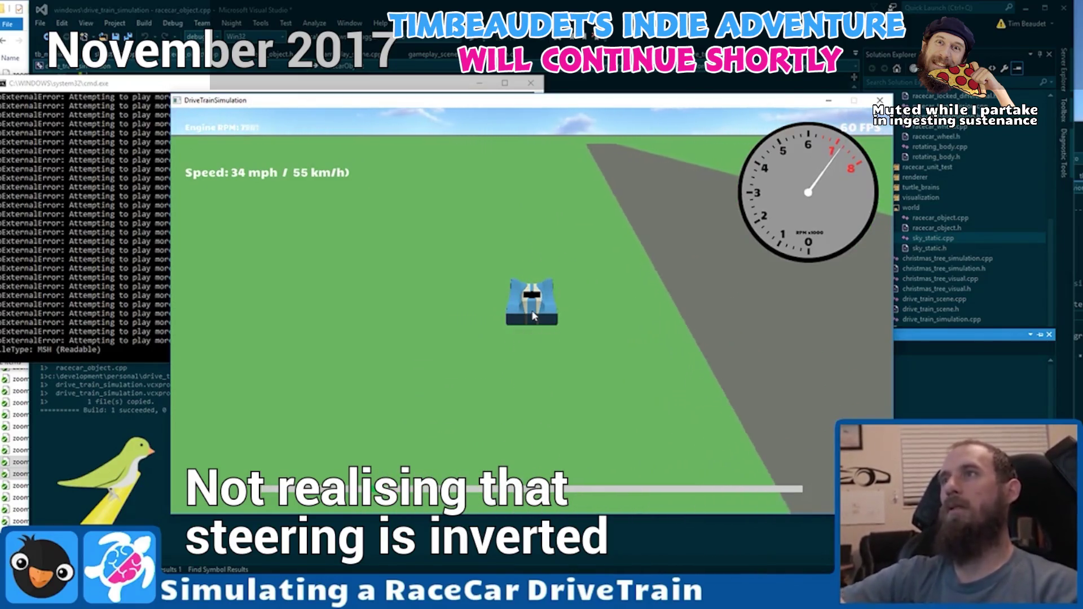
pyautogui.press('Left')
pyautogui.press('Left')
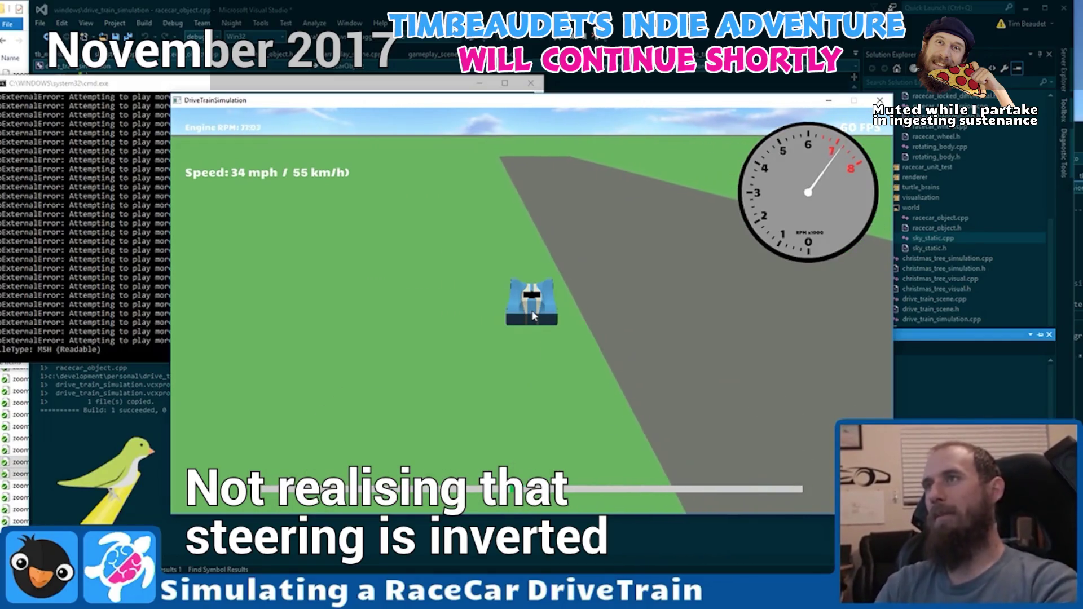
pyautogui.press('Right')
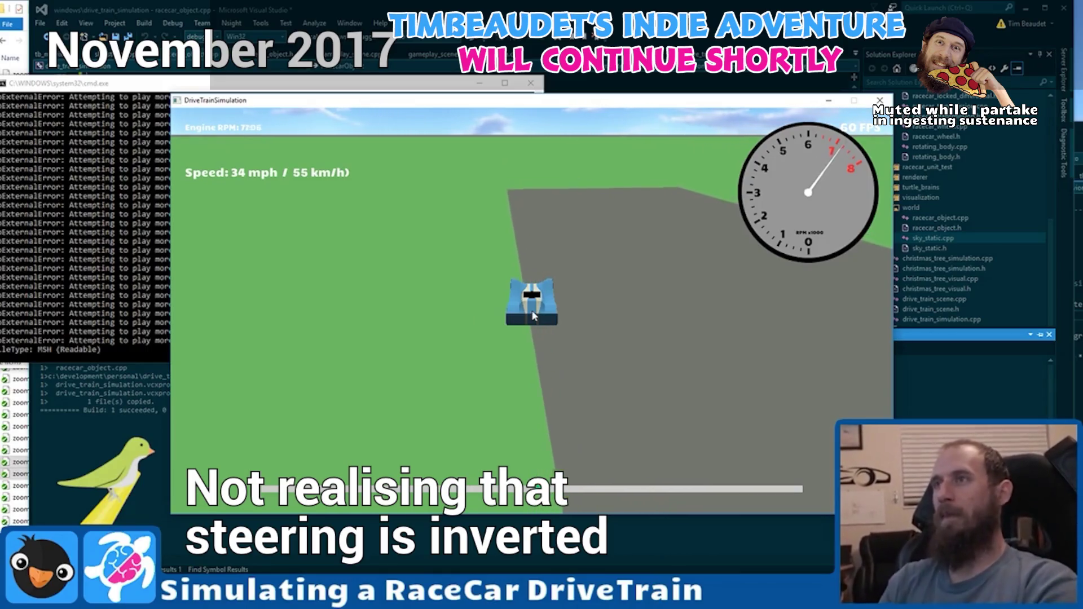
pyautogui.press('Right')
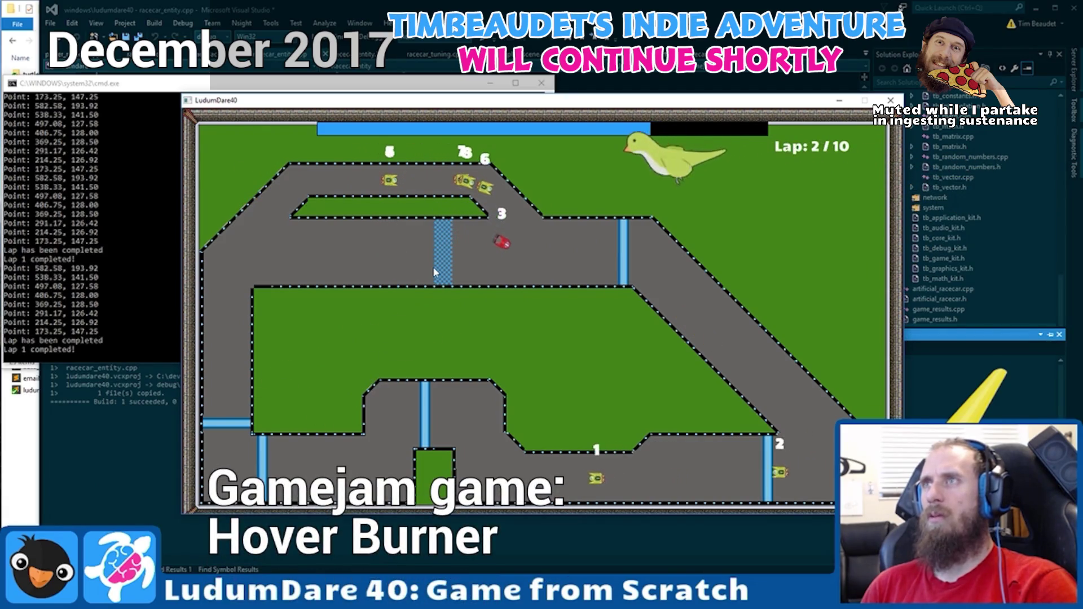
pyautogui.press('Escape')
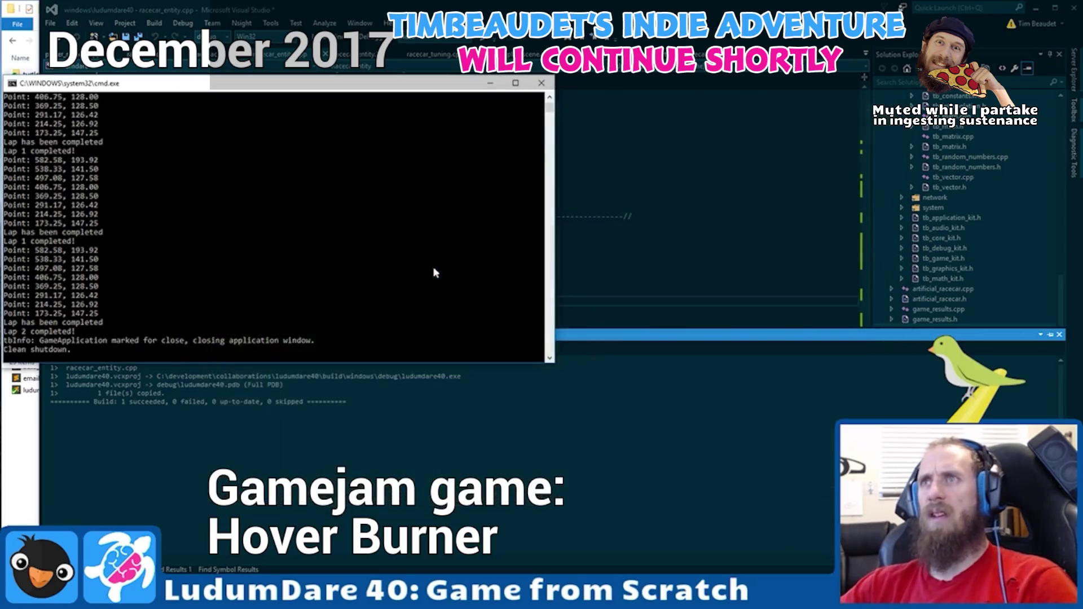
pyautogui.press('Return')
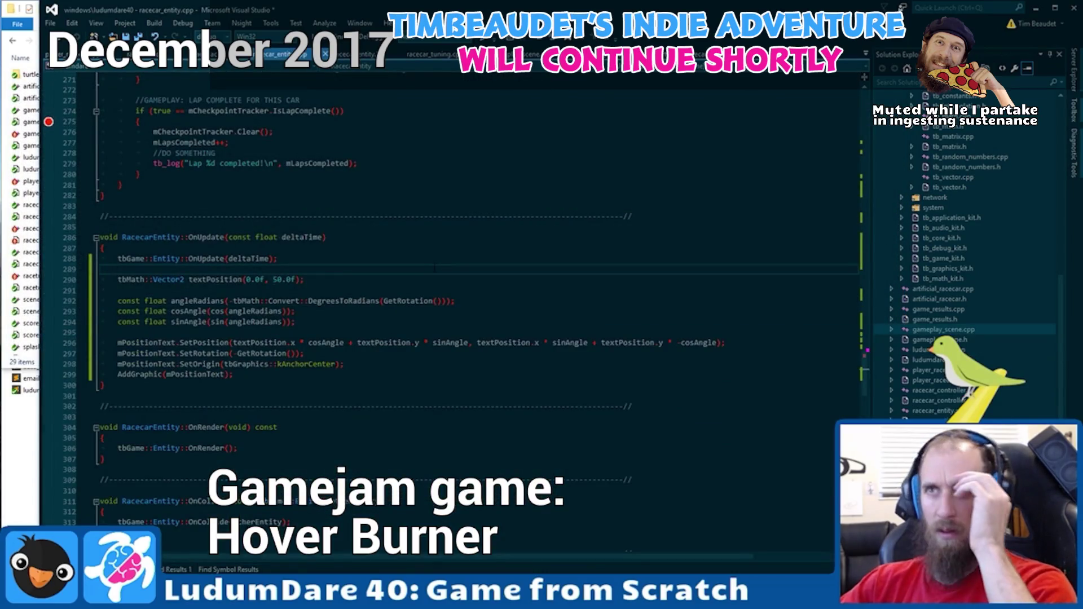
pyautogui.click(260, 375)
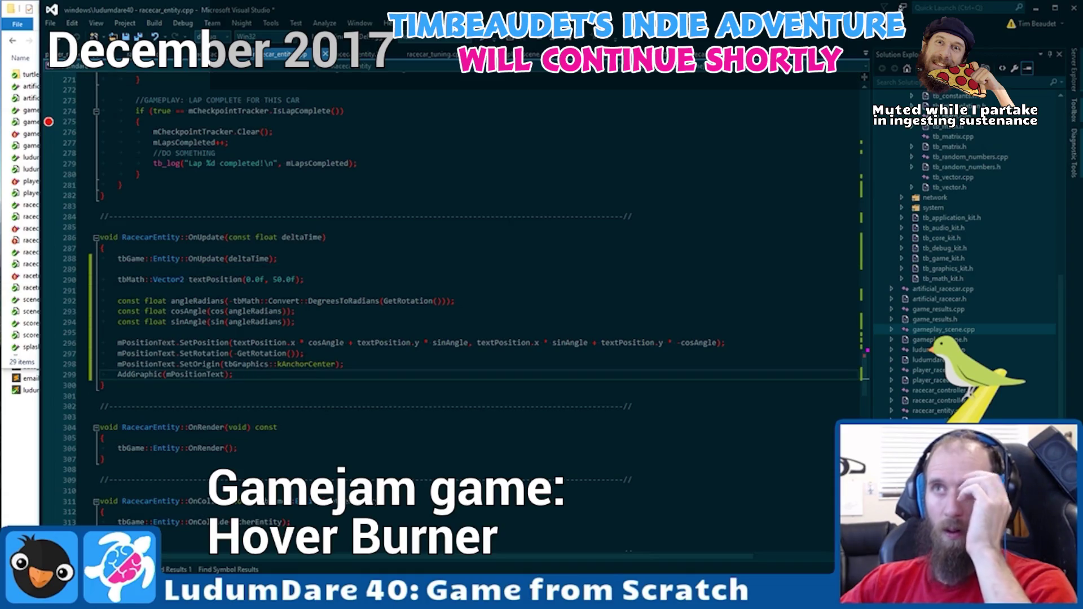
pyautogui.hotkey('shift', 'Home')
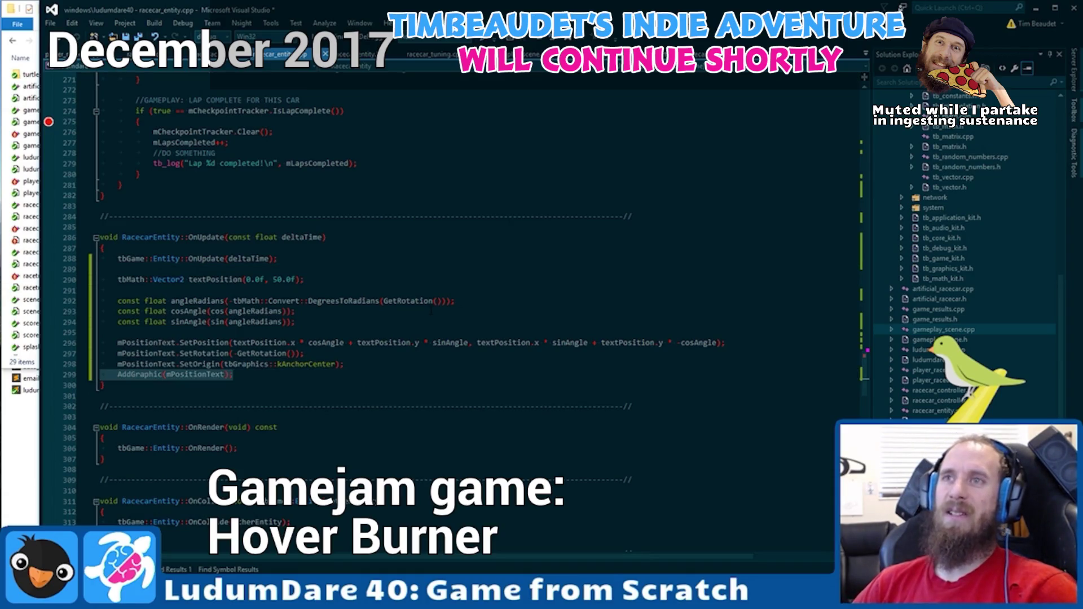
pyautogui.hotkey('shift', 'Home')
pyautogui.press('BackSpace')
pyautogui.press('BackSpace')
pyautogui.press('BackSpace')
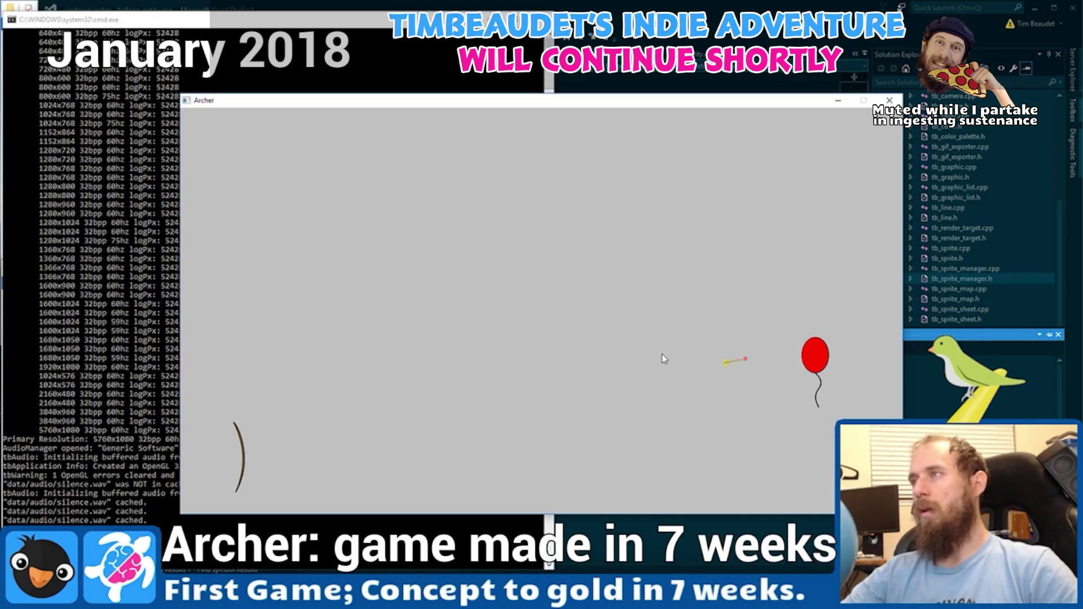
# Sketch a grey circle, a long bar beneath it and a small end-cap circle in Illustrator.
pyautogui.click(818, 367)
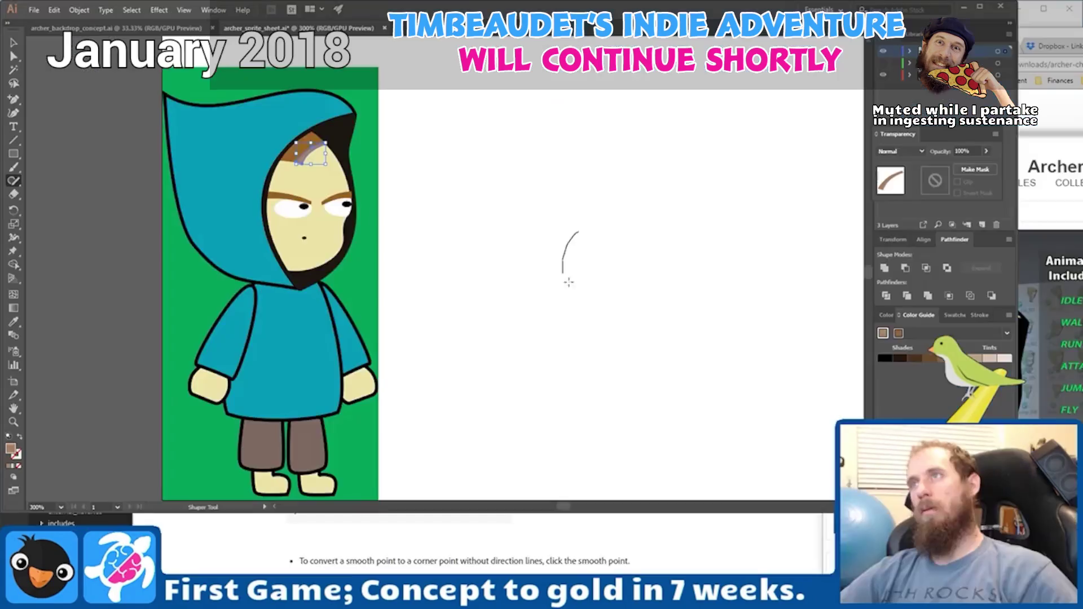
pyautogui.moveTo(556, 232); pyautogui.dragTo(558, 232)
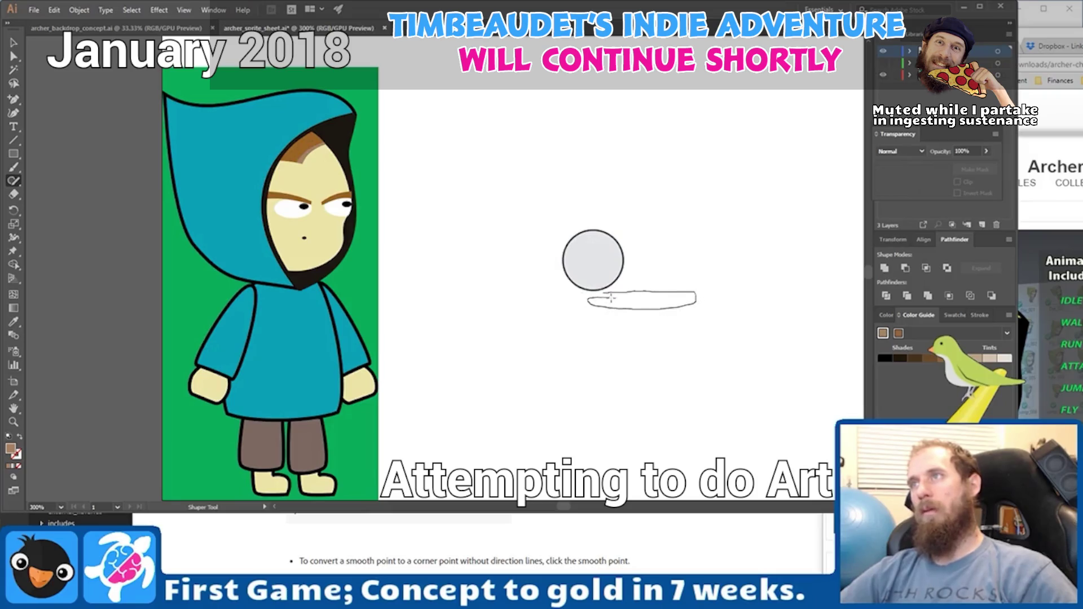
pyautogui.moveTo(612, 297); pyautogui.dragTo(624, 296)
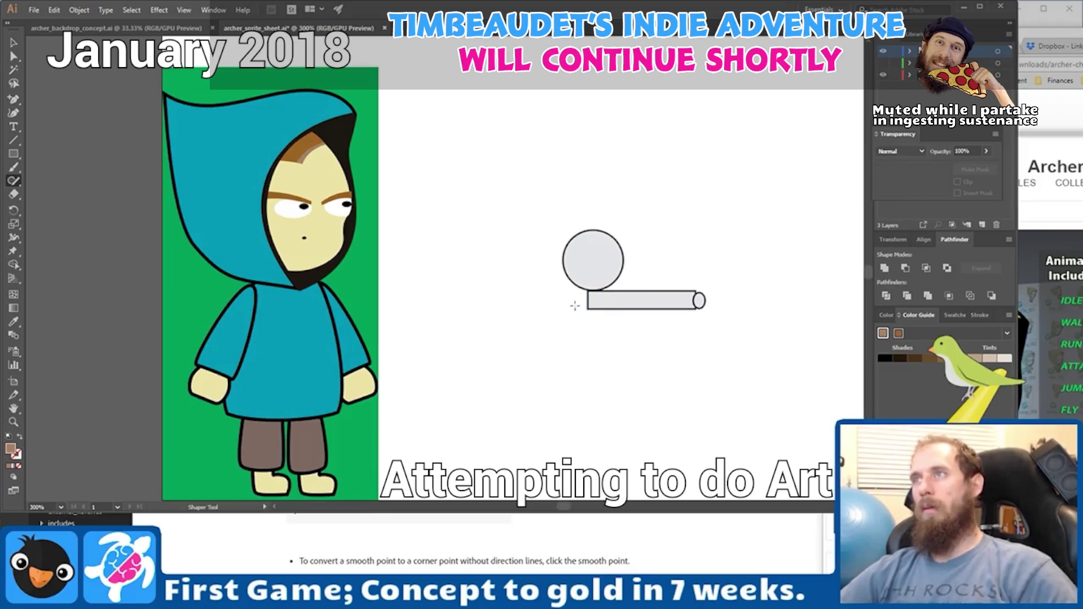
pyautogui.moveTo(609, 308); pyautogui.dragTo(608, 309)
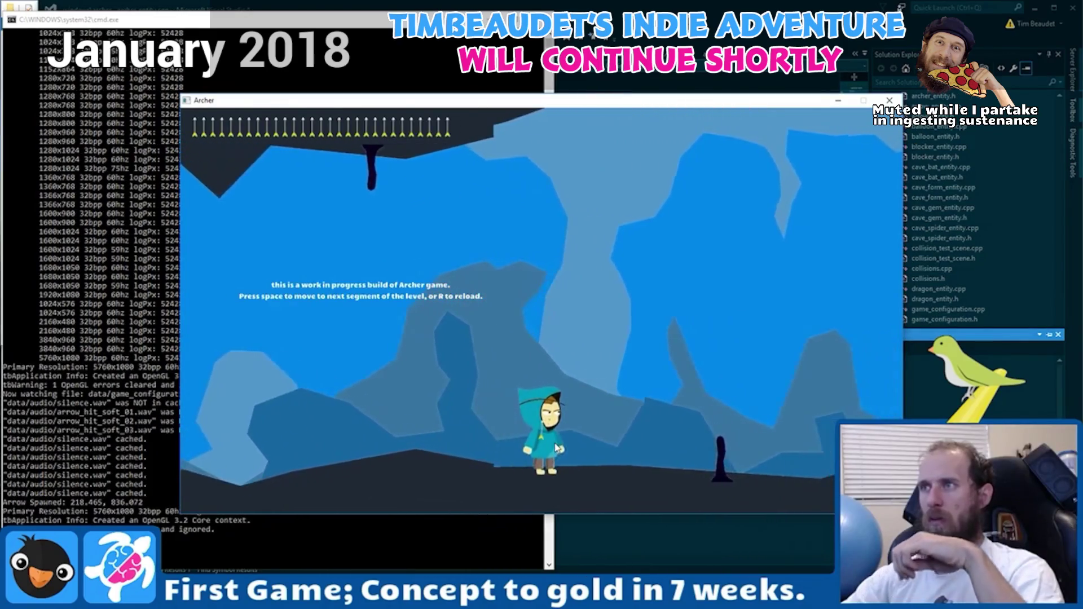
# Advance the archer through the cave segments and fire arrows at the balloon and across the cave.
pyautogui.press('space')
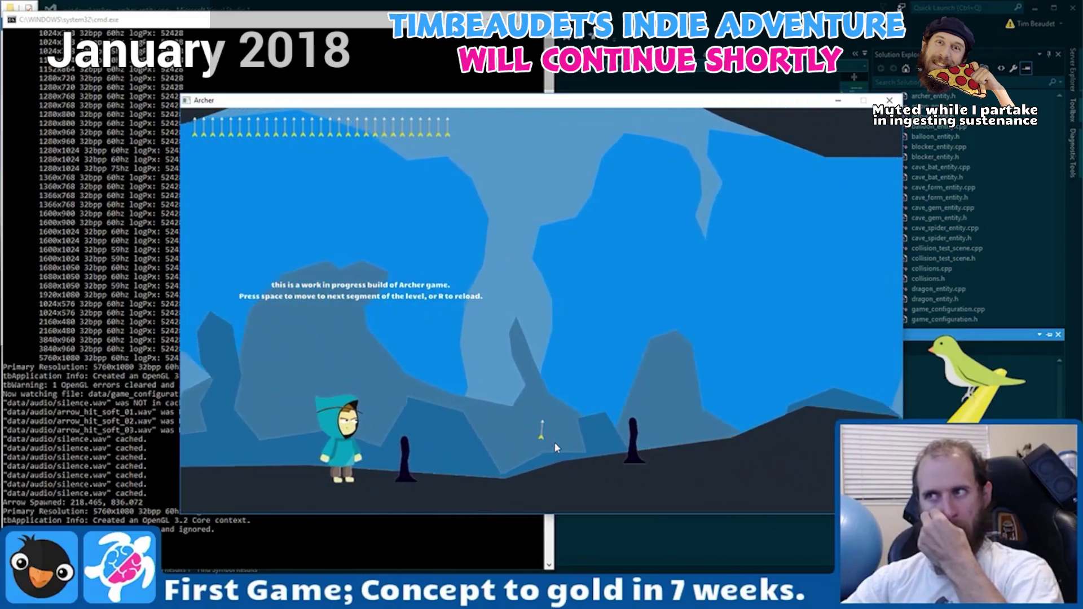
pyautogui.click(554, 442)
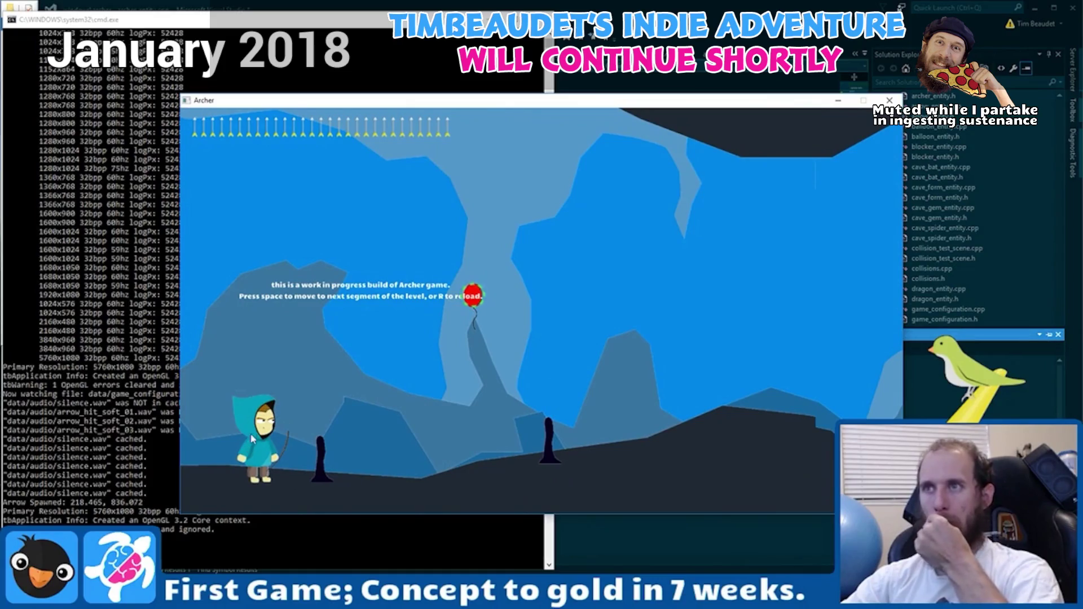
pyautogui.click(250, 461)
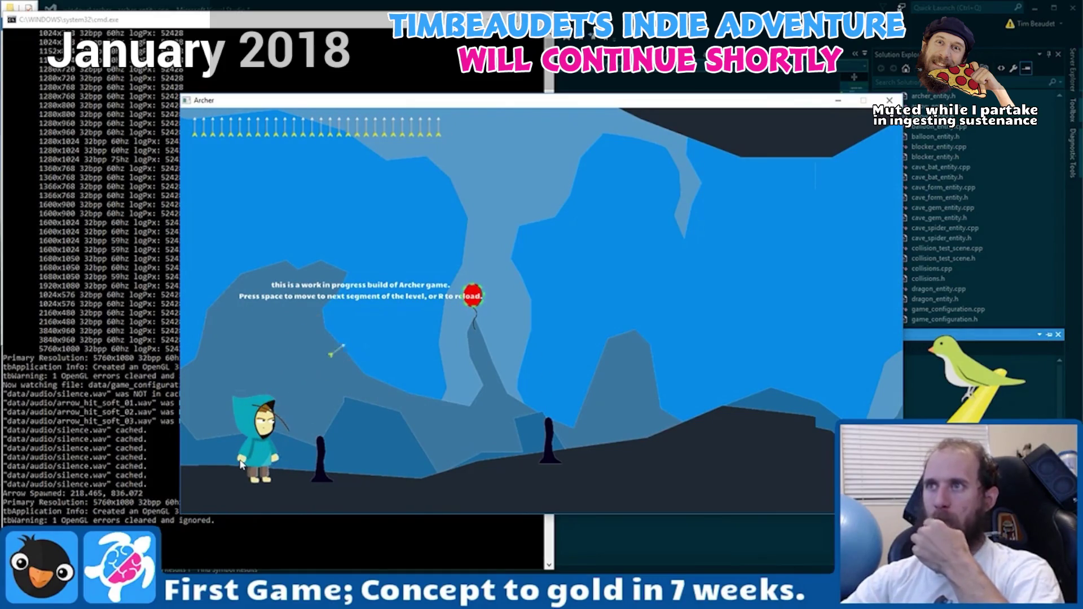
pyautogui.press('space')
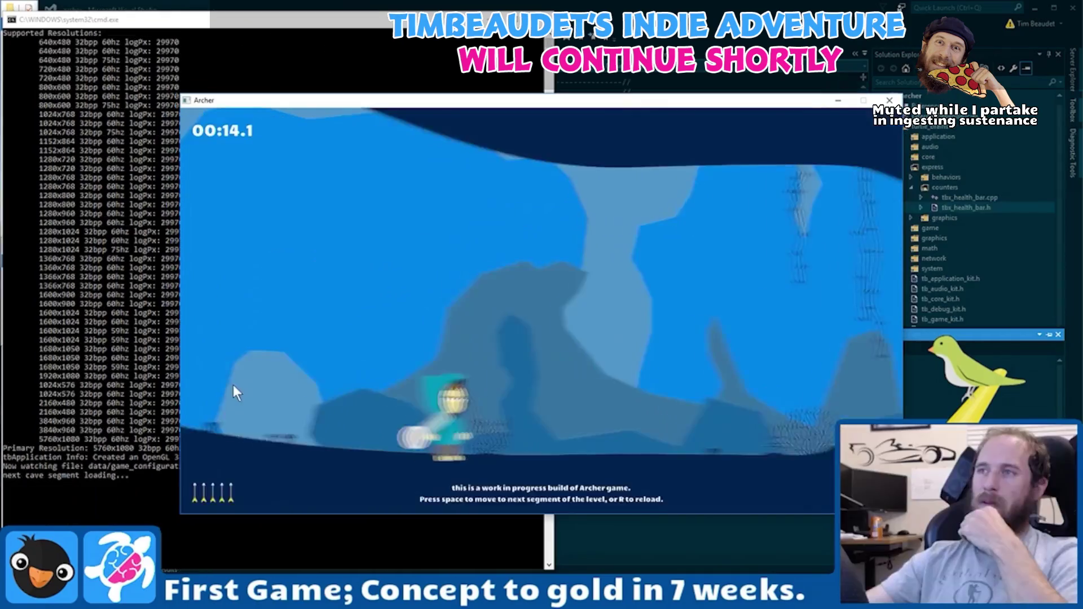
pyautogui.click(242, 428)
pyautogui.click(243, 428)
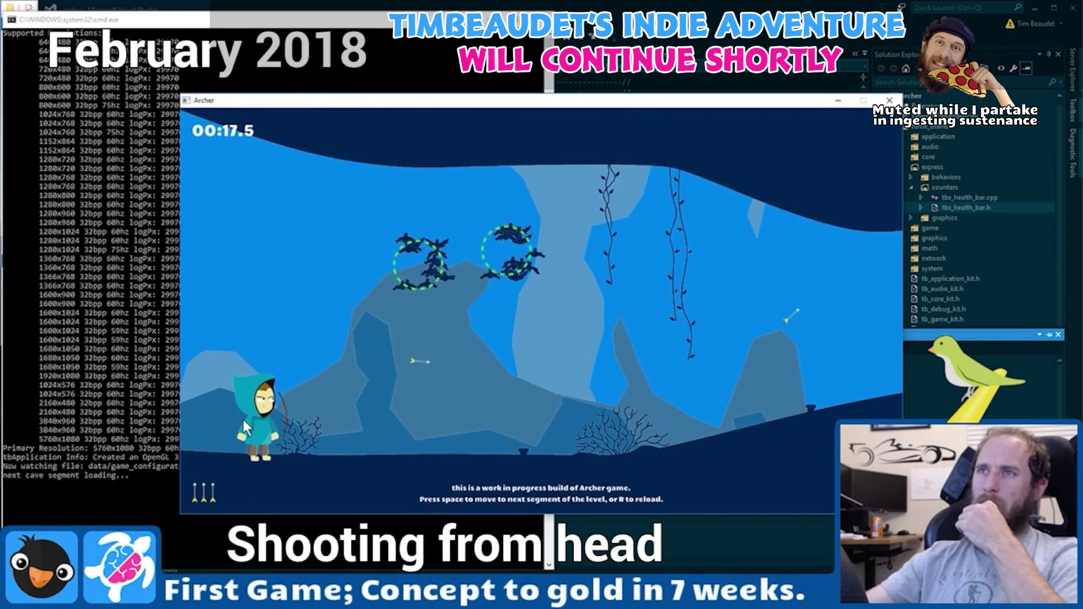
pyautogui.click(243, 421)
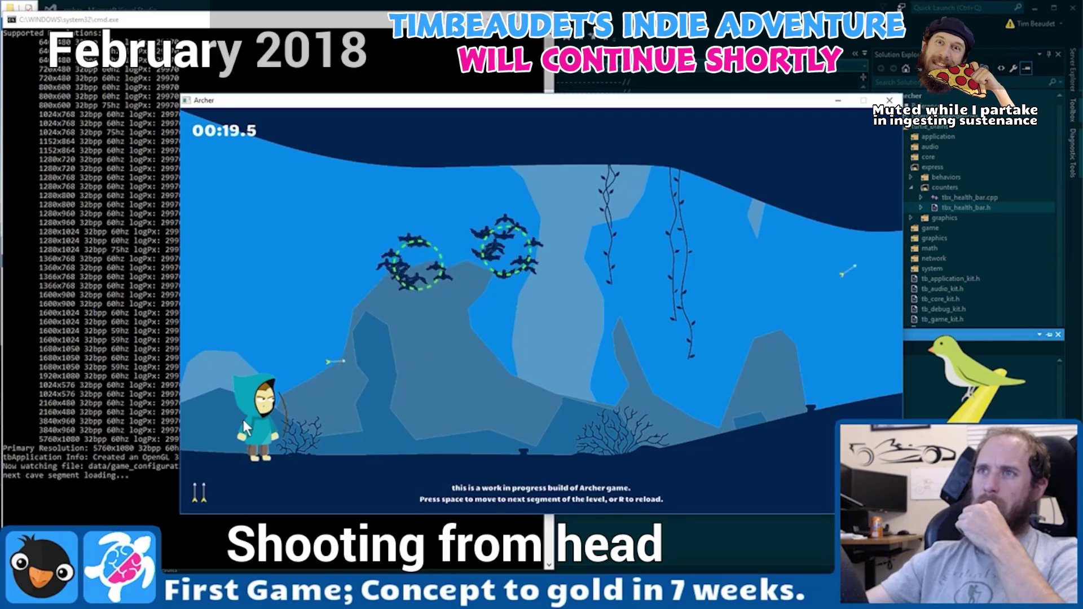
pyautogui.click(243, 420)
pyautogui.click(256, 409)
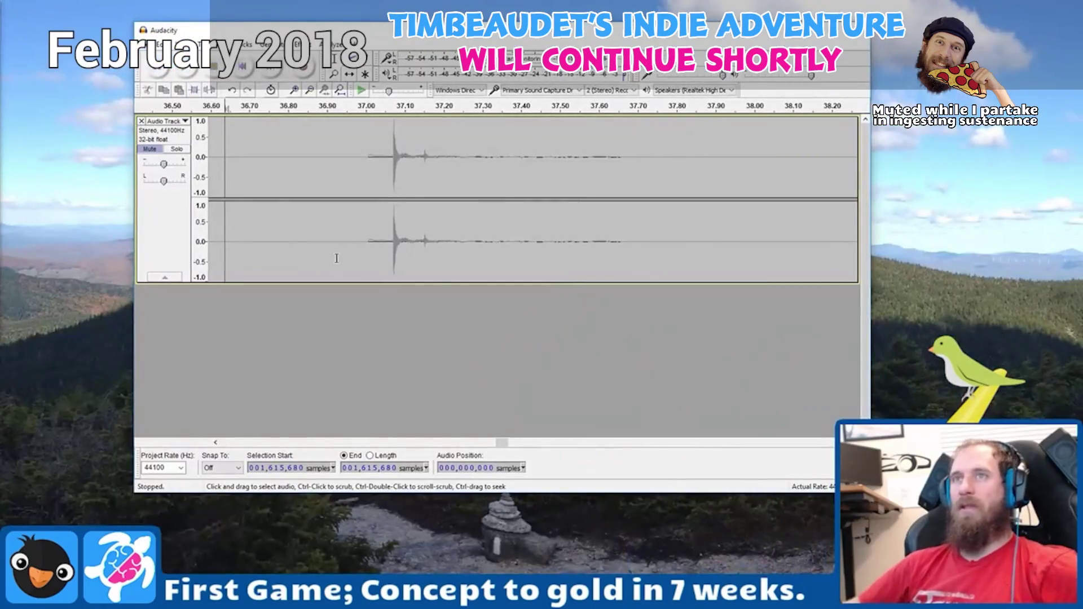
# Start an Audacity recording, then aim and shoot arrows in Archer and refill the quiver.
pyautogui.click(311, 73)
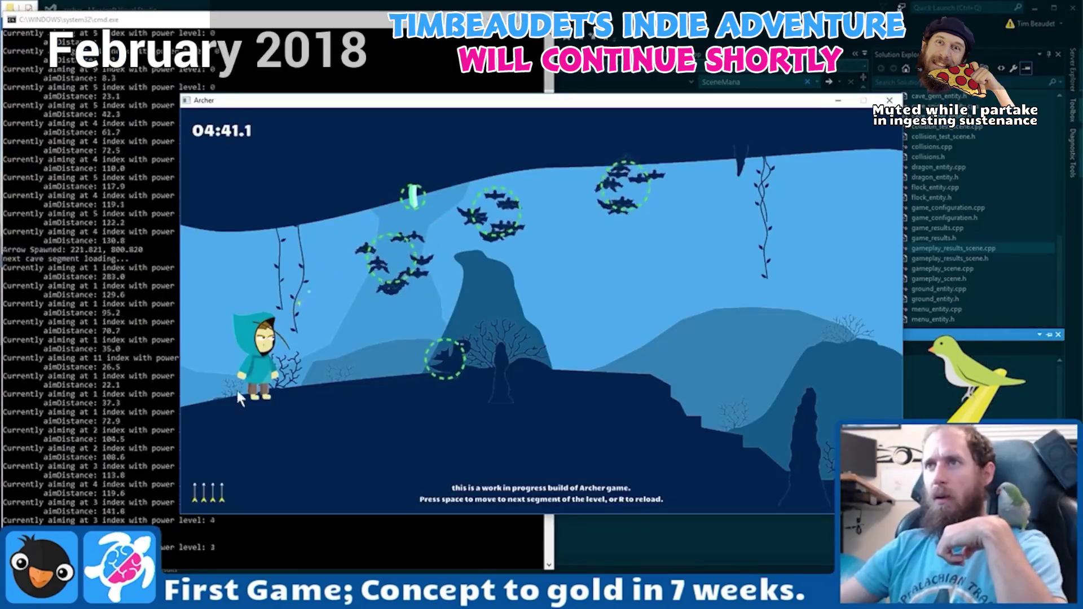
pyautogui.moveTo(237, 391)
pyautogui.mouseDown()
pyautogui.moveTo(190, 397)
pyautogui.moveTo(189, 420)
pyautogui.mouseUp()
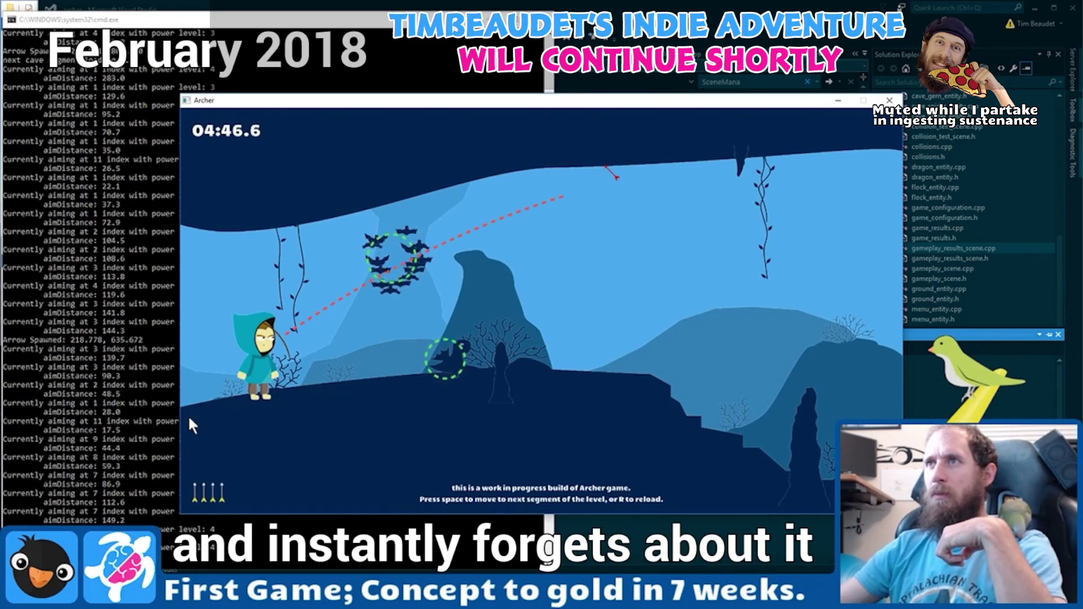
pyautogui.moveTo(189, 420); pyautogui.dragTo(190, 419)
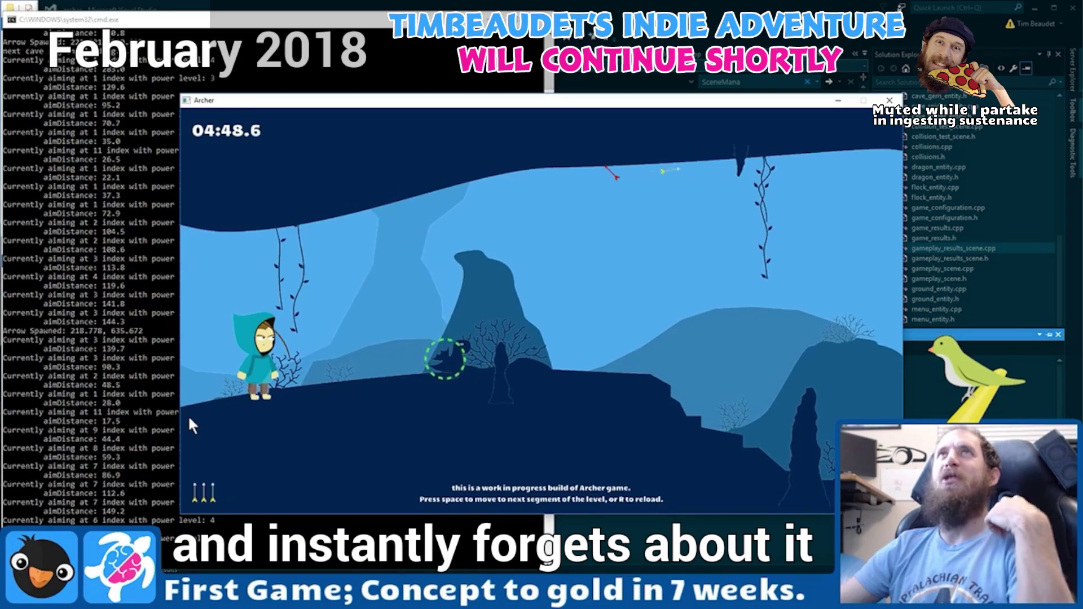
pyautogui.moveTo(210, 399)
pyautogui.mouseDown()
pyautogui.moveTo(238, 378)
pyautogui.moveTo(234, 359)
pyautogui.mouseUp()
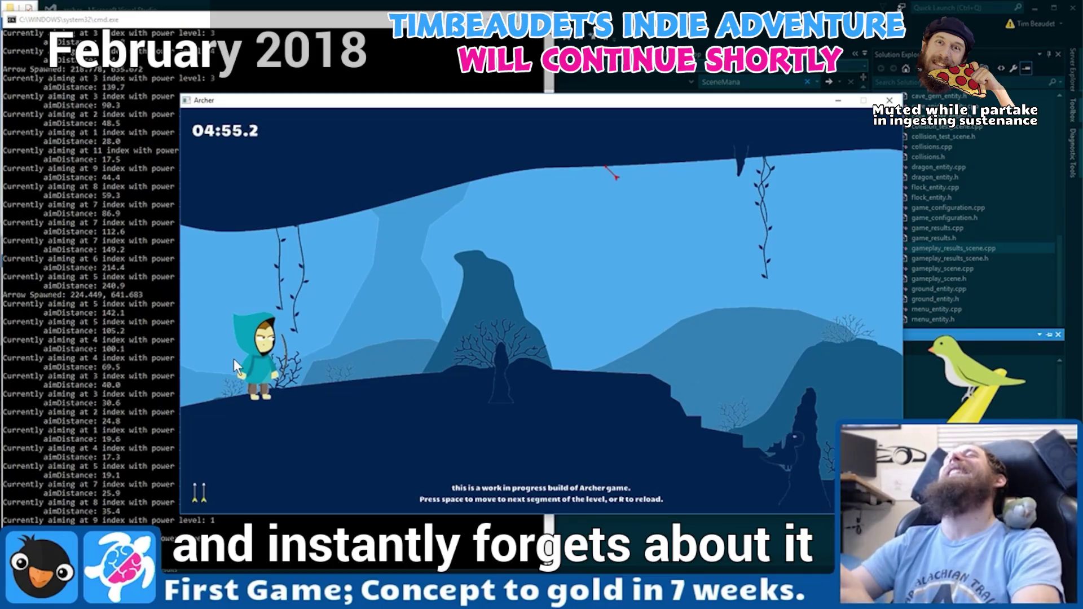
pyautogui.press('r')
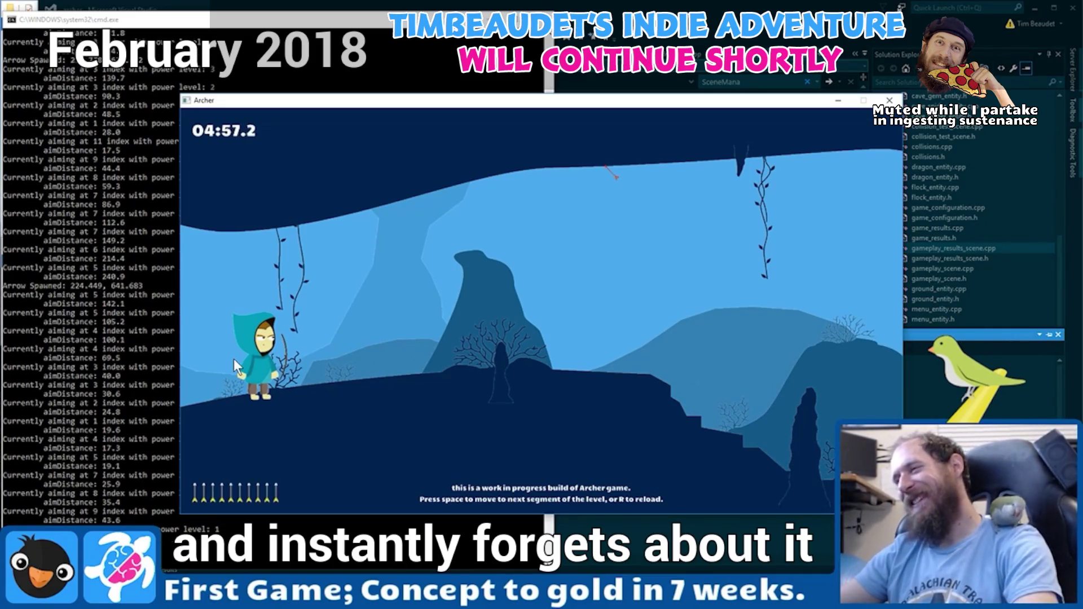
pyautogui.press('space')
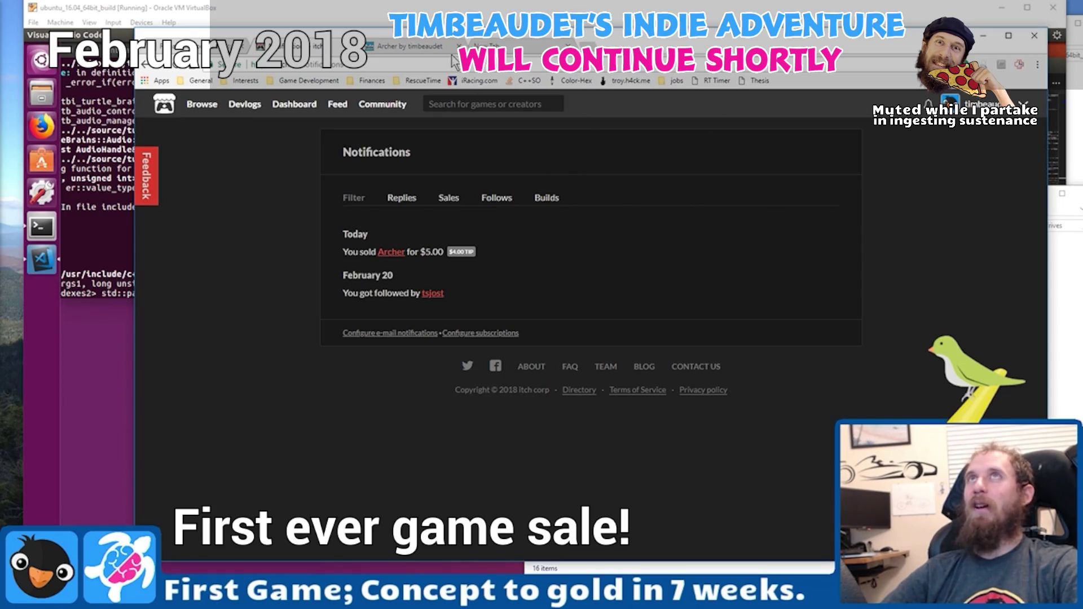
# Switch to the Release Announcements forum tab, then to the Archer game page tab.
pyautogui.click(316, 52)
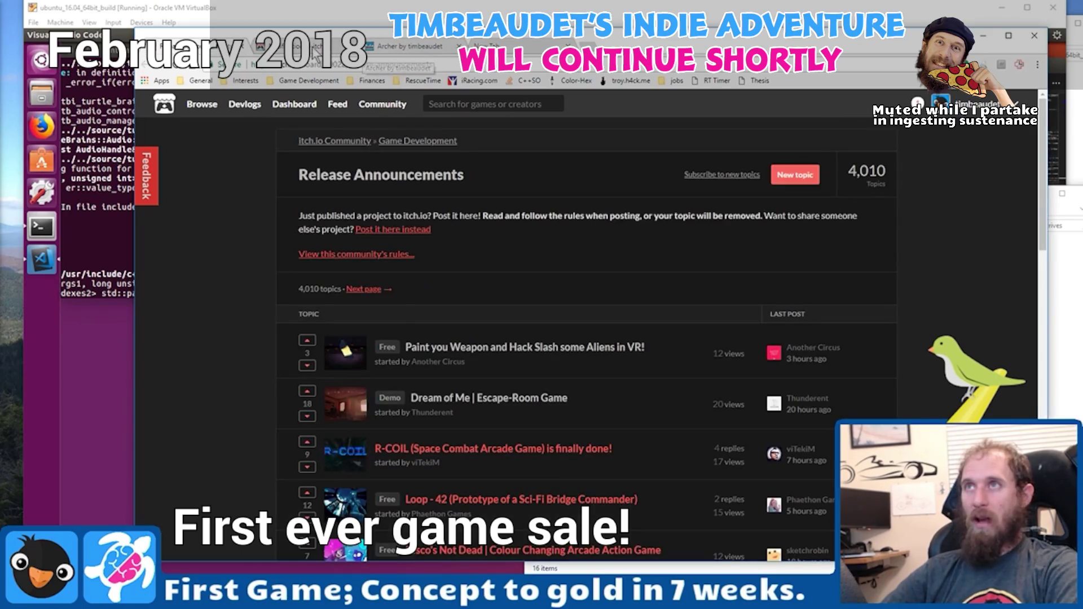
pyautogui.click(417, 47)
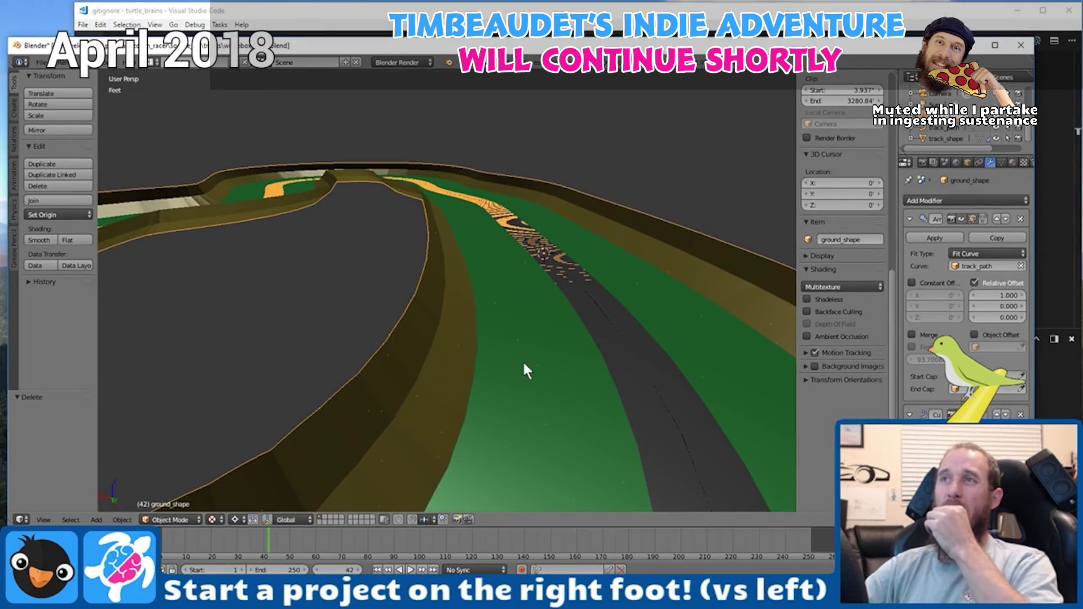
# Orbit the race track from a top-down view to a low side view.
pyautogui.moveTo(525, 366)
pyautogui.mouseDown()
pyautogui.moveTo(302, 389)
pyautogui.moveTo(370, 365)
pyautogui.mouseUp()
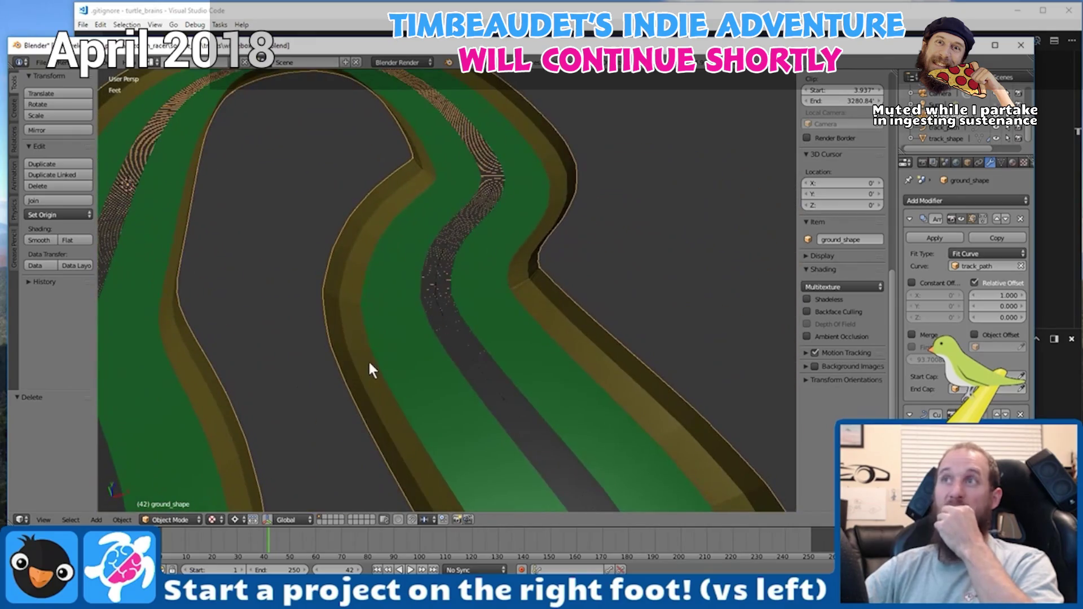
pyautogui.moveTo(236, 367)
pyautogui.mouseDown()
pyautogui.moveTo(198, 395)
pyautogui.moveTo(291, 383)
pyautogui.mouseUp()
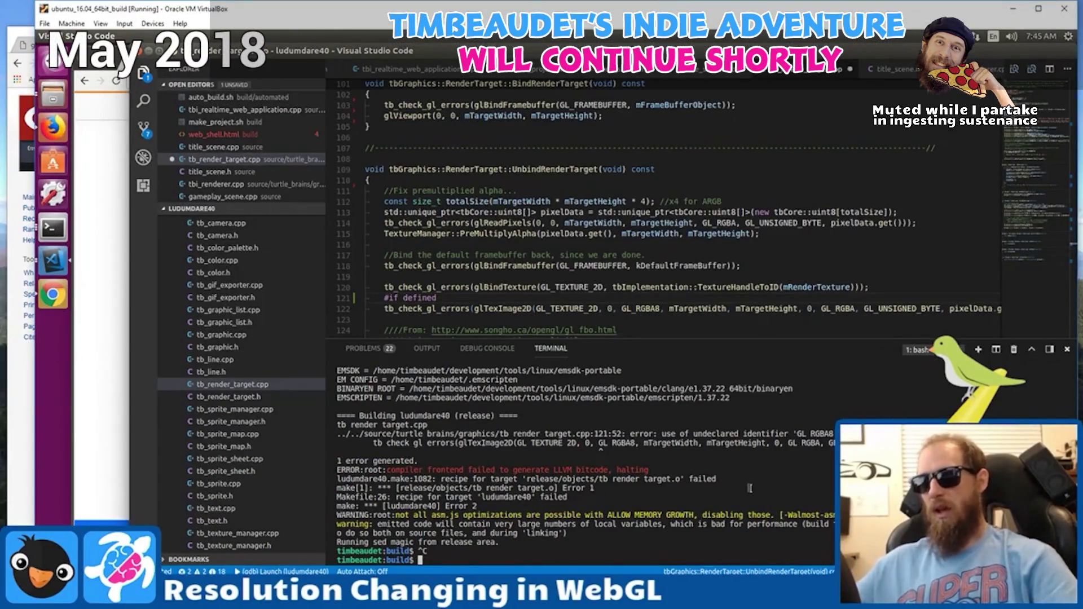
# Recall the SimpleHTTPServer command in the terminal, then go to line 752 of the chat command code.
pyautogui.press('Return')
pyautogui.press('Return')
pyautogui.press('Up')
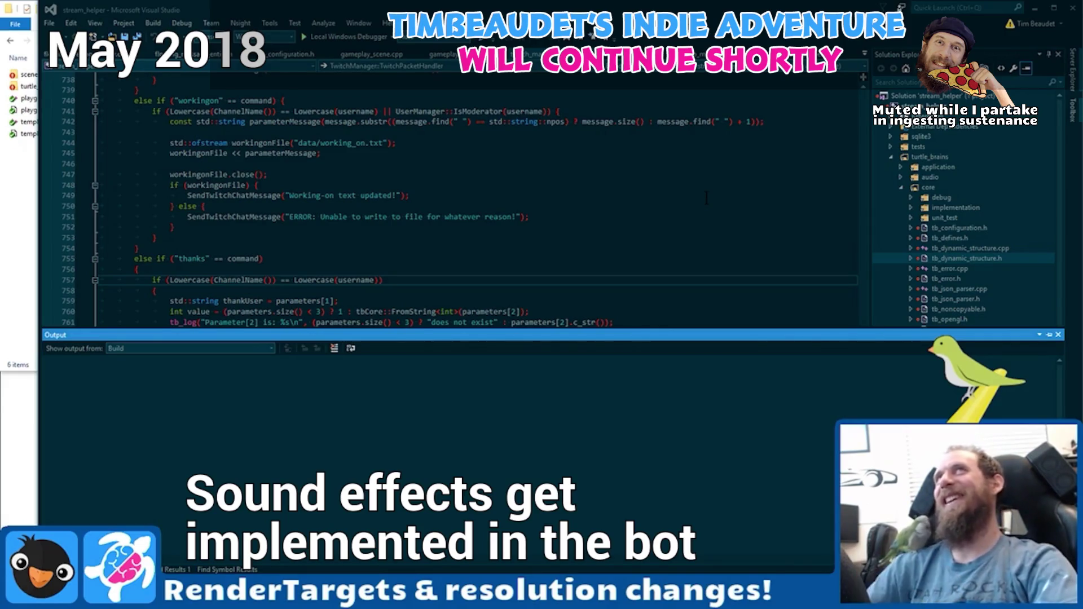
pyautogui.click(445, 228)
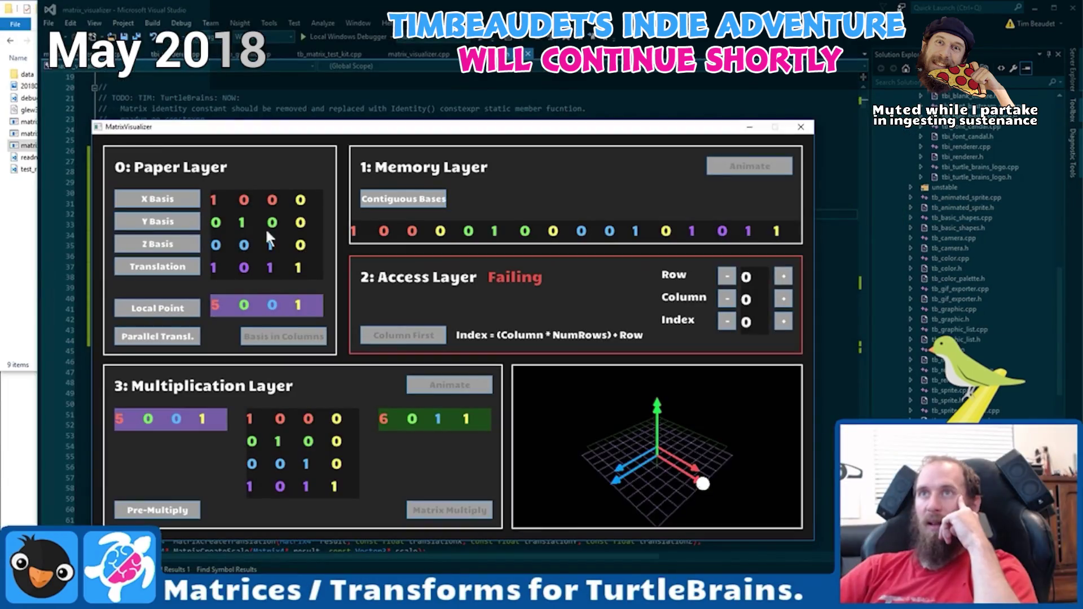
# Set Matrix Visualizer to store bases in columns with pre-multiply order.
pyautogui.click(284, 336)
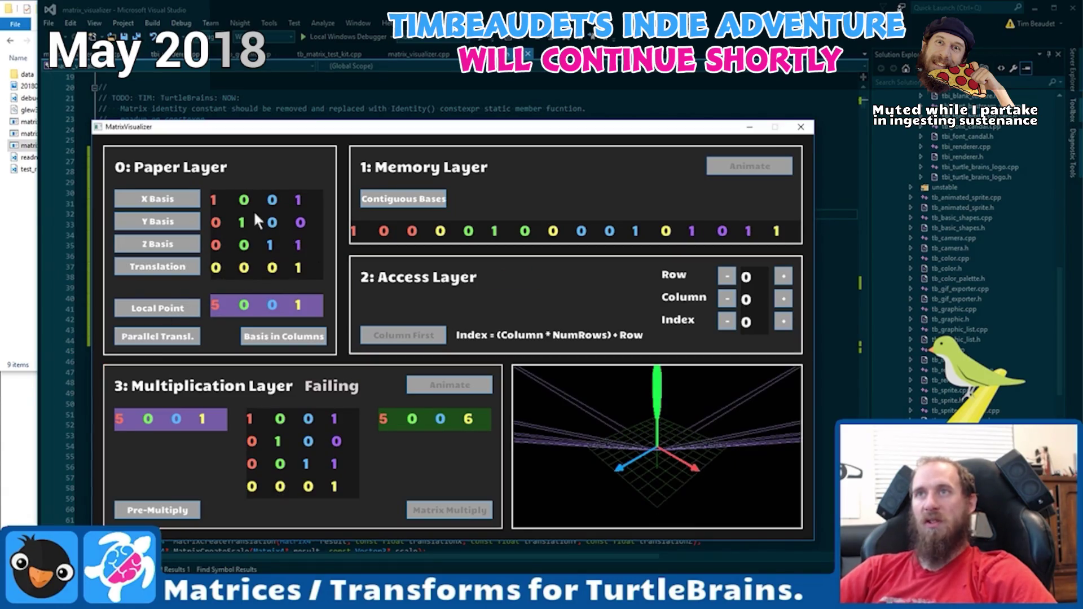
pyautogui.press('p')
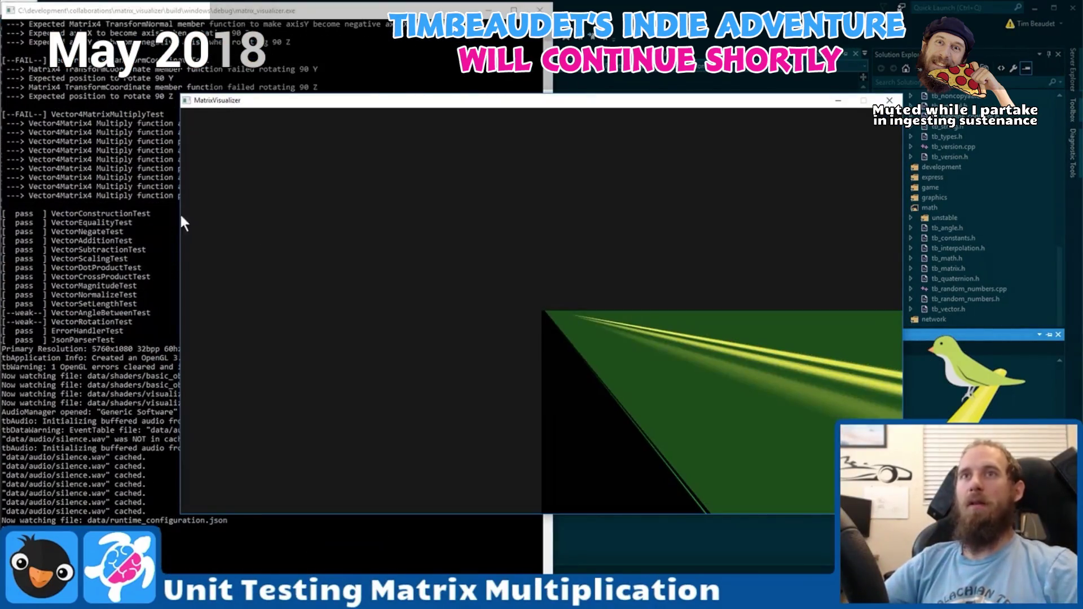
pyautogui.click(121, 273)
# Open Unity's plans page and choose the free Personal plan.
pyautogui.scroll(15, 120, 274)
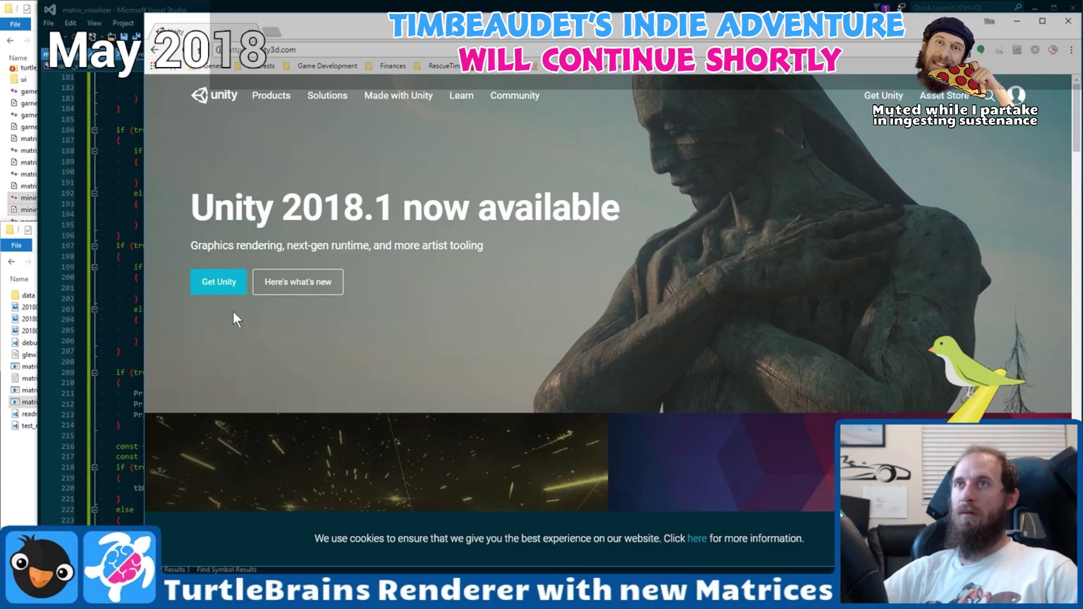
pyautogui.click(219, 282)
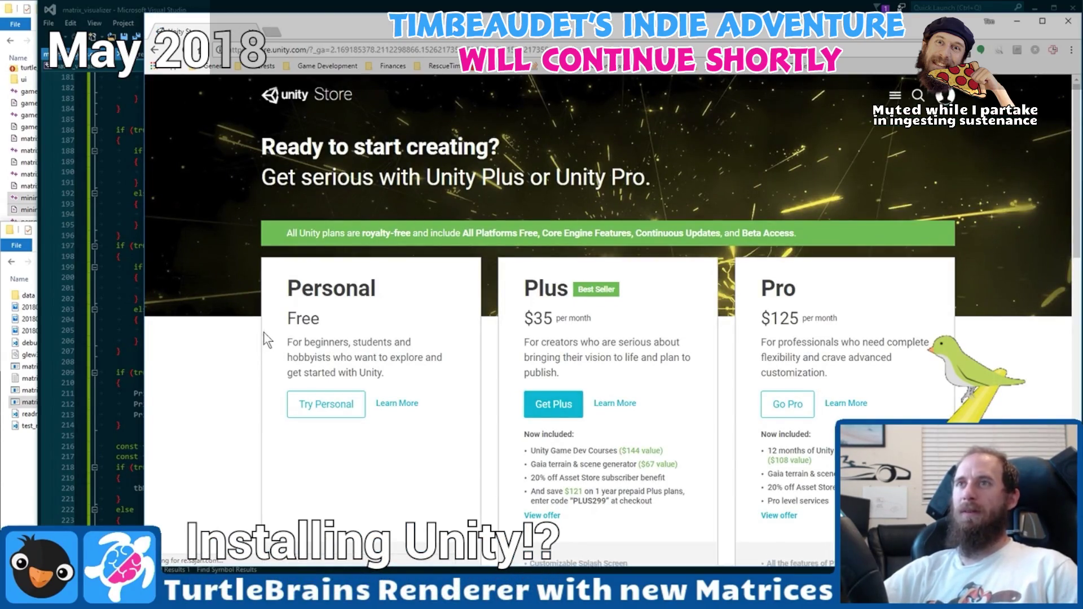
pyautogui.scroll(-2, 339, 333)
pyautogui.click(327, 290)
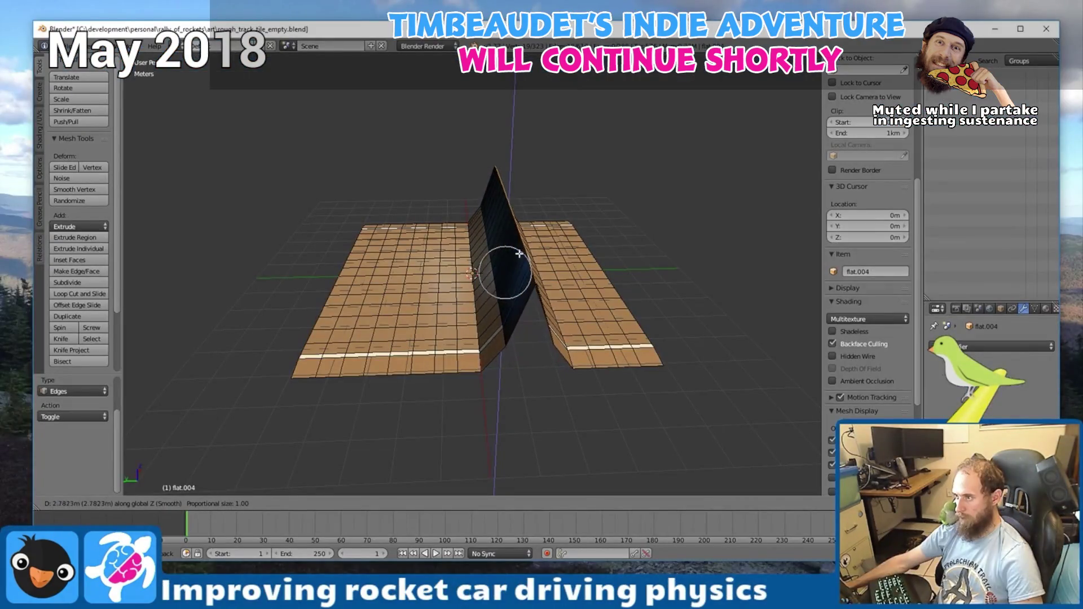
# Widen the proportional-editing falloff and confirm the centre ridge raised about 2 m.
pyautogui.scroll(2, 524, 275)
pyautogui.scroll(-14, 525, 275)
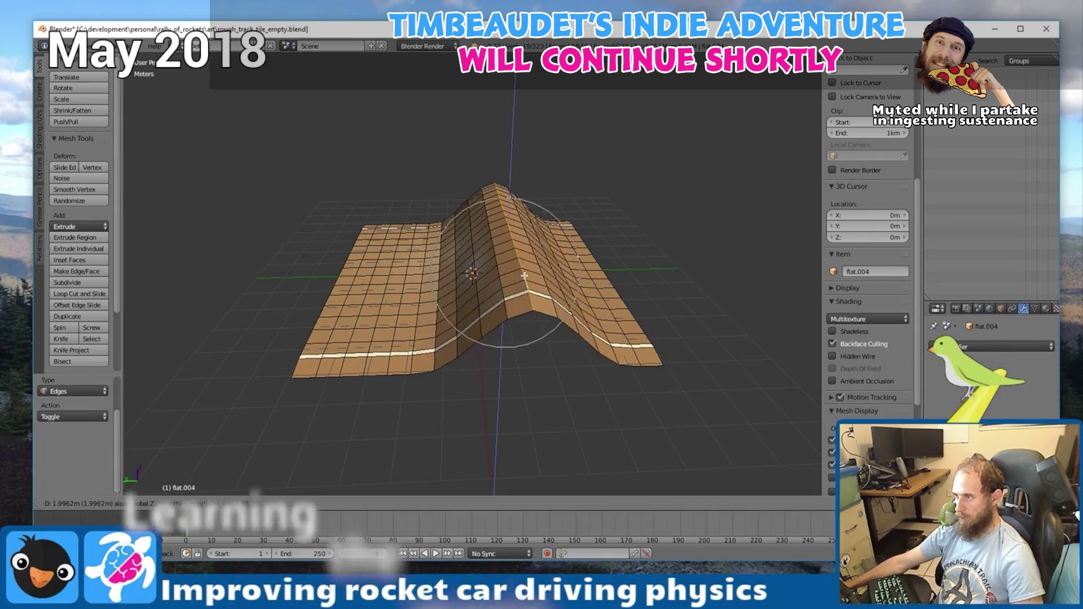
pyautogui.scroll(-5, 524, 276)
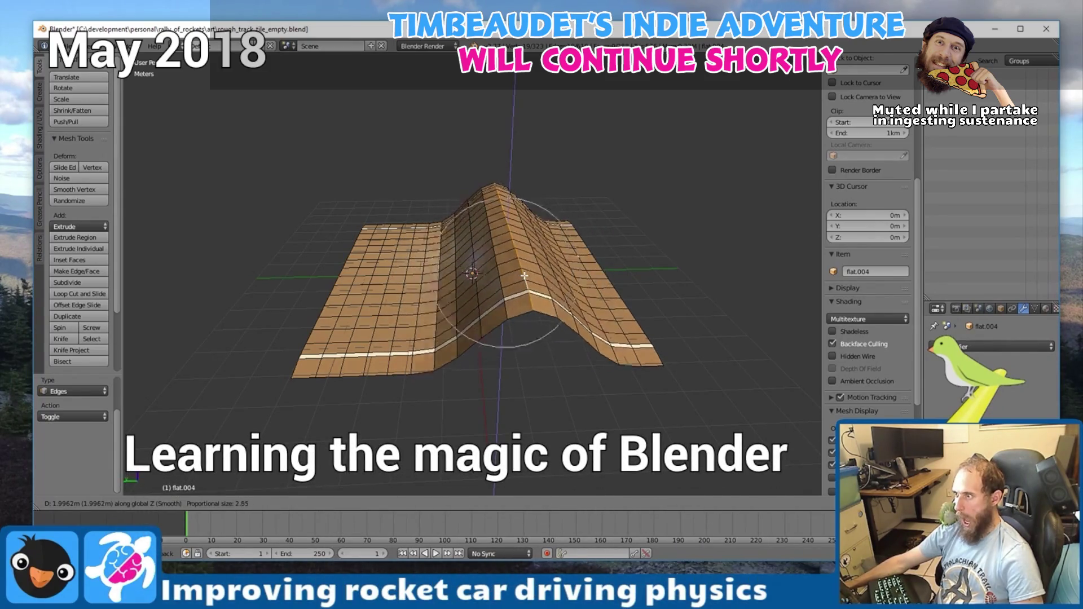
pyautogui.click(524, 275)
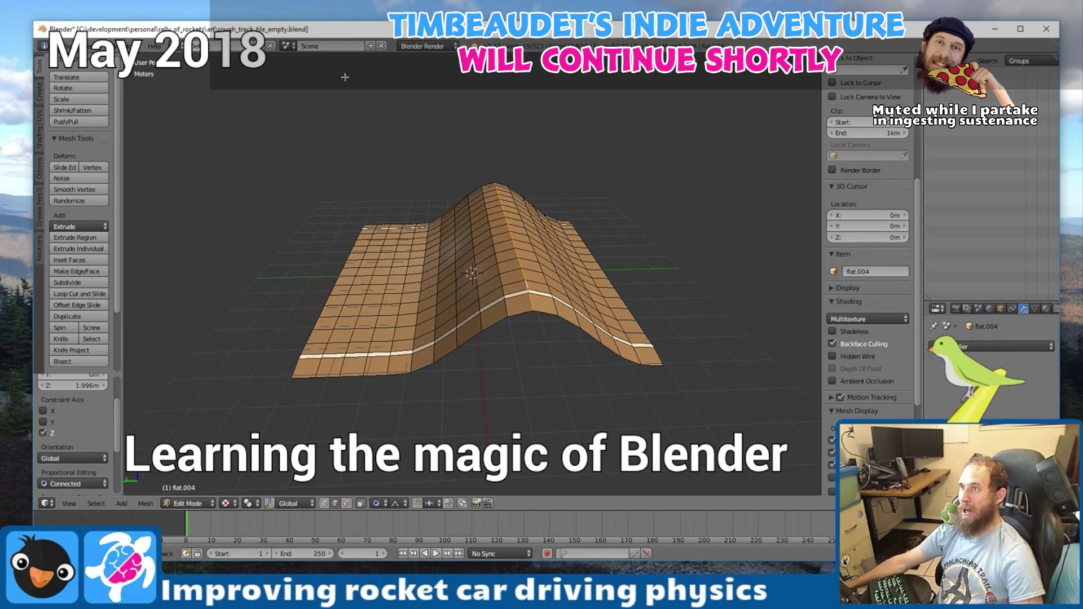
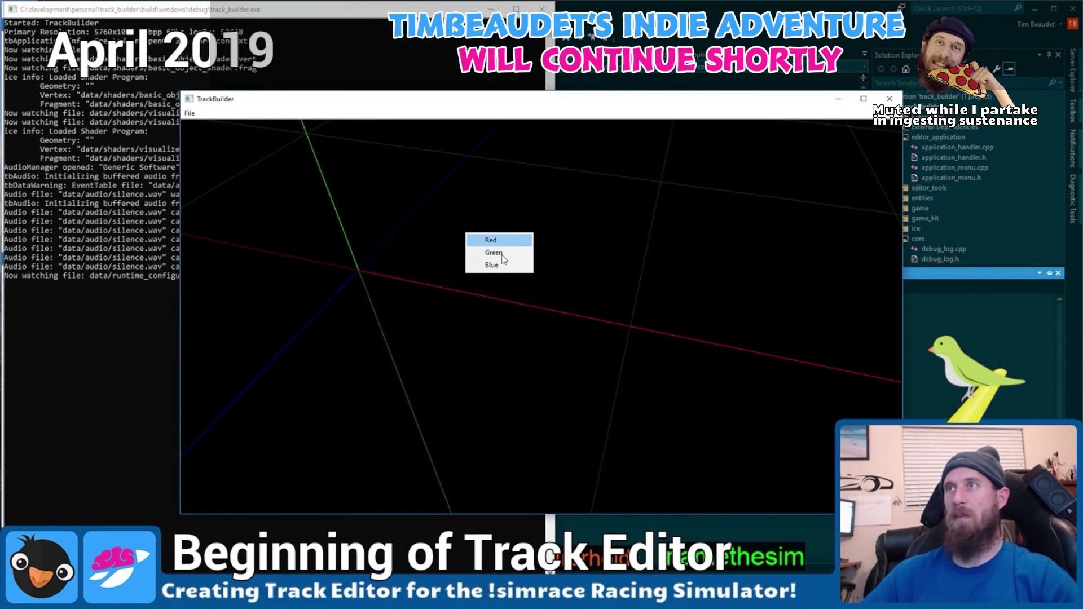
# Pick Red from the Red/Green/Blue choices and dismiss the duplicate-menu-item error.
pyautogui.click(502, 255)
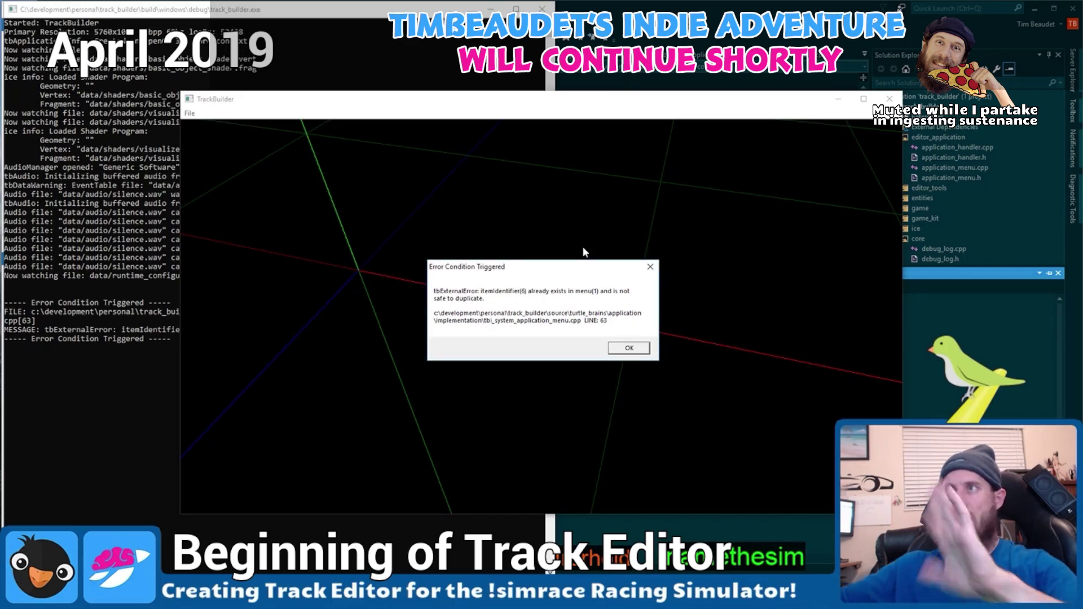
pyautogui.click(657, 269)
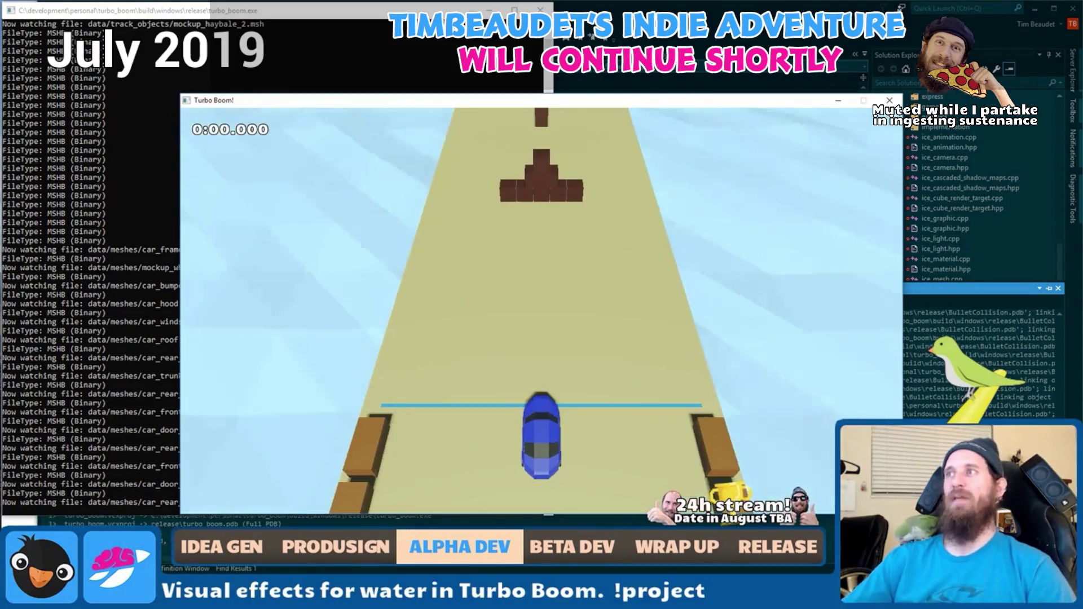
# Move the game window up-left and start the race, driving the blue car forward.
pyautogui.moveTo(252, 99)
pyautogui.mouseDown()
pyautogui.moveTo(168, 62)
pyautogui.moveTo(164, 92)
pyautogui.mouseUp()
pyautogui.press('w')
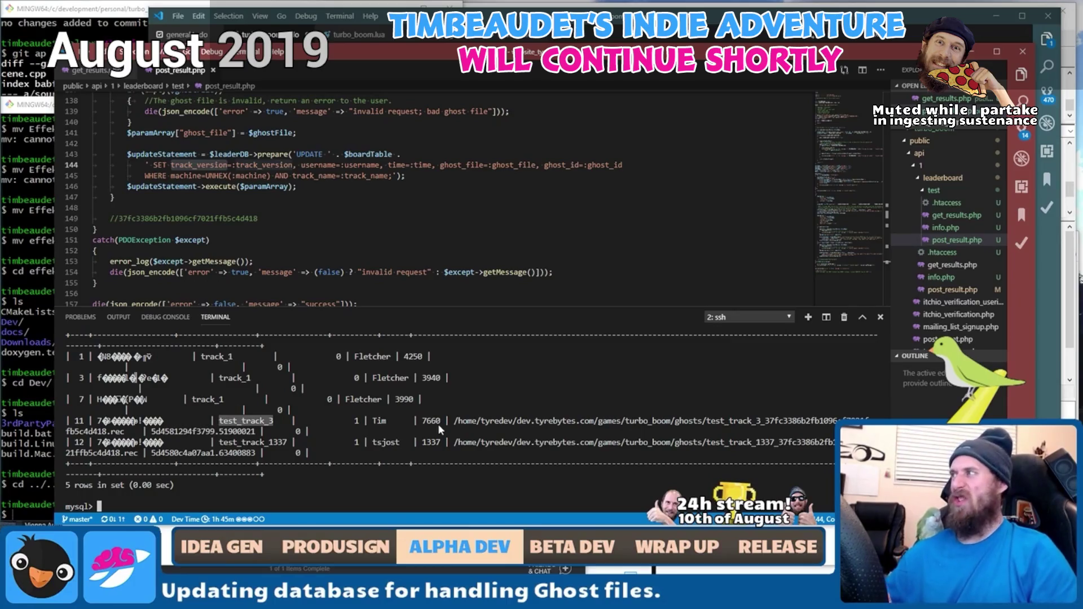
pyautogui.scroll(15, 464, 208)
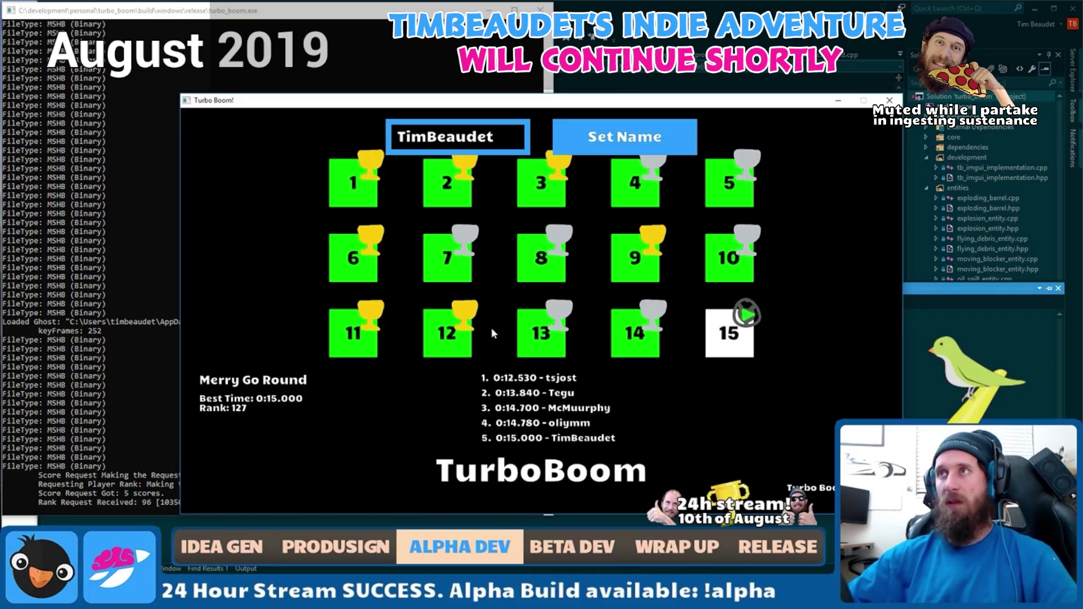
# Download the first-place ghost and race level 8, Merry Go Round, against it.
pyautogui.click(520, 386)
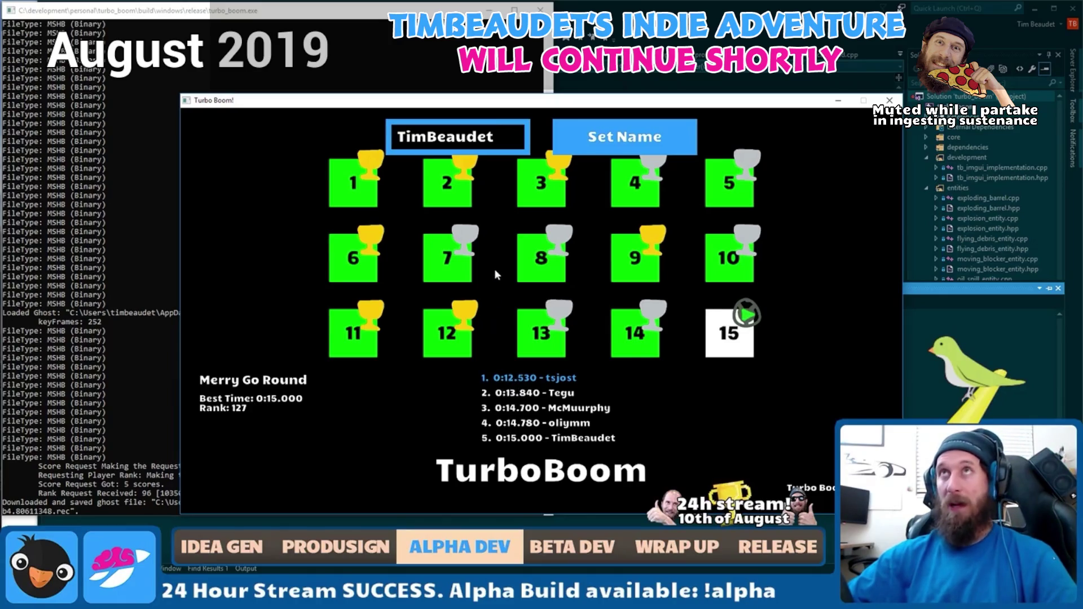
pyautogui.click(536, 260)
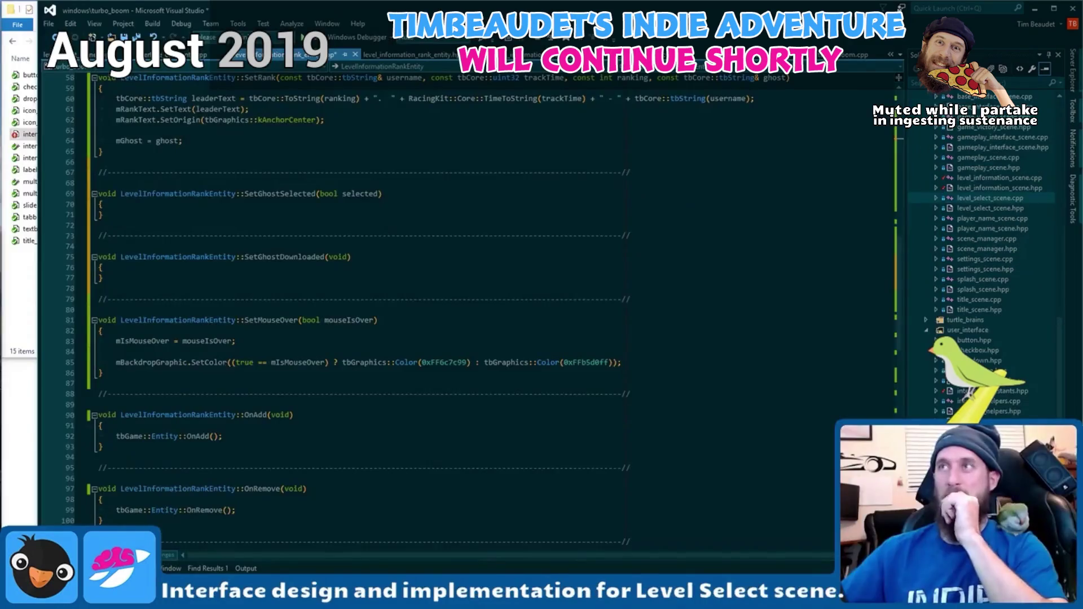
pyautogui.scroll(-12, 361, 282)
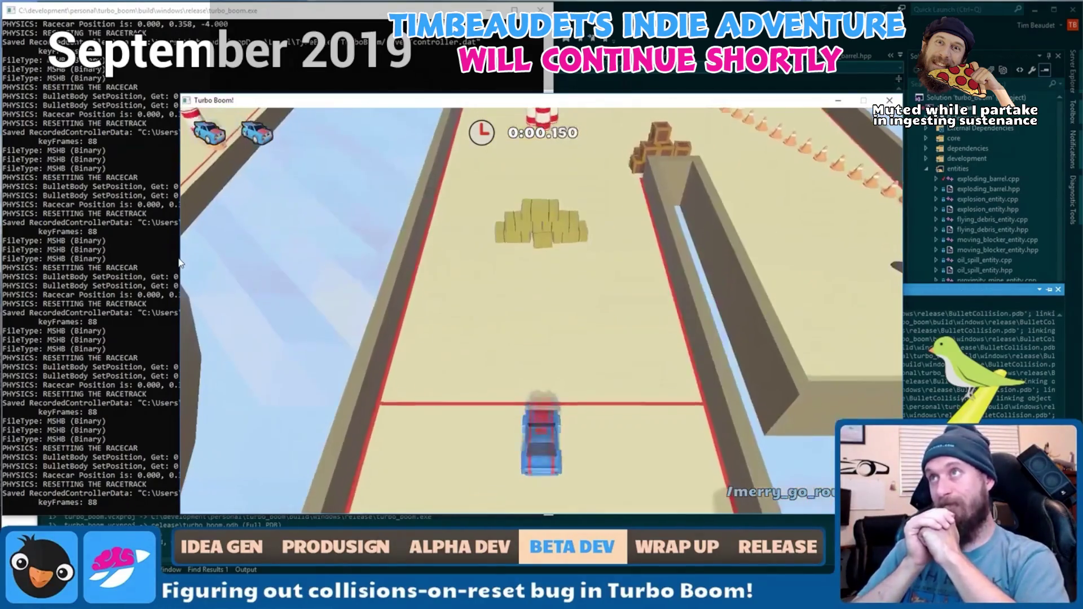
# Restart with debug wireframes showing, reset the car to the start, then quit the game.
pyautogui.press('Escape')
pyautogui.press('Escape')
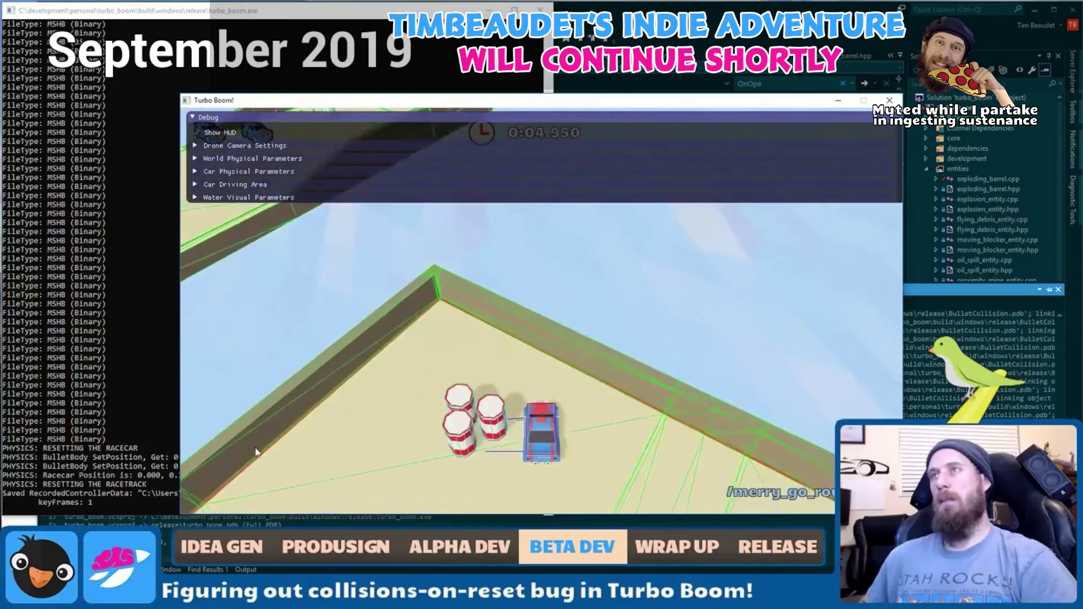
pyautogui.press('r')
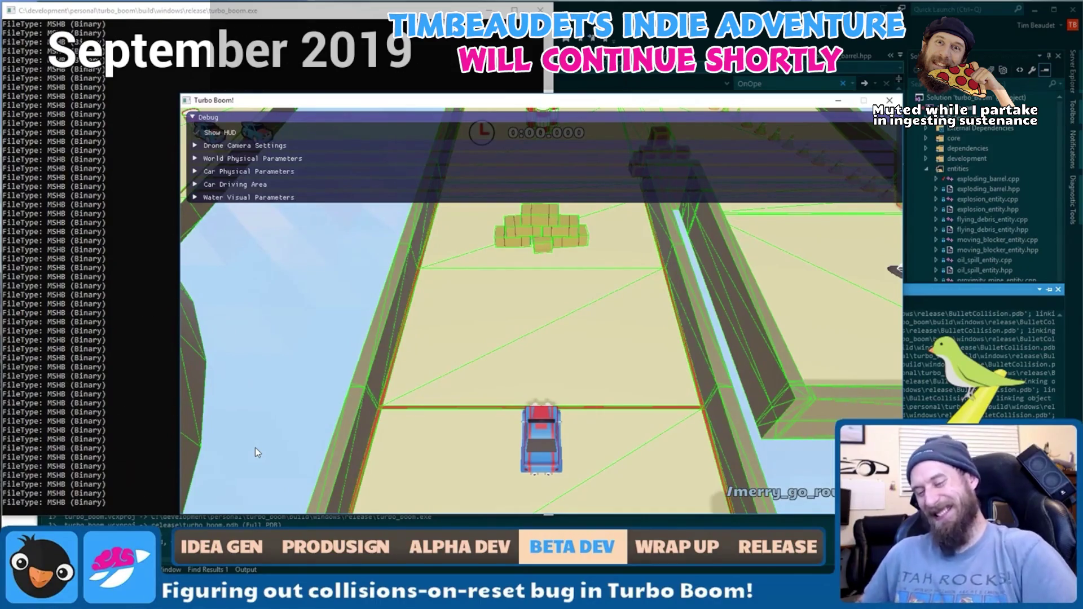
pyautogui.press('Escape')
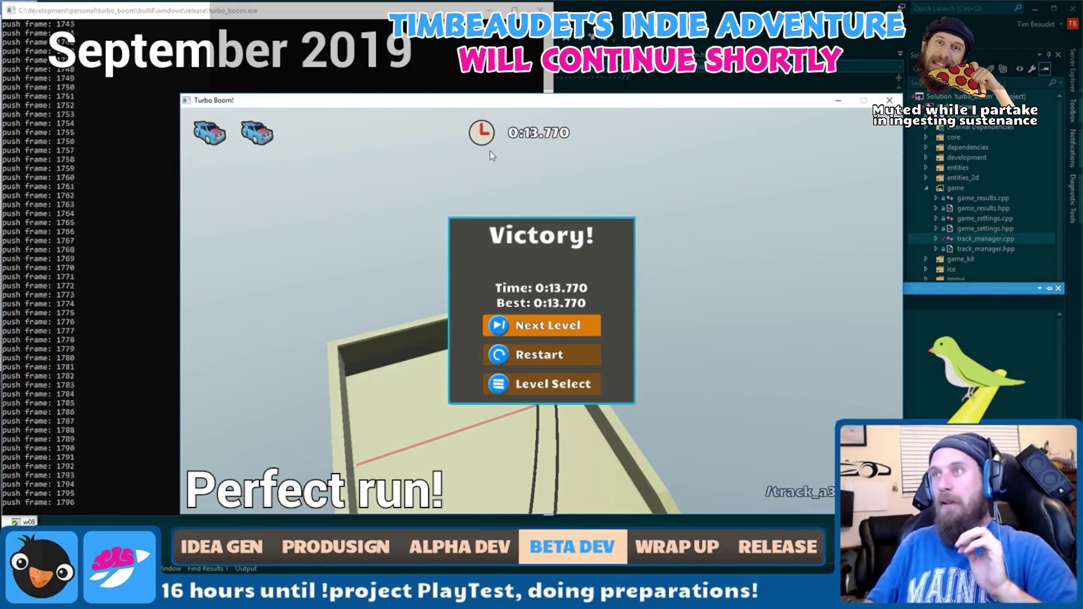
# Choose Restart in the Victory dialog to replay the level from the beginning.
pyautogui.press('Down')
pyautogui.press('Return')
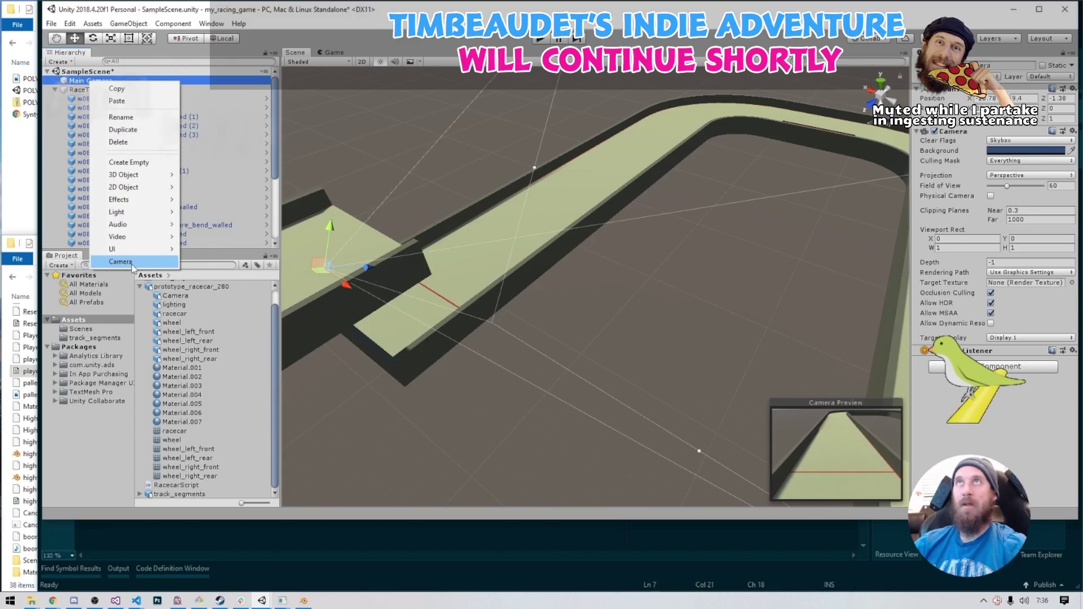
pyautogui.click(276, 141)
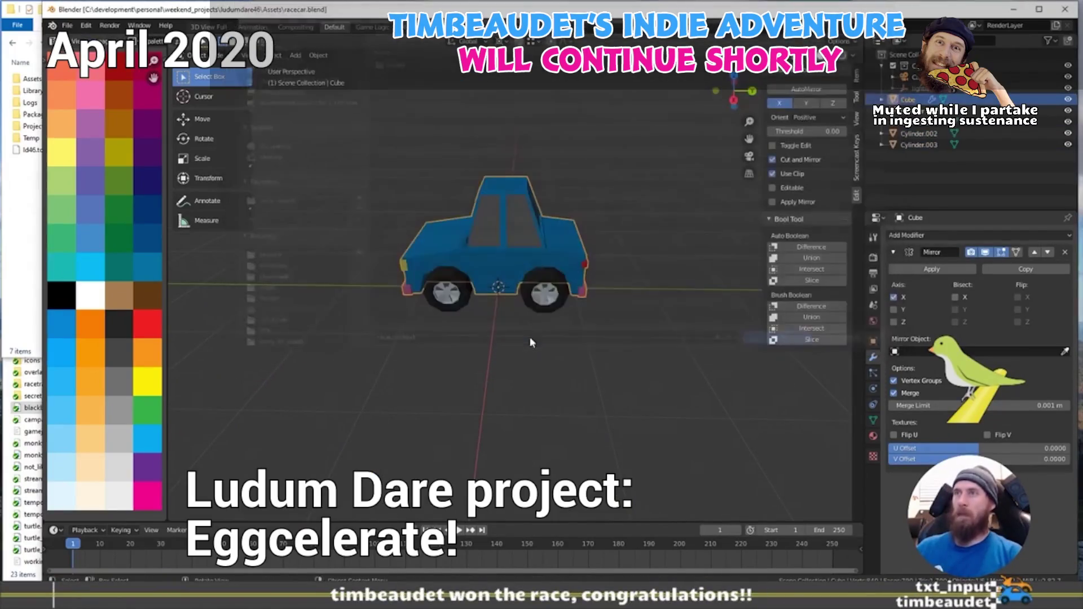
pyautogui.middleClick(529, 337)
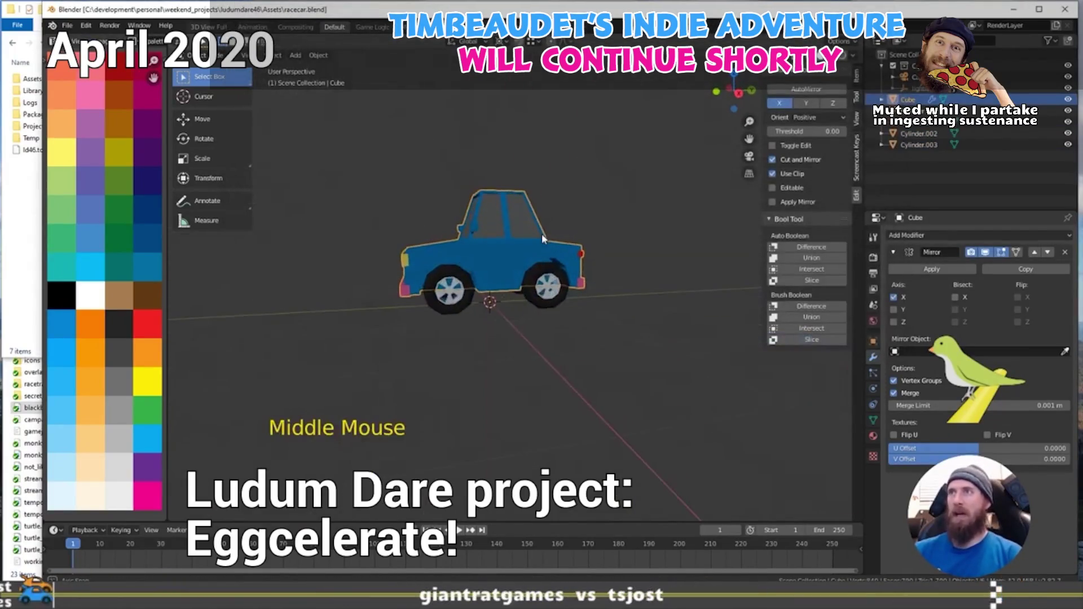